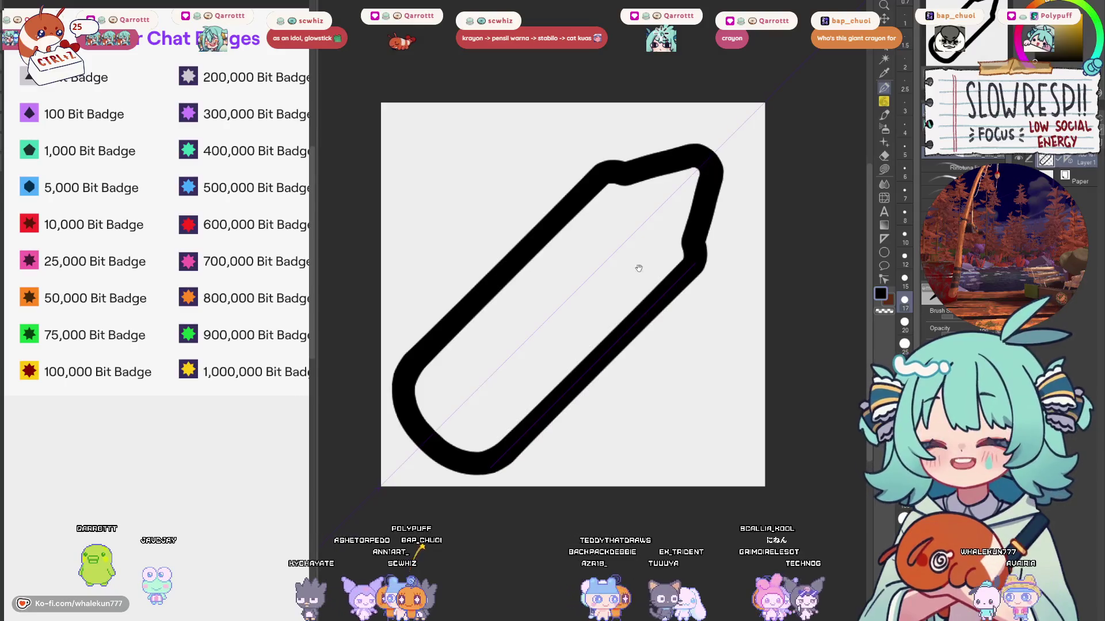
# Step: Draw an inner curve along the crayon's rounded bottom end, retrying with undo until it fits
pyautogui.moveTo(639, 268); pyautogui.dragTo(647, 244)
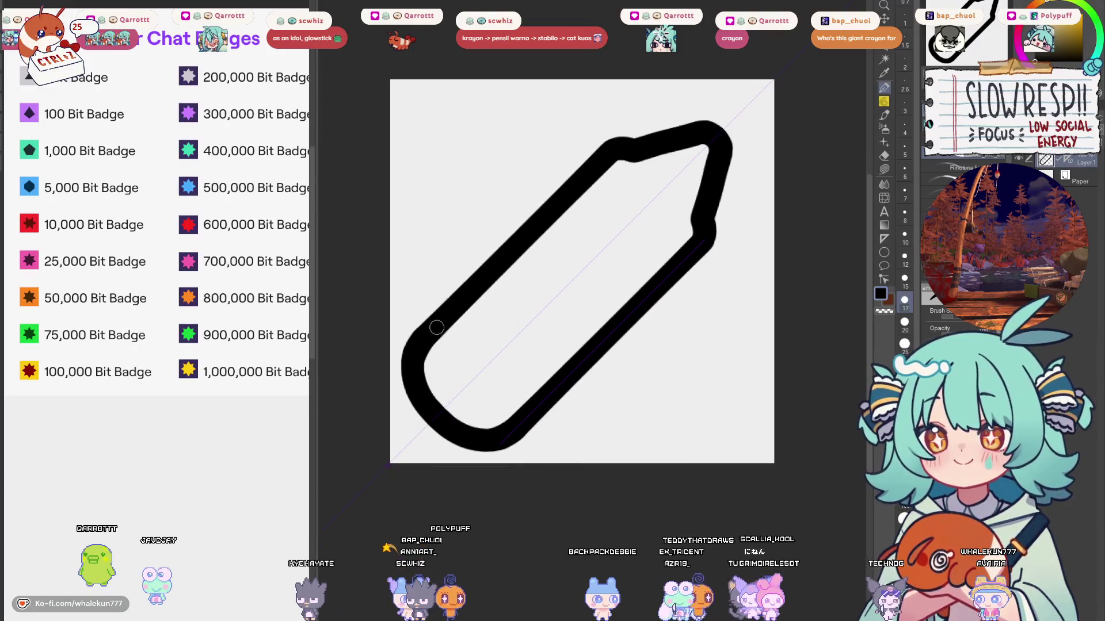
pyautogui.hotkey('ctrl', 'z')
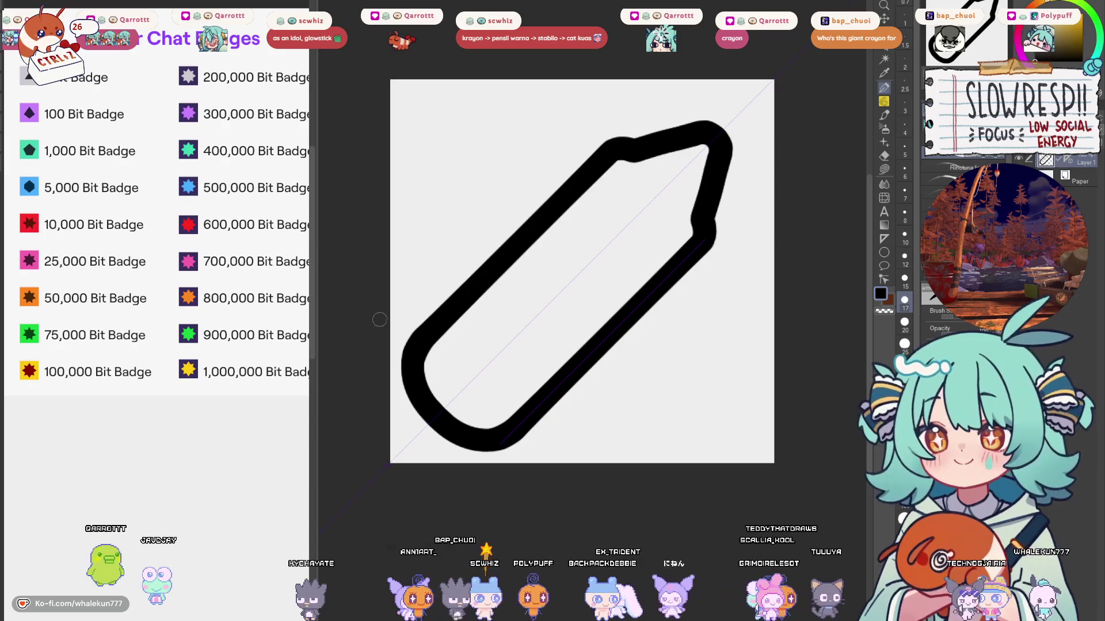
pyautogui.moveTo(439, 334); pyautogui.dragTo(518, 419)
pyautogui.hotkey('ctrl', 'z')
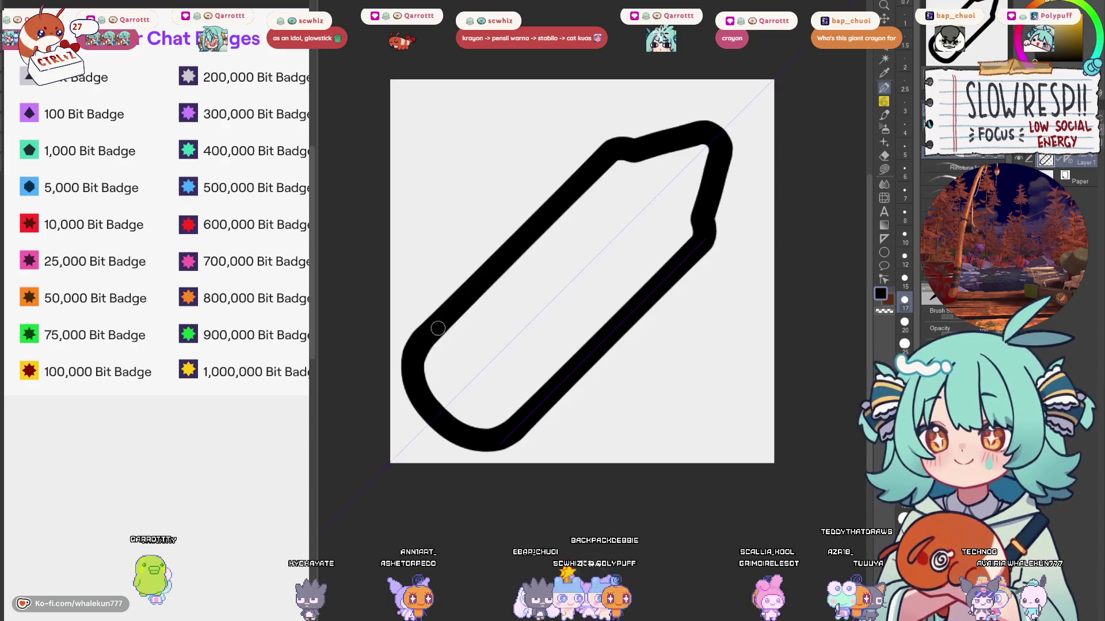
pyautogui.moveTo(436, 329); pyautogui.dragTo(518, 419)
pyautogui.hotkey('ctrl', 'z')
pyautogui.moveTo(436, 333); pyautogui.dragTo(515, 413)
pyautogui.hotkey('ctrl', 'z')
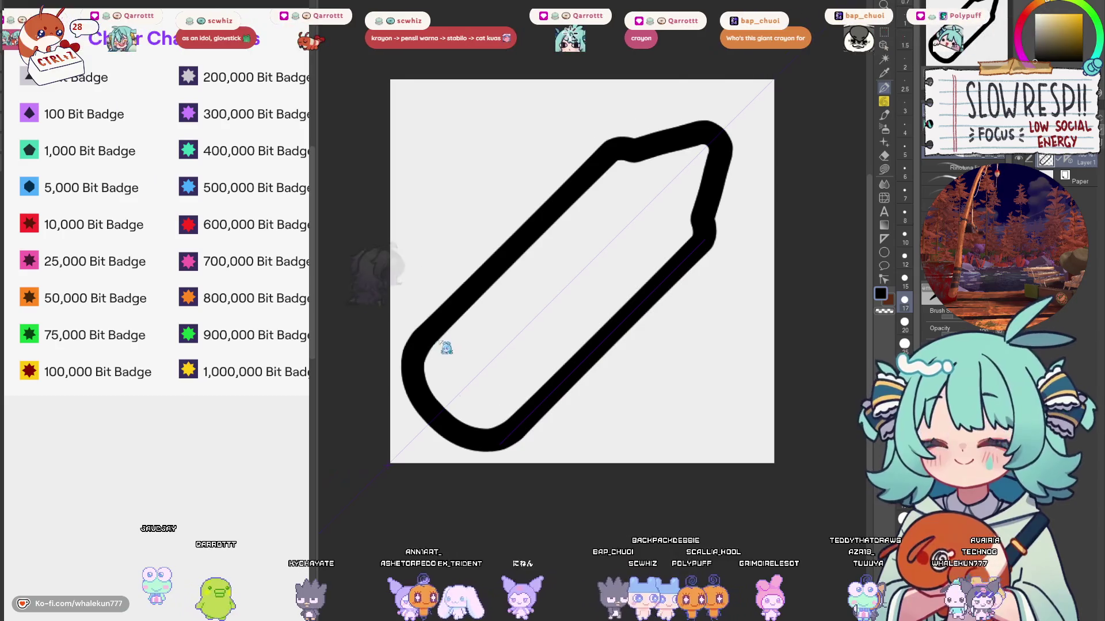
pyautogui.moveTo(442, 335)
pyautogui.mouseDown()
pyautogui.moveTo(452, 369)
pyautogui.moveTo(518, 411)
pyautogui.mouseUp()
pyautogui.hotkey('ctrl', 'z')
pyautogui.moveTo(438, 335); pyautogui.dragTo(517, 412)
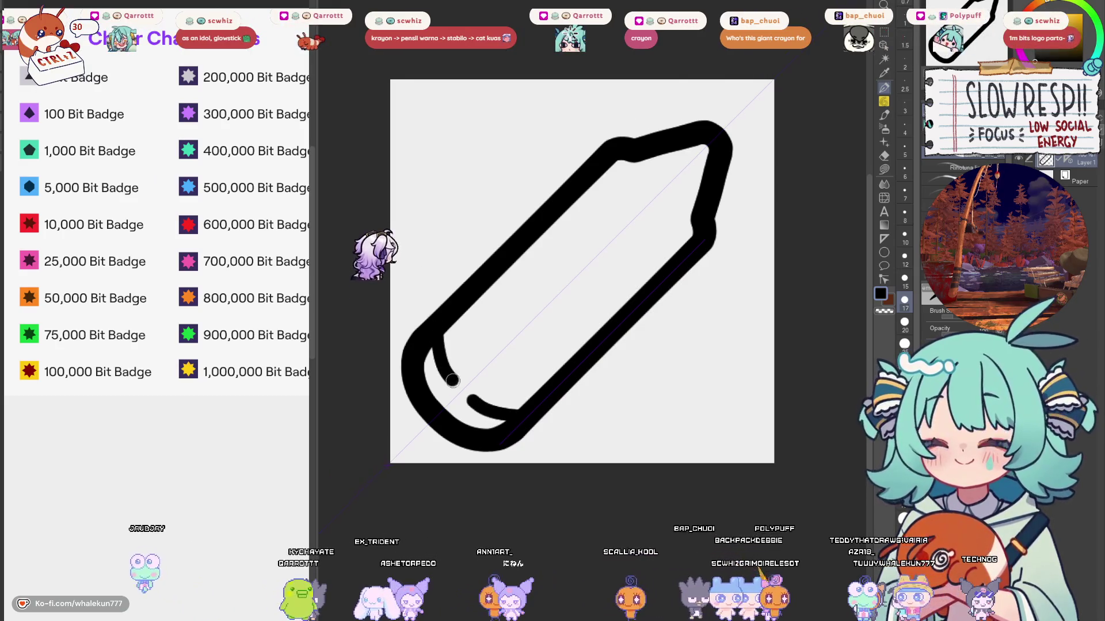
pyautogui.hotkey('ctrl', 'z')
pyautogui.moveTo(437, 348); pyautogui.dragTo(518, 414)
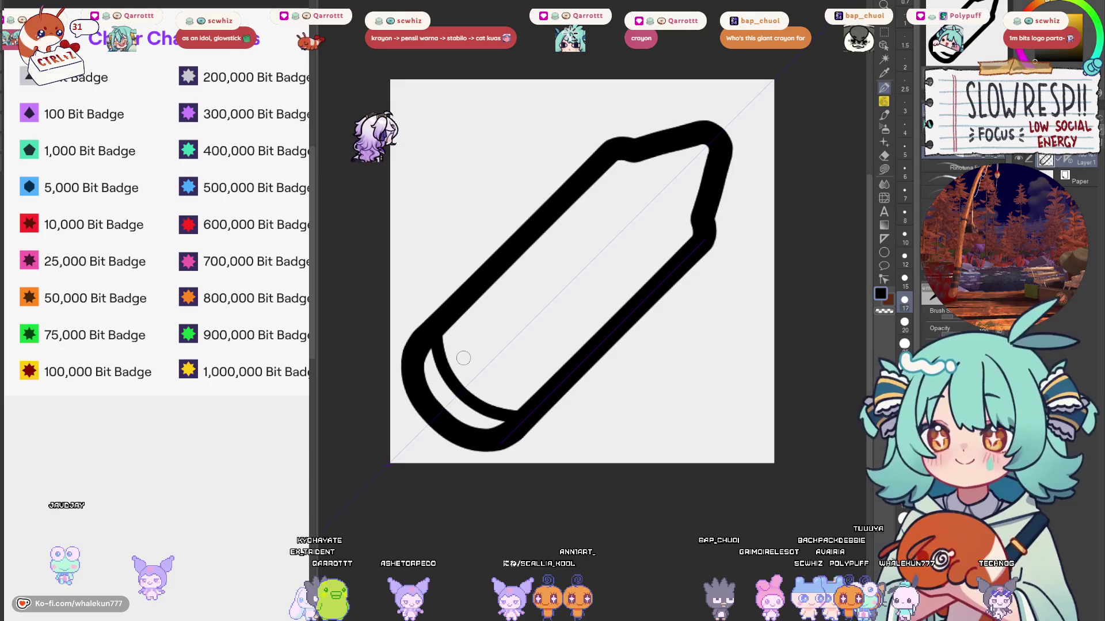
# Step: Mirror the view to check proportions, then draw a curved line marking off the crayon tip
pyautogui.moveTo(629, 264); pyautogui.dragTo(616, 300)
pyautogui.press('h')
pyautogui.press('h')
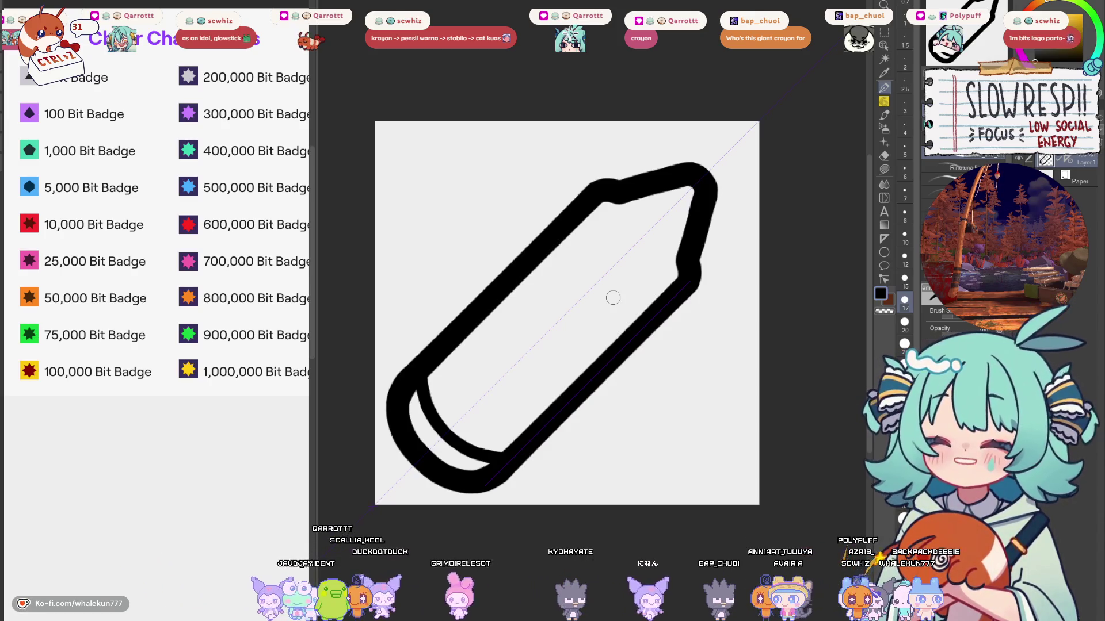
pyautogui.moveTo(581, 224); pyautogui.dragTo(661, 294)
pyautogui.hotkey('ctrl', 'z')
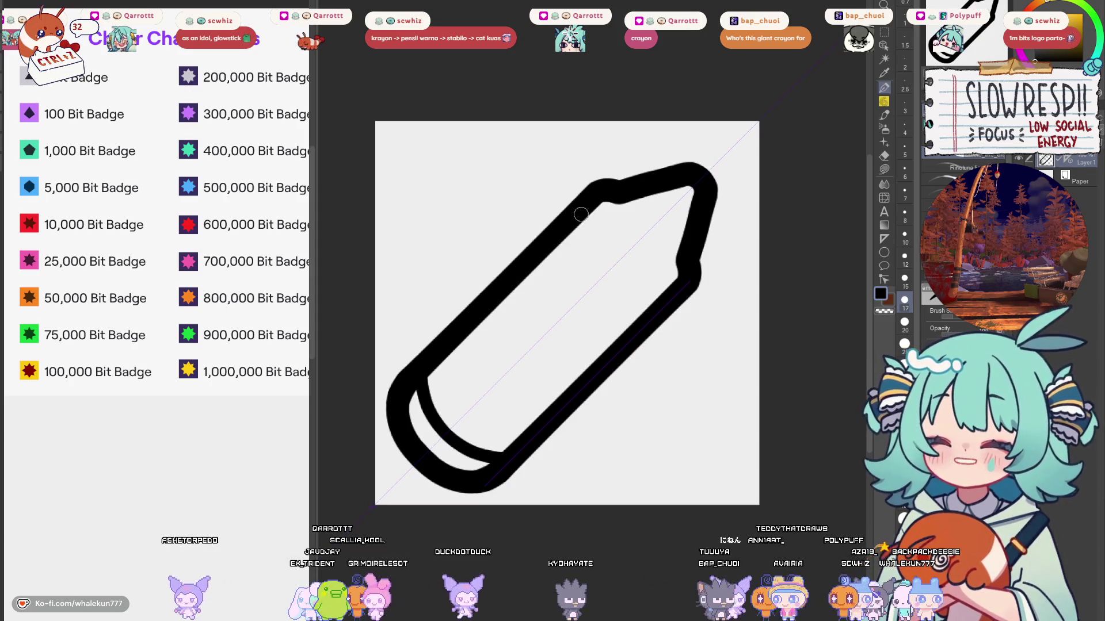
pyautogui.moveTo(579, 225); pyautogui.dragTo(661, 295)
pyautogui.hotkey('ctrl', 'z')
pyautogui.moveTo(584, 222); pyautogui.dragTo(670, 285)
pyautogui.hotkey('ctrl', 'z')
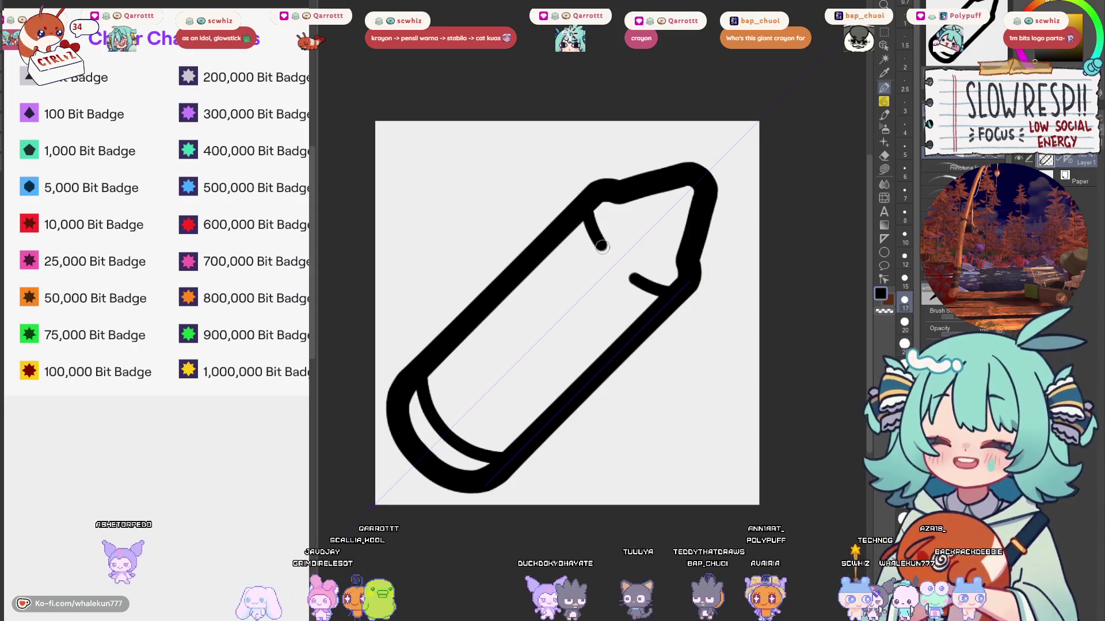
pyautogui.hotkey('ctrl', 'z')
pyautogui.moveTo(586, 221); pyautogui.dragTo(667, 288)
pyautogui.hotkey('ctrl', 'z')
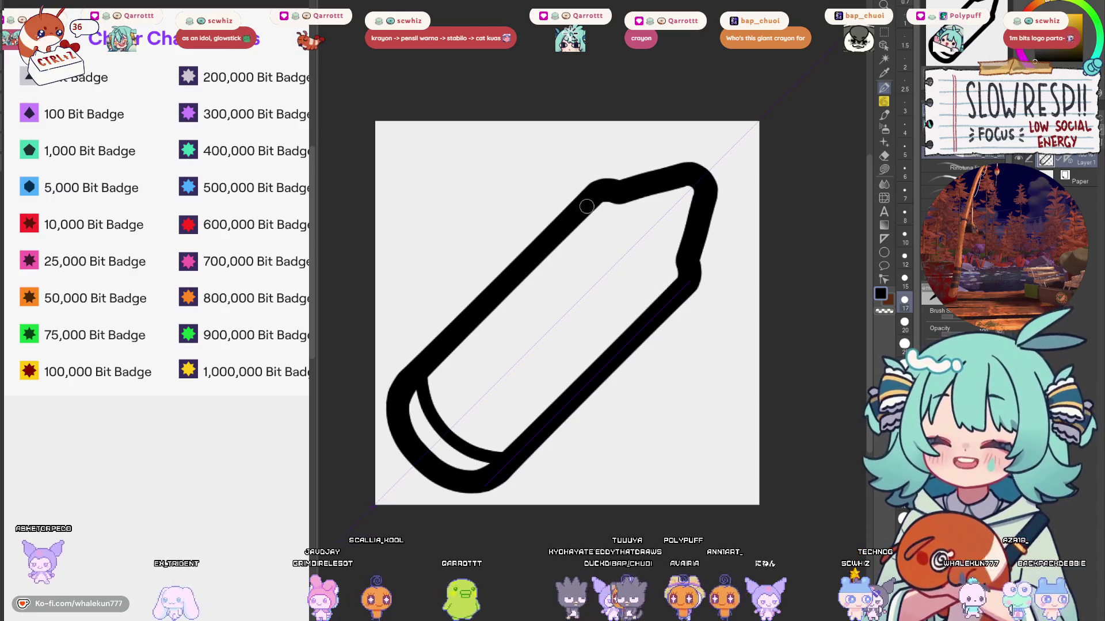
pyautogui.moveTo(584, 218); pyautogui.dragTo(668, 287)
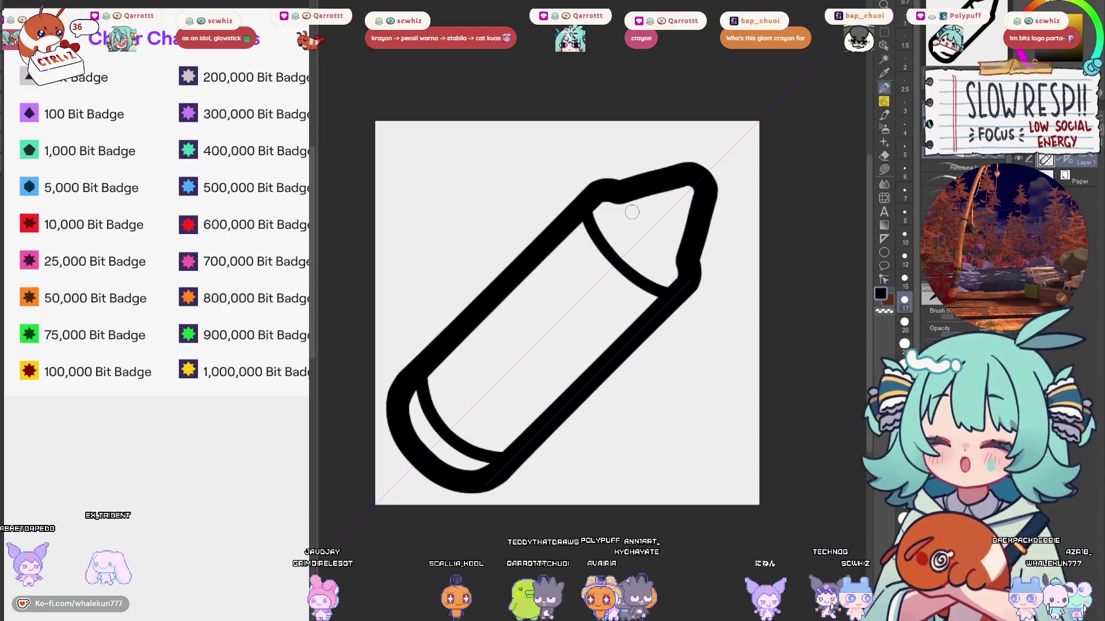
# Step: Remove the tip line and bottom curve, then redraw the bottom inner curve running to the end
pyautogui.moveTo(473, 413)
pyautogui.mouseDown()
pyautogui.moveTo(466, 337)
pyautogui.moveTo(441, 389)
pyautogui.mouseUp()
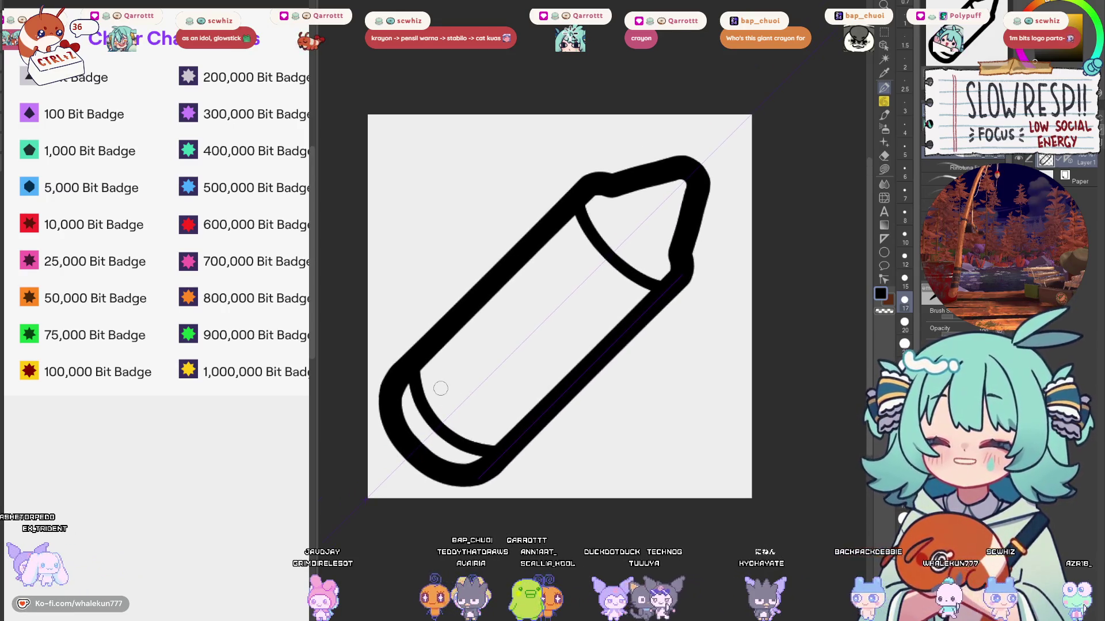
pyautogui.hotkey('ctrl', 'z')
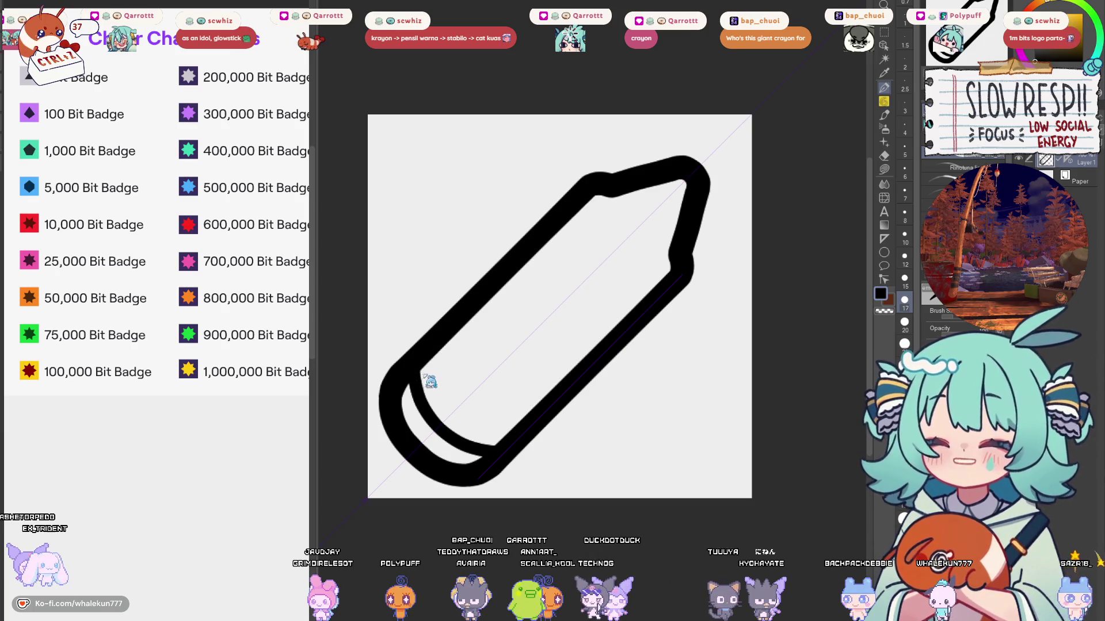
pyautogui.hotkey('ctrl', 'z')
pyautogui.moveTo(414, 372)
pyautogui.mouseDown()
pyautogui.moveTo(424, 346)
pyautogui.moveTo(489, 426)
pyautogui.mouseUp()
pyautogui.hotkey('ctrl', 'z')
pyautogui.hotkey('ctrl', 'z')
pyautogui.moveTo(419, 342); pyautogui.dragTo(462, 413)
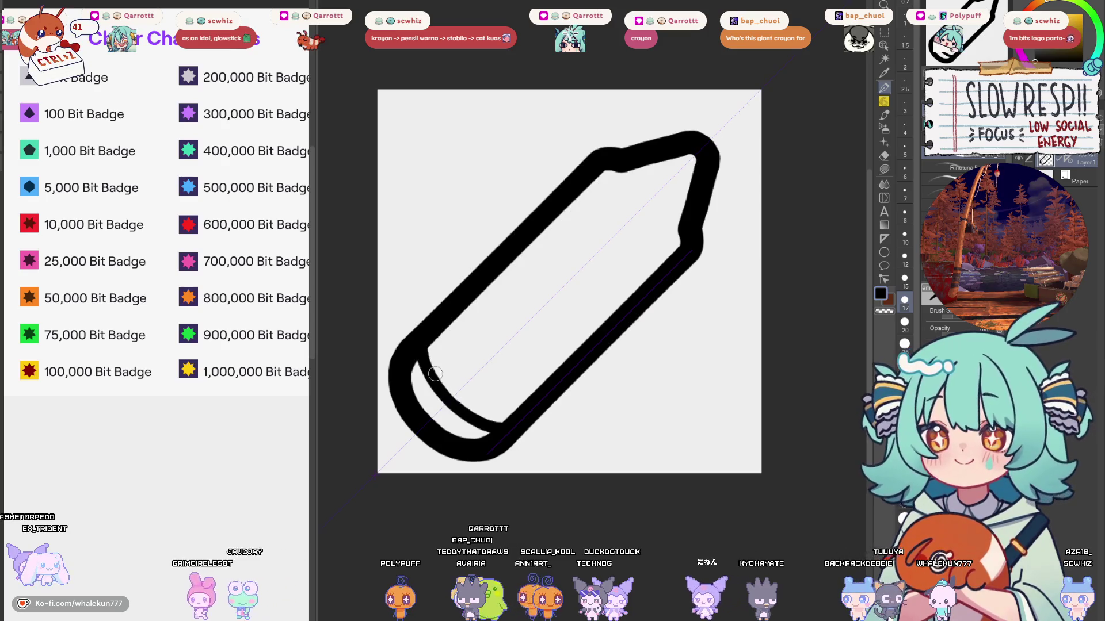
# Step: Draw a stroke across the crayon tip, toggling undo and redo to compare it
pyautogui.moveTo(459, 331); pyautogui.dragTo(414, 392)
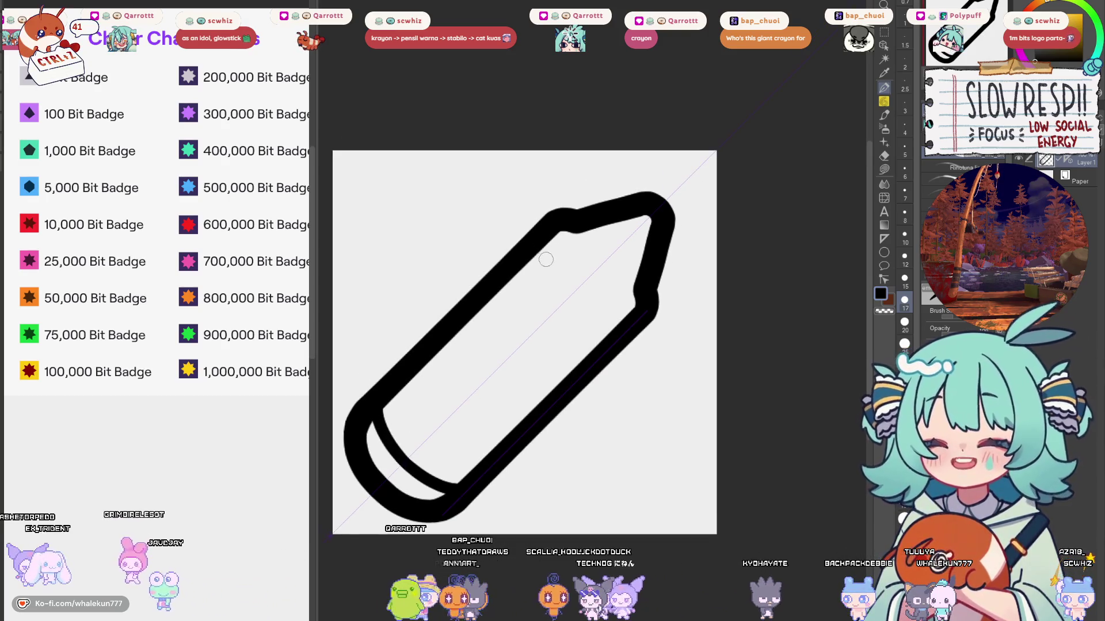
pyautogui.moveTo(553, 235); pyautogui.dragTo(633, 316)
pyautogui.hotkey('ctrl', 'z')
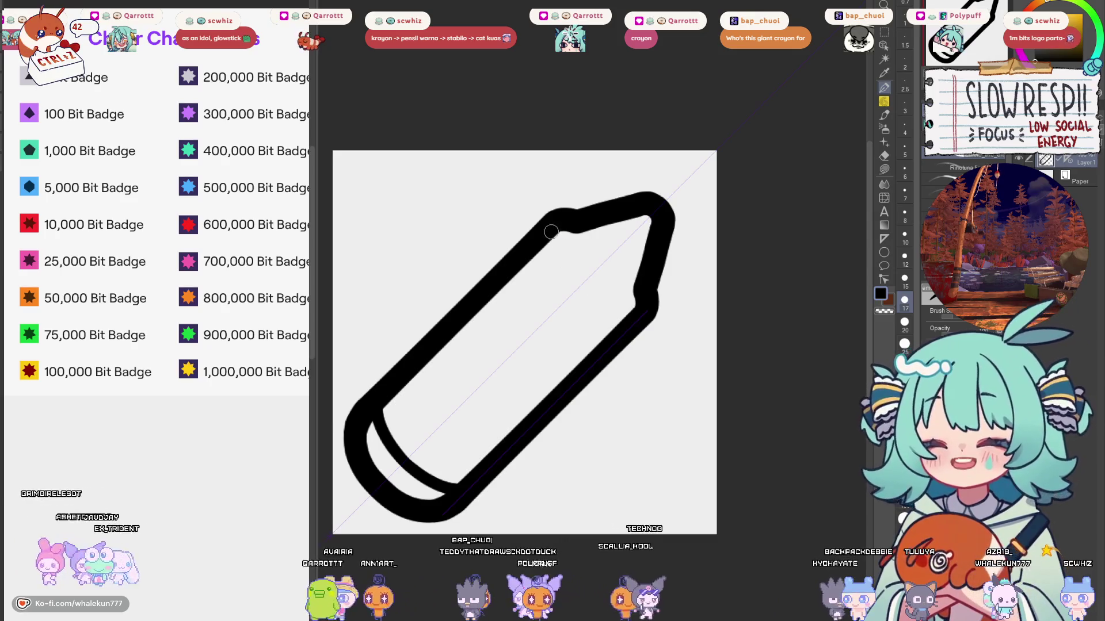
pyautogui.moveTo(551, 233)
pyautogui.mouseDown()
pyautogui.moveTo(633, 317)
pyautogui.moveTo(557, 258)
pyautogui.moveTo(597, 300)
pyautogui.mouseUp()
pyautogui.hotkey('ctrl', 'z')
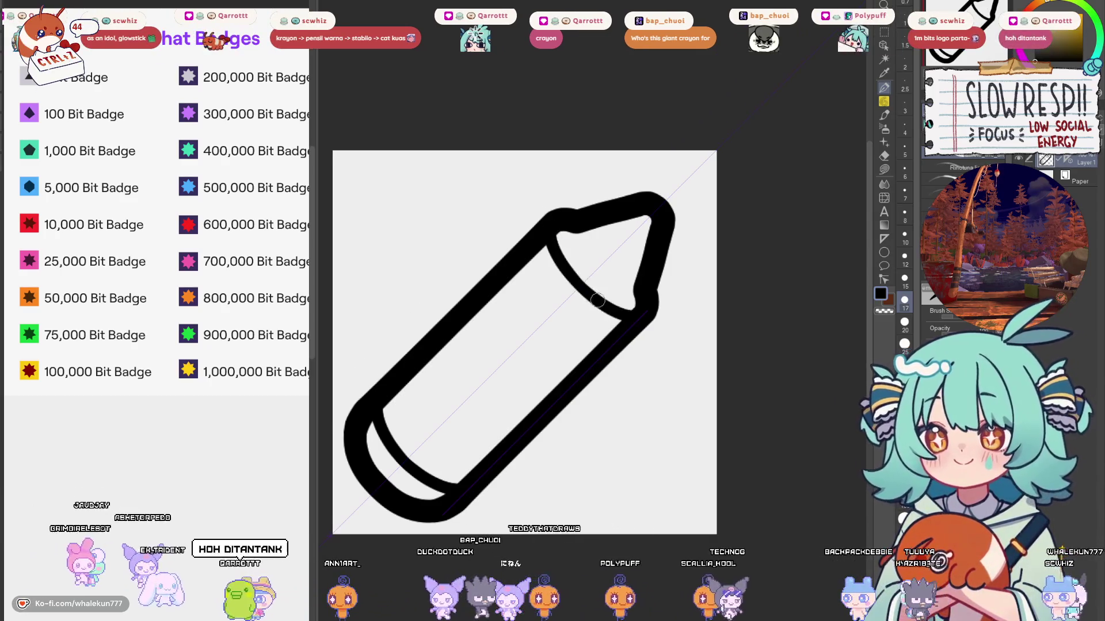
pyautogui.hotkey('ctrl', 'z')
pyautogui.hotkey('ctrl', 'y')
pyautogui.hotkey('ctrl', 'z')
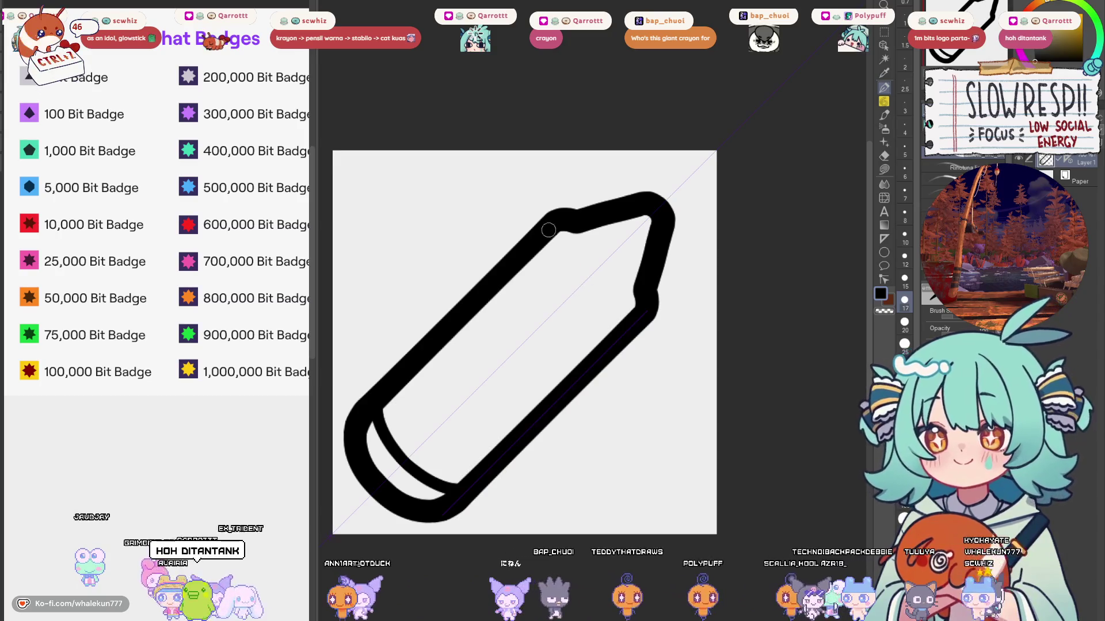
pyautogui.hotkey('ctrl', 'y')
pyautogui.moveTo(597, 300)
pyautogui.mouseDown()
pyautogui.moveTo(581, 397)
pyautogui.moveTo(591, 431)
pyautogui.moveTo(595, 398)
pyautogui.mouseUp()
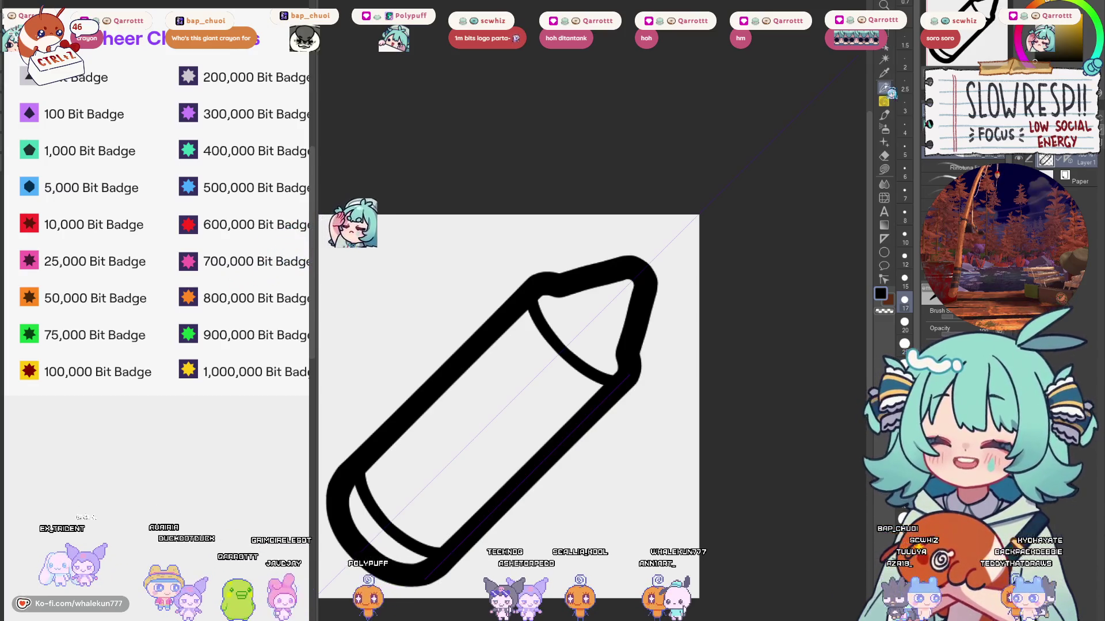
# Step: Pan the canvas up and right to bring the crayon tip into view
pyautogui.moveTo(662, 407)
pyautogui.mouseDown()
pyautogui.moveTo(671, 382)
pyautogui.moveTo(632, 354)
pyautogui.mouseUp()
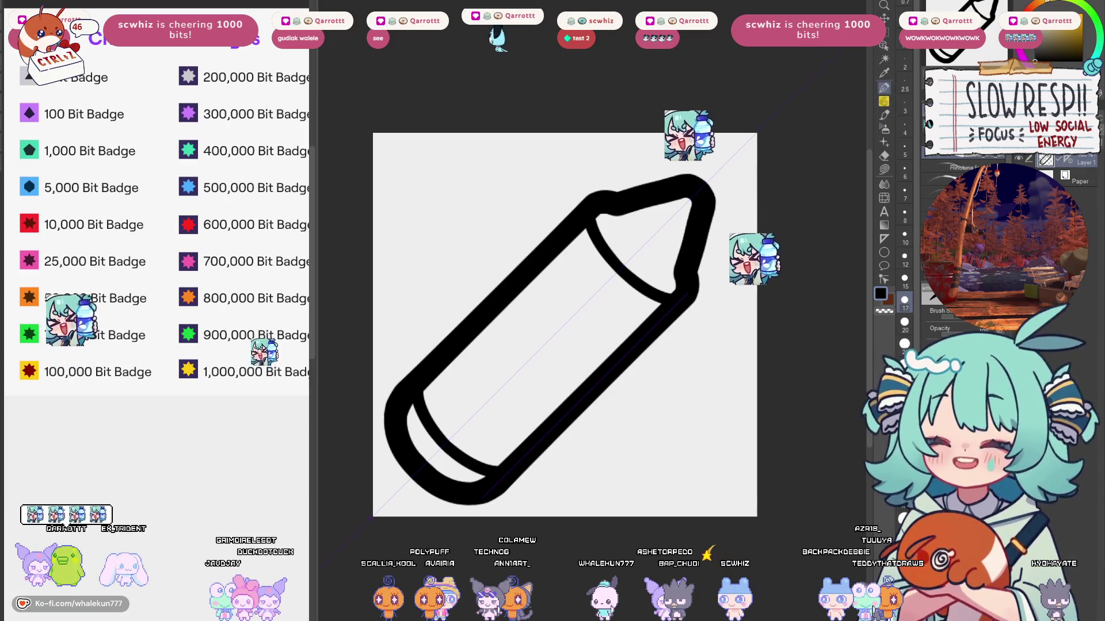
# Step: Draw a thick oval label outline on the crayon body, redrawing it several times
pyautogui.moveTo(495, 362); pyautogui.dragTo(500, 344)
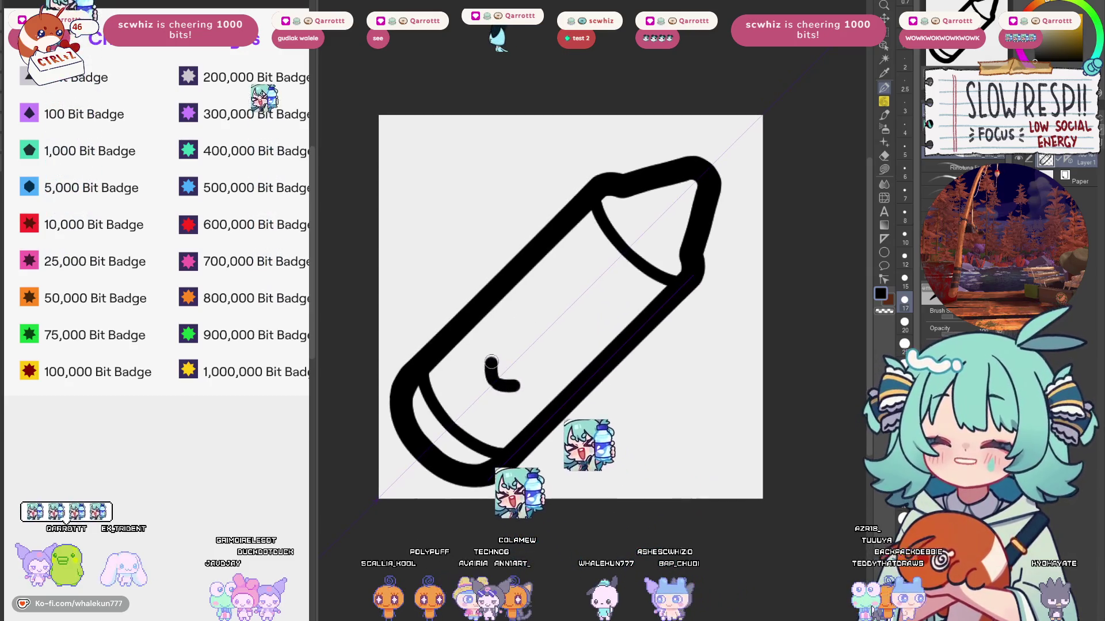
pyautogui.moveTo(587, 276)
pyautogui.mouseDown()
pyautogui.moveTo(523, 293)
pyautogui.moveTo(483, 346)
pyautogui.moveTo(493, 383)
pyautogui.mouseUp()
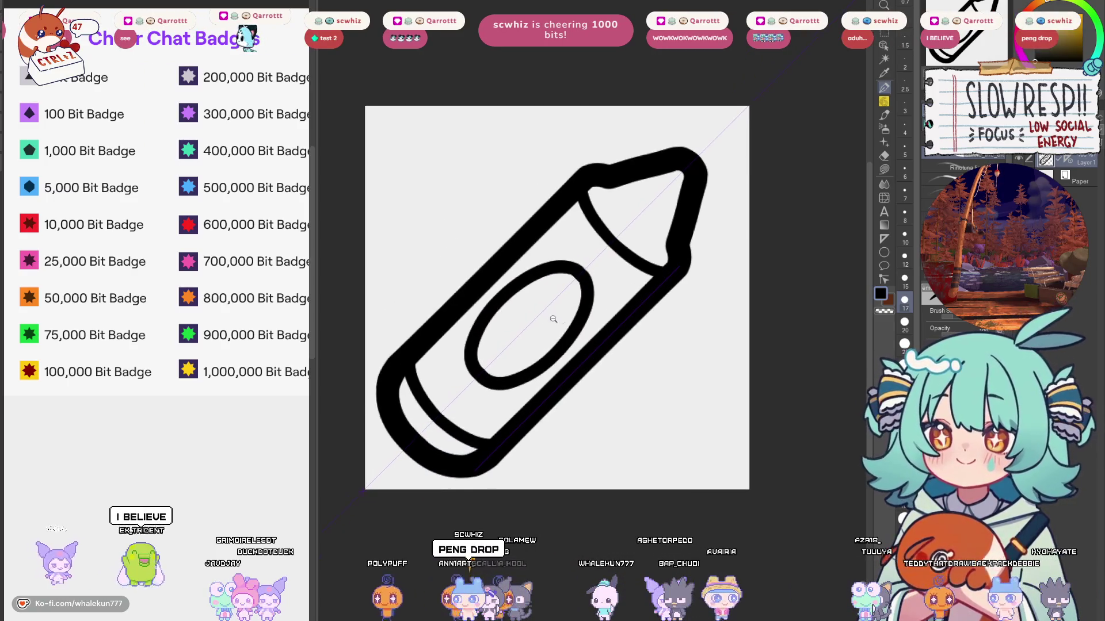
pyautogui.scroll(2, 547, 322)
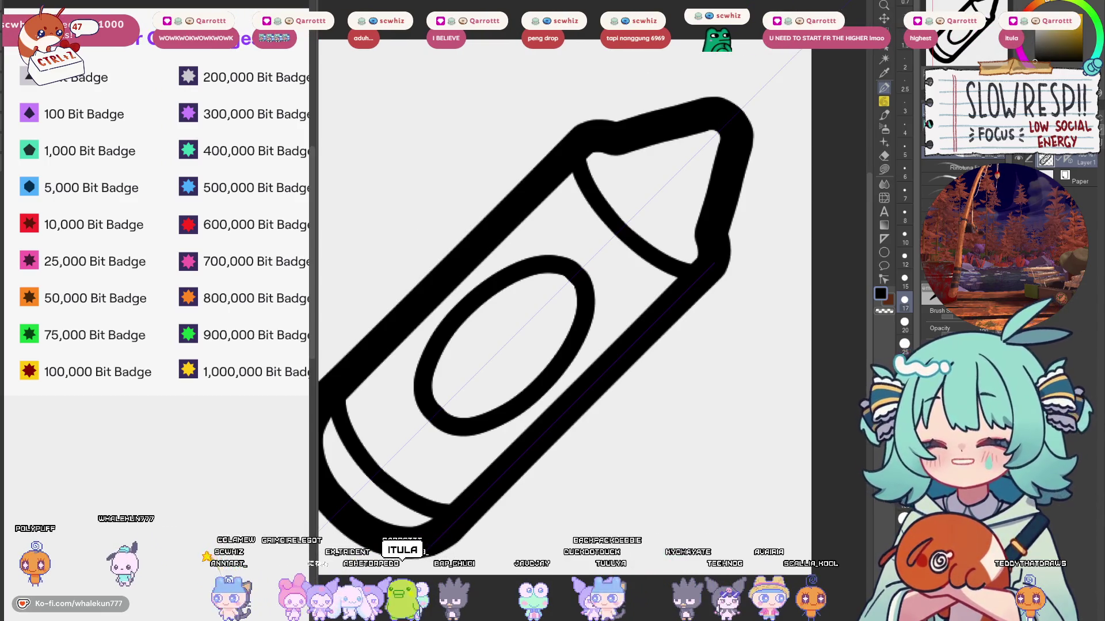
pyautogui.hotkey('ctrl', 'z')
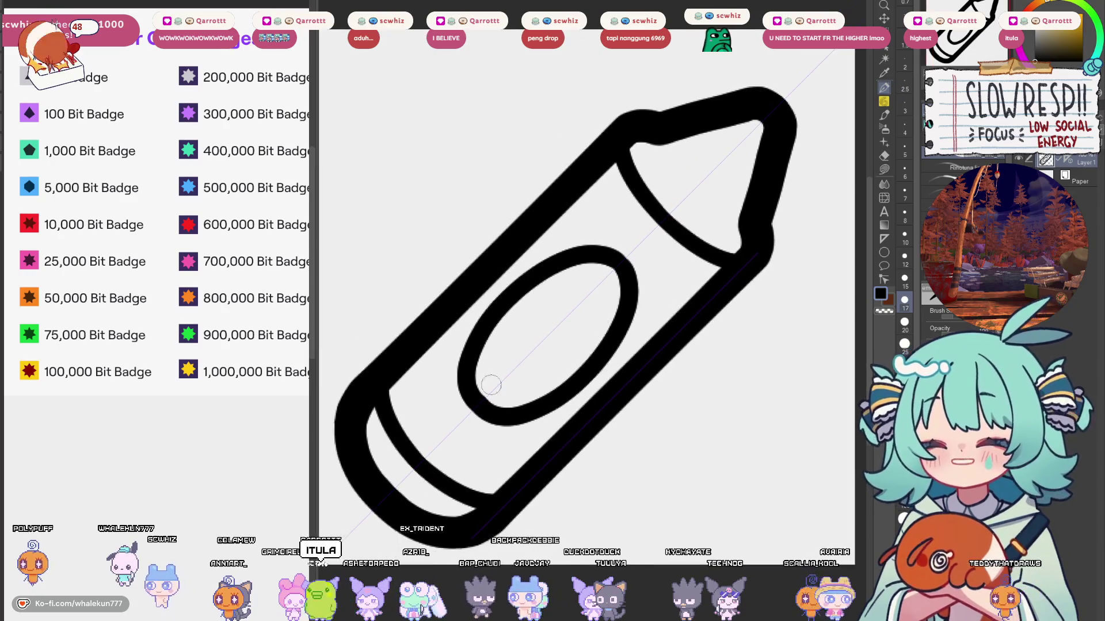
pyautogui.moveTo(479, 405)
pyautogui.mouseDown()
pyautogui.moveTo(469, 369)
pyautogui.moveTo(518, 285)
pyautogui.moveTo(612, 257)
pyautogui.mouseUp()
pyautogui.hotkey('ctrl', 'z')
pyautogui.moveTo(482, 404)
pyautogui.mouseDown()
pyautogui.moveTo(469, 392)
pyautogui.moveTo(501, 311)
pyautogui.moveTo(584, 256)
pyautogui.mouseUp()
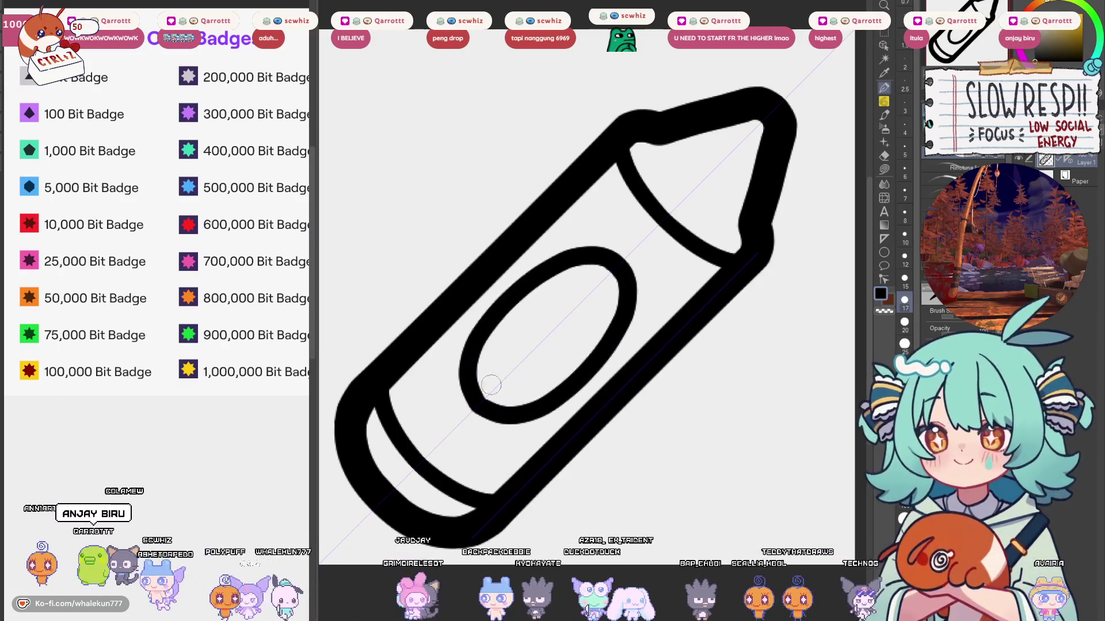
pyautogui.hotkey('ctrl', 'z')
pyautogui.moveTo(474, 405)
pyautogui.mouseDown()
pyautogui.moveTo(460, 377)
pyautogui.moveTo(483, 305)
pyautogui.moveTo(561, 253)
pyautogui.mouseUp()
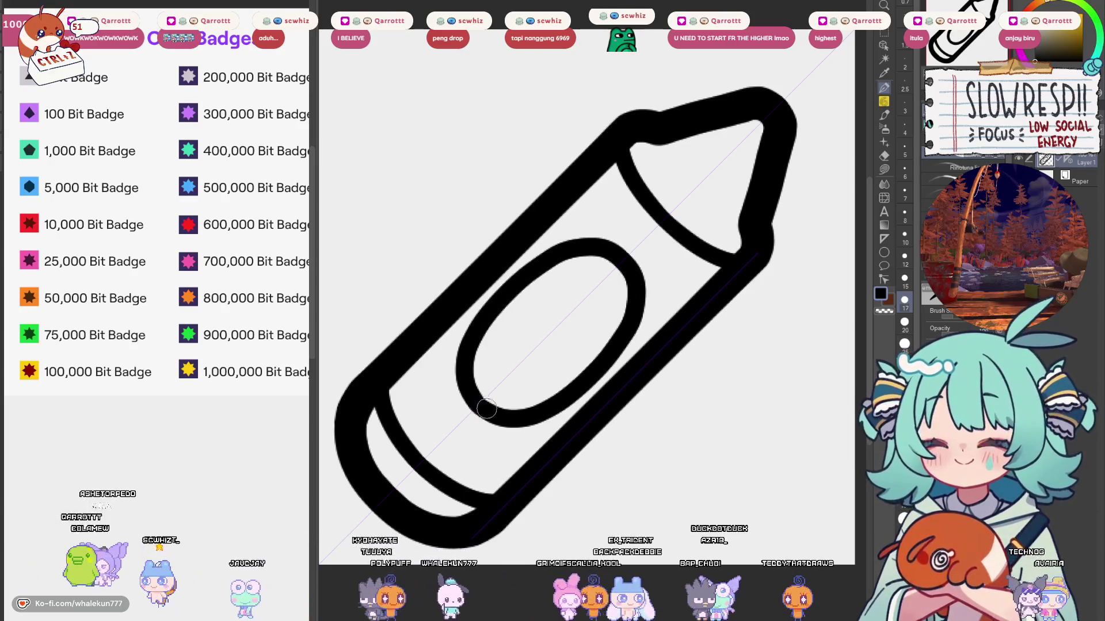
# Step: Undo the last three oval strokes and zoom out to see the whole crayon
pyautogui.moveTo(530, 341); pyautogui.dragTo(517, 286)
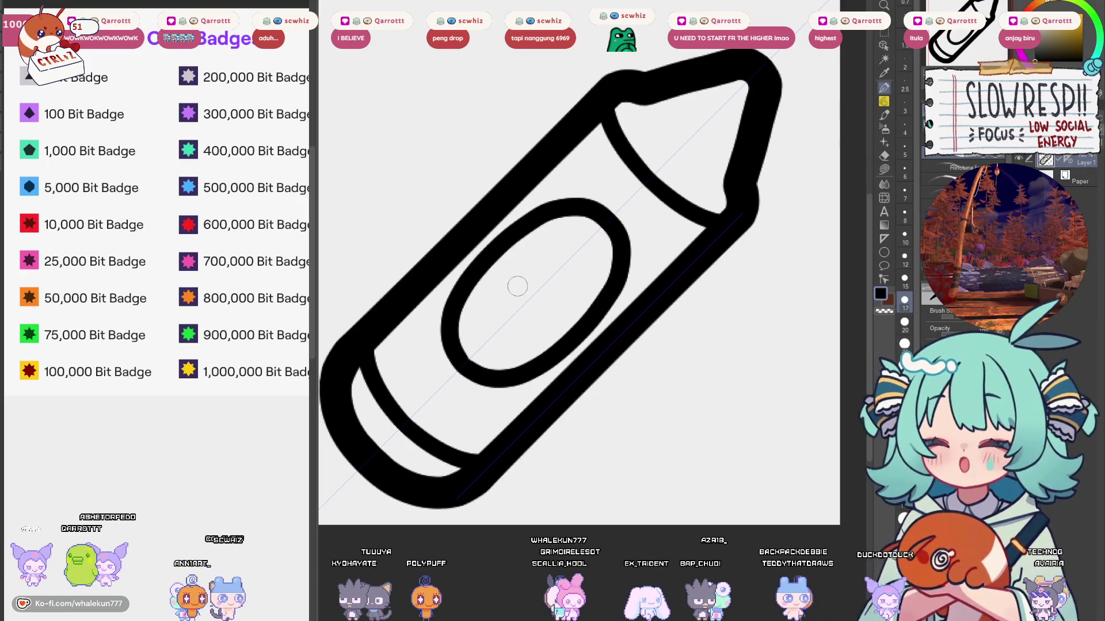
pyautogui.moveTo(559, 247); pyautogui.dragTo(629, 270)
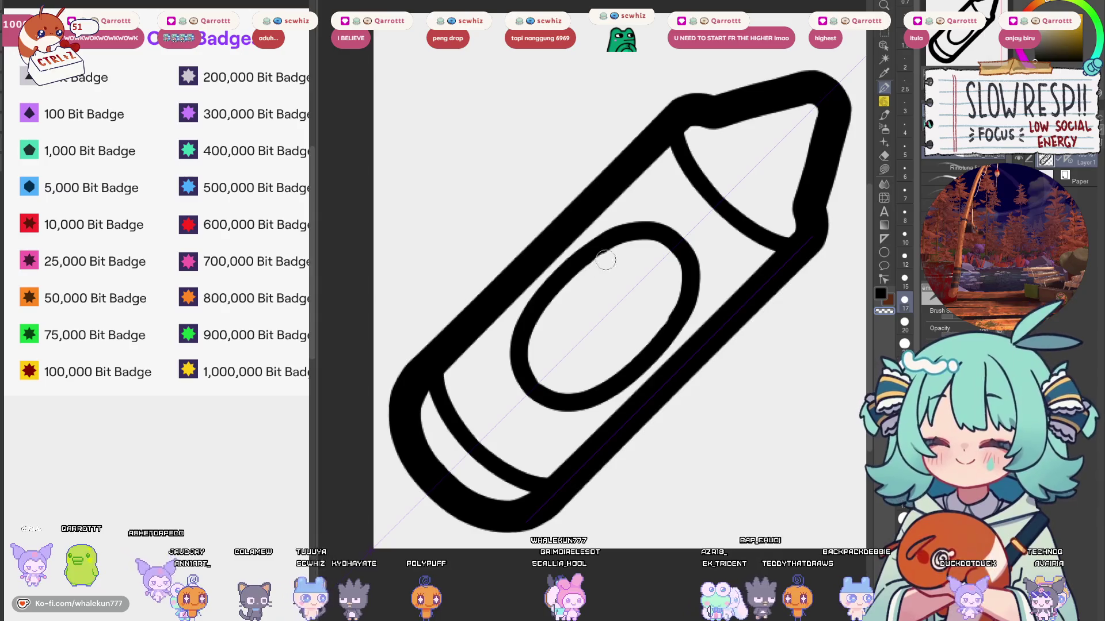
pyautogui.hotkey('ctrl', 'z')
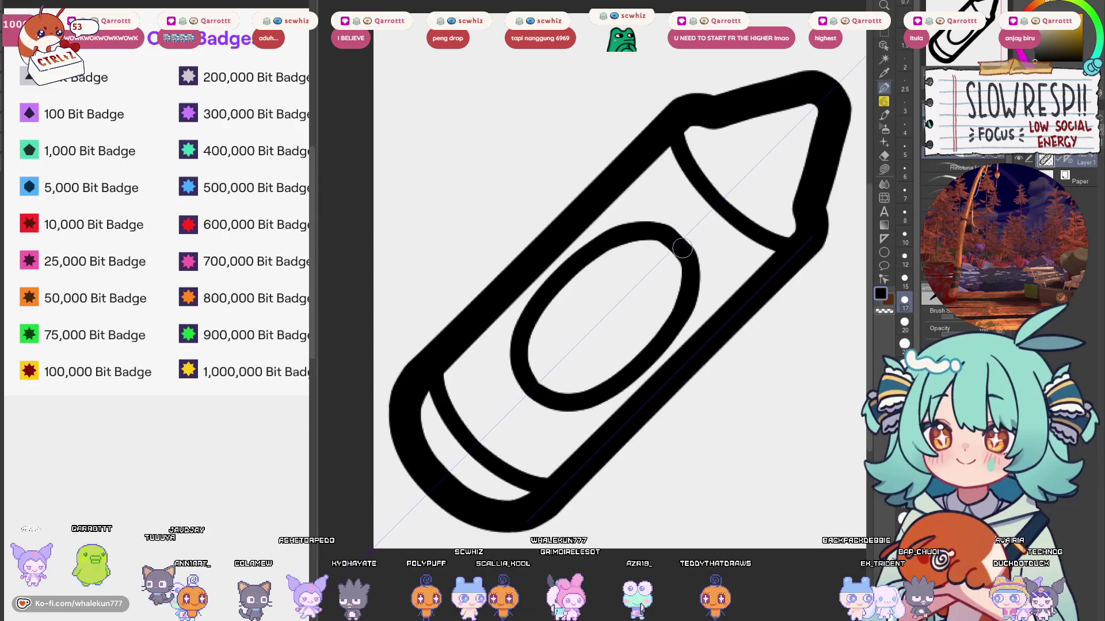
pyautogui.hotkey('ctrl', 'z')
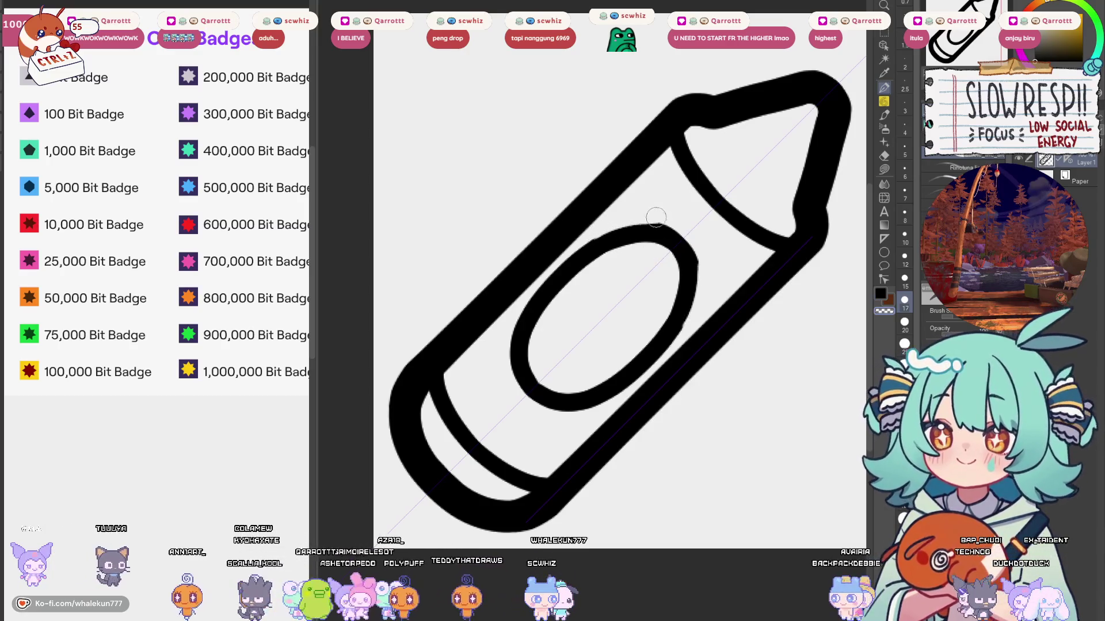
pyautogui.hotkey('ctrl', 'z')
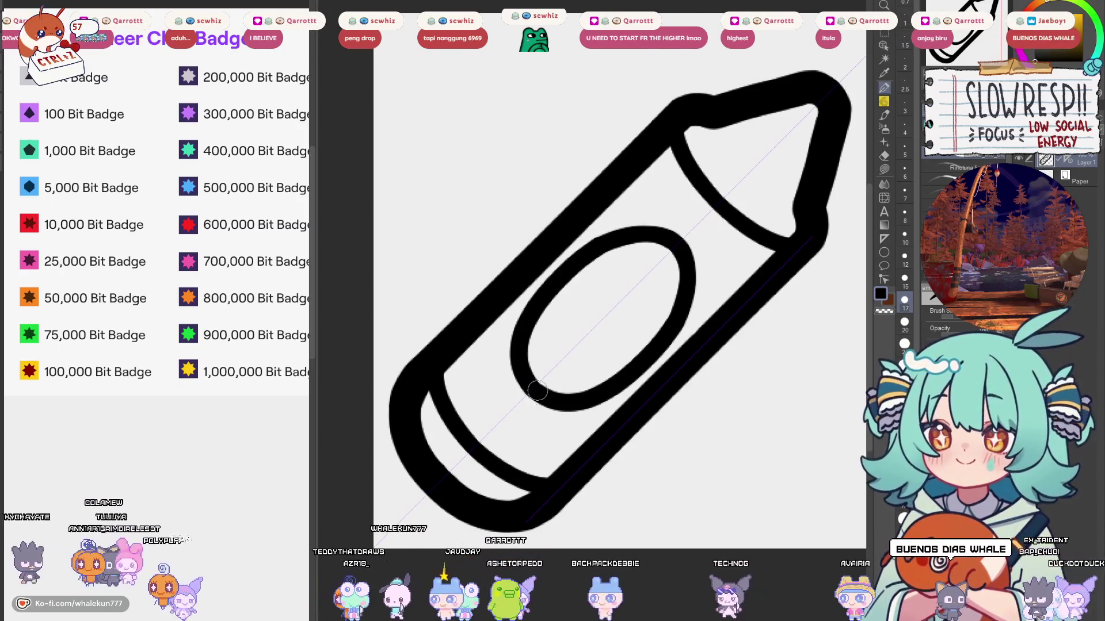
pyautogui.moveTo(619, 293); pyautogui.dragTo(595, 315)
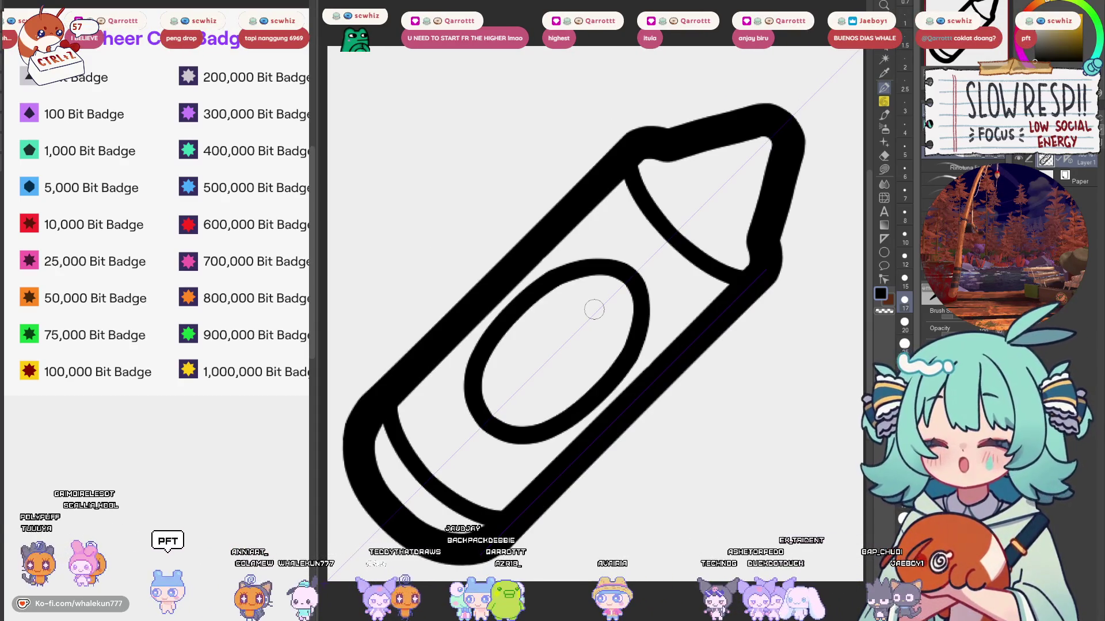
pyautogui.moveTo(595, 309); pyautogui.dragTo(626, 304)
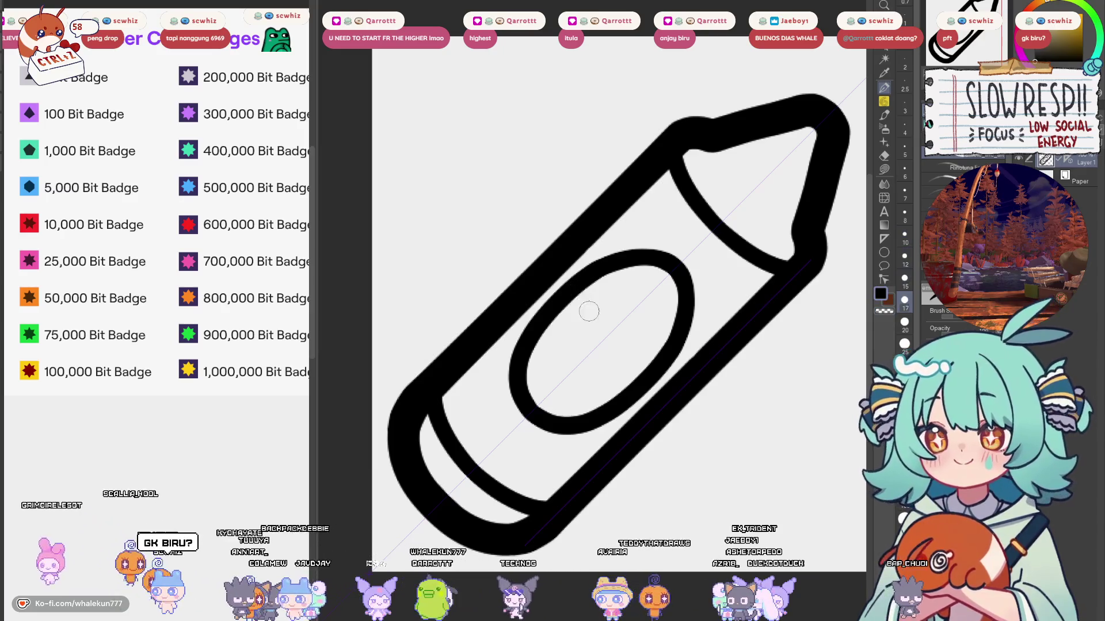
pyautogui.scroll(-5, 579, 300)
pyautogui.scroll(4, 624, 329)
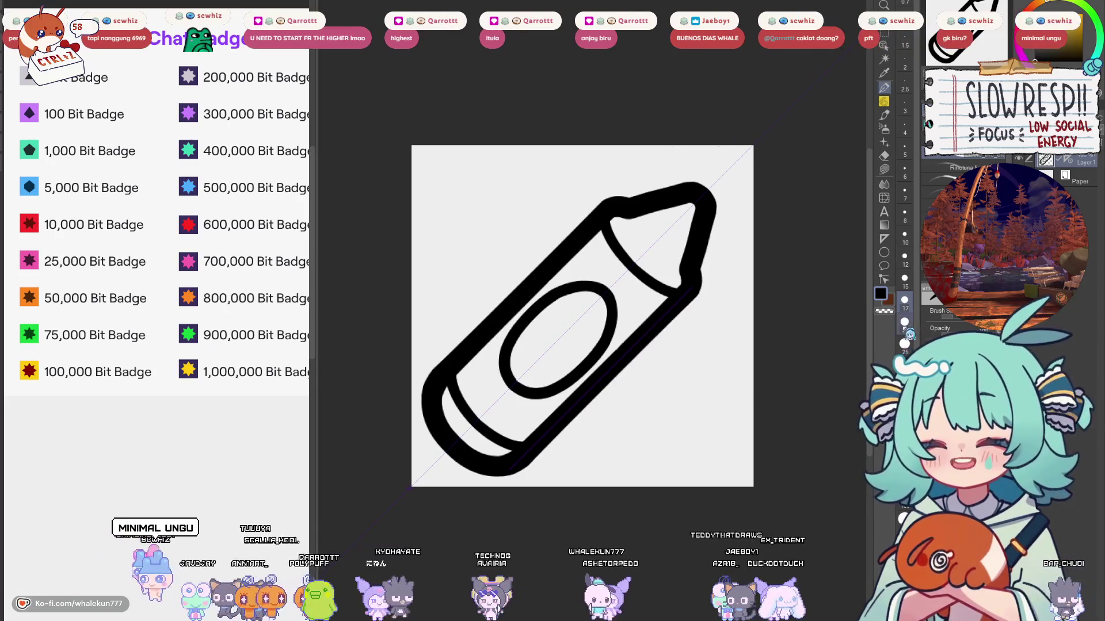
# Step: Remove the two motion lines beside the crayon
pyautogui.hotkey('ctrl', 'z')
pyautogui.hotkey('ctrl', 'z')
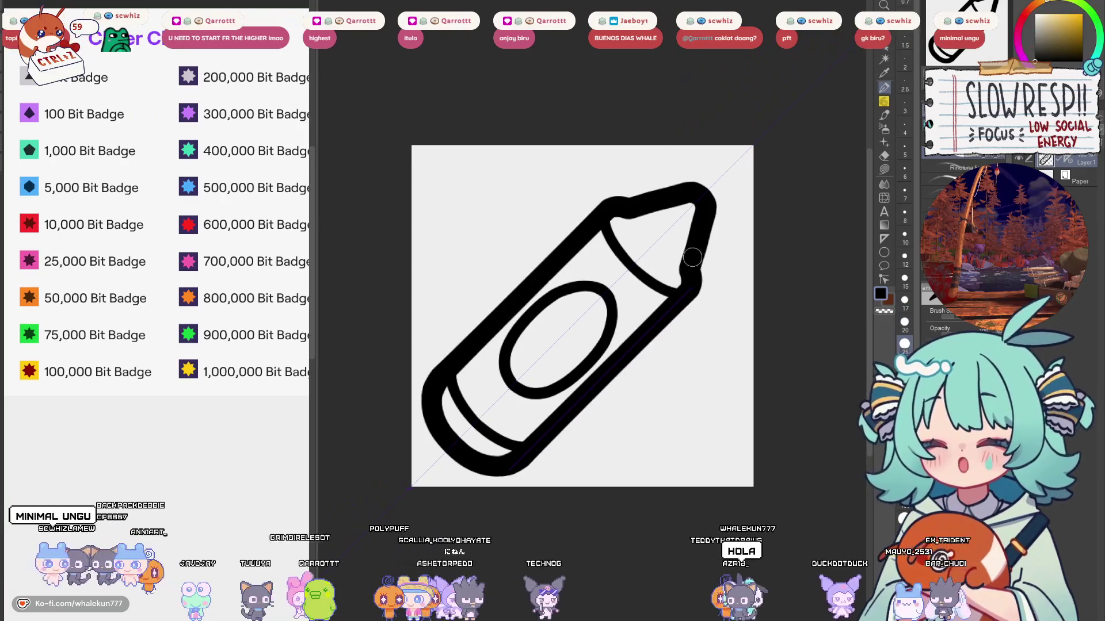
pyautogui.hotkey('ctrl', 'y')
pyautogui.hotkey('ctrl', 'y')
pyautogui.hotkey('ctrl', 'z')
pyautogui.hotkey('ctrl', 'z')
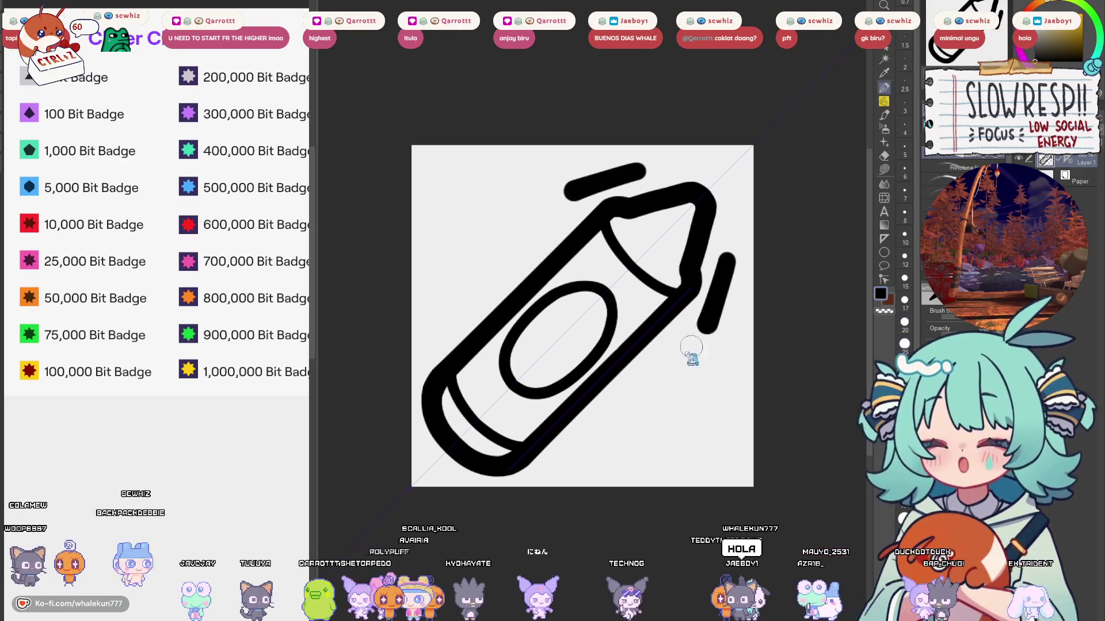
pyautogui.hotkey('ctrl', 'z')
pyautogui.hotkey('ctrl', 'z')
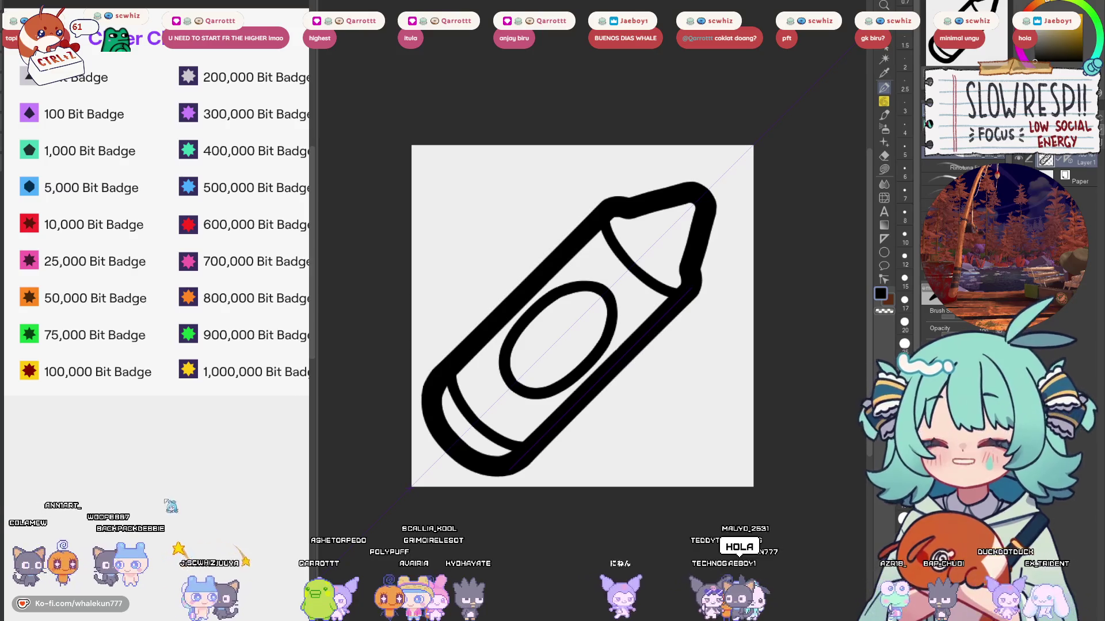
pyautogui.scroll(-2, 120, 360)
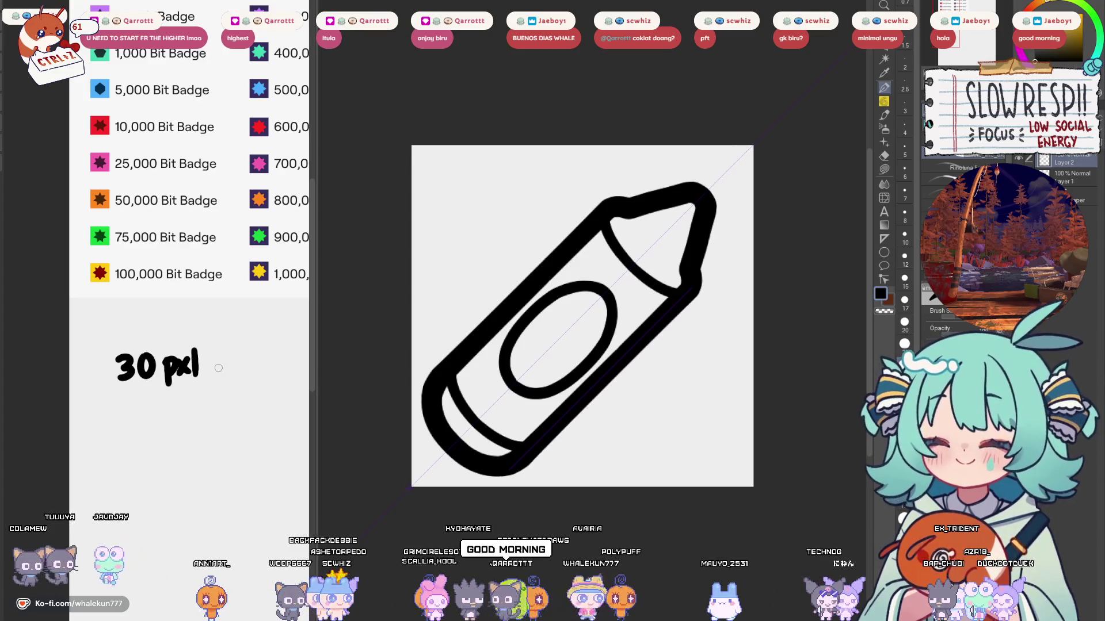
# Step: Write a 17 pxl brush-size note with a sample squiggle below the 30 pxl note
pyautogui.moveTo(219, 368); pyautogui.dragTo(287, 359)
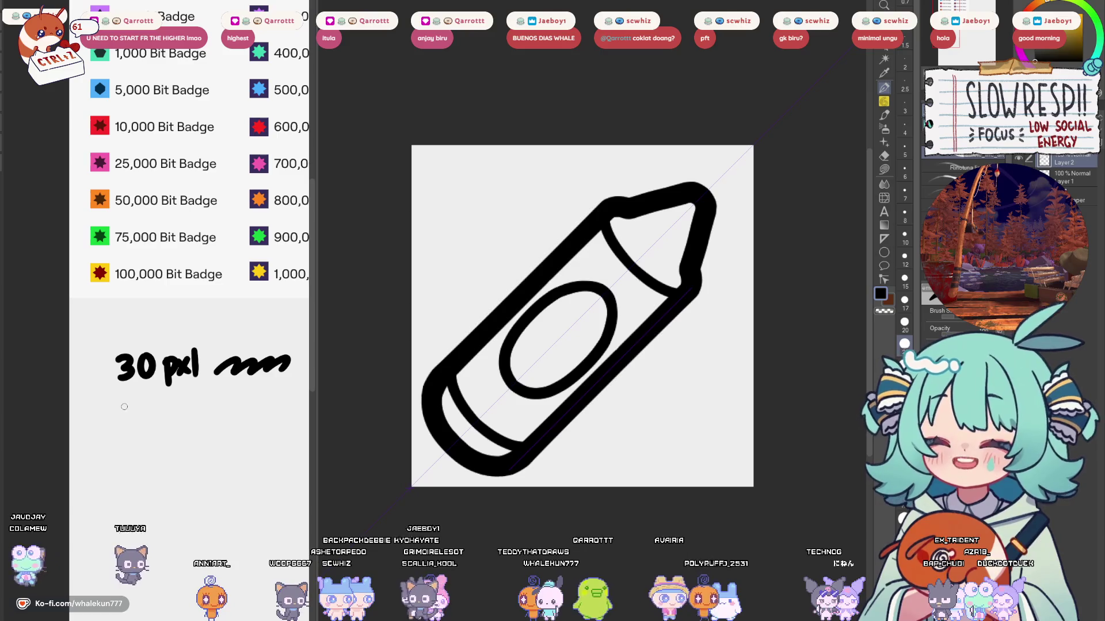
pyautogui.press('[')
pyautogui.press('[')
pyautogui.moveTo(124, 408)
pyautogui.mouseDown()
pyautogui.moveTo(125, 423)
pyautogui.moveTo(163, 417)
pyautogui.mouseUp()
pyautogui.moveTo(177, 405); pyautogui.dragTo(177, 417)
pyautogui.moveTo(186, 397)
pyautogui.mouseDown()
pyautogui.moveTo(185, 420)
pyautogui.moveTo(253, 416)
pyautogui.mouseUp()
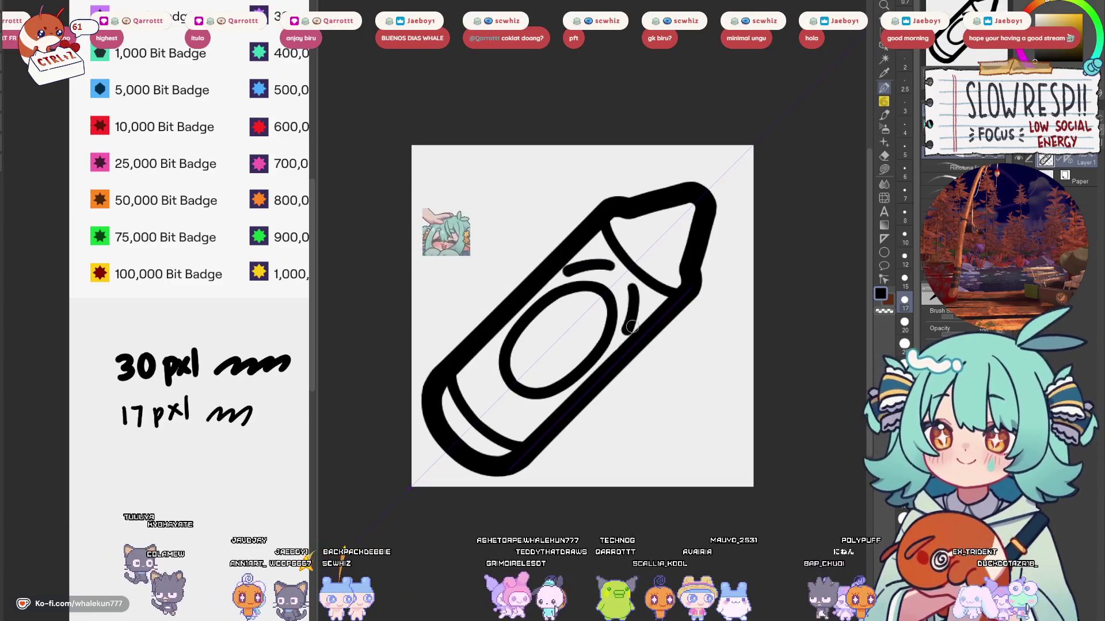
# Step: Draw a thin curved band line inside the crayon tip at brush size 17
pyautogui.moveTo(648, 314); pyautogui.dragTo(639, 340)
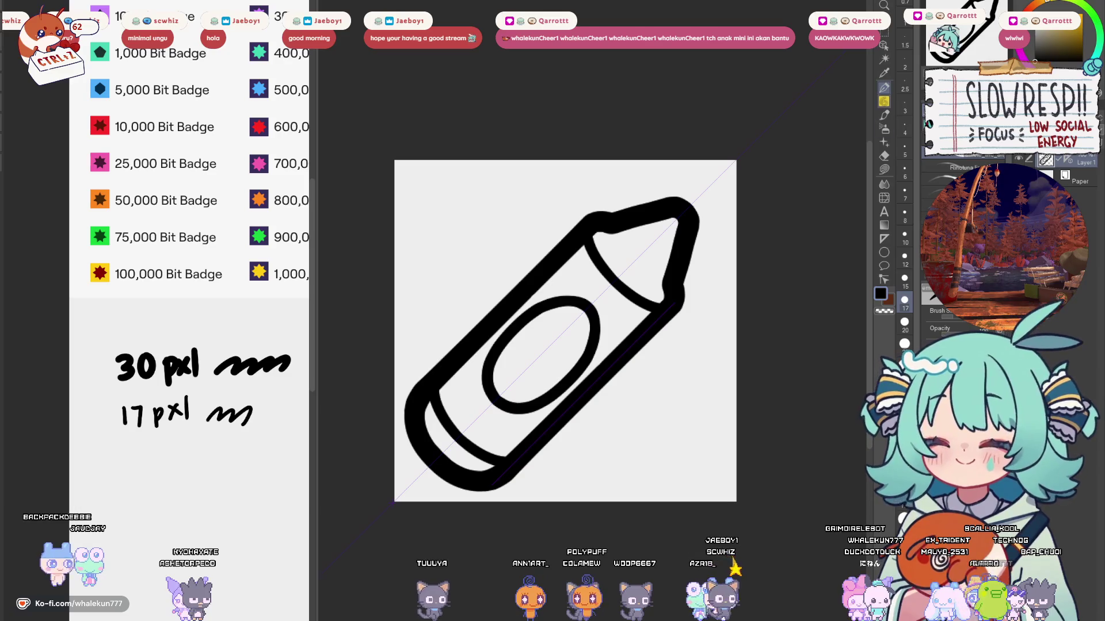
pyautogui.moveTo(638, 364)
pyautogui.mouseDown()
pyautogui.moveTo(641, 387)
pyautogui.moveTo(598, 451)
pyautogui.mouseUp()
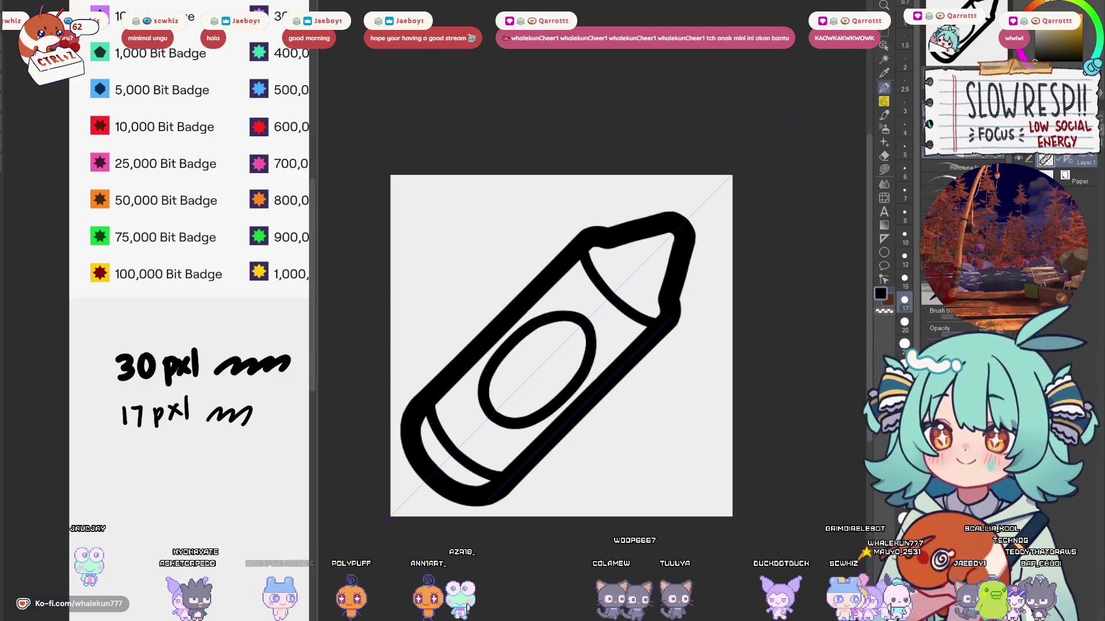
pyautogui.moveTo(607, 240); pyautogui.dragTo(640, 286)
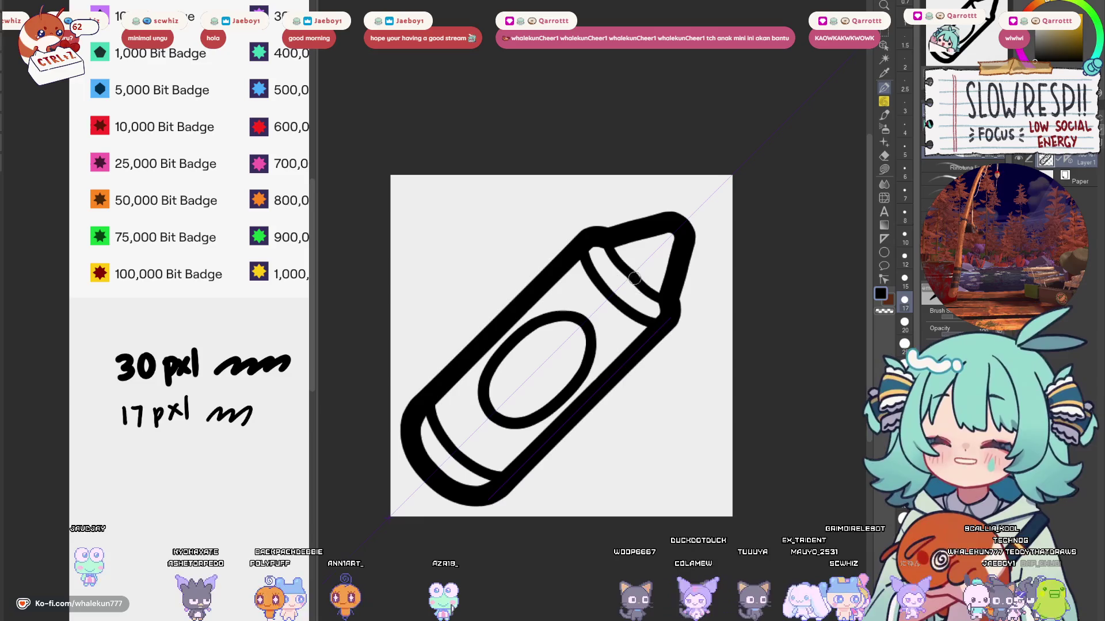
pyautogui.hotkey('ctrl', 'z')
pyautogui.moveTo(608, 244); pyautogui.dragTo(640, 286)
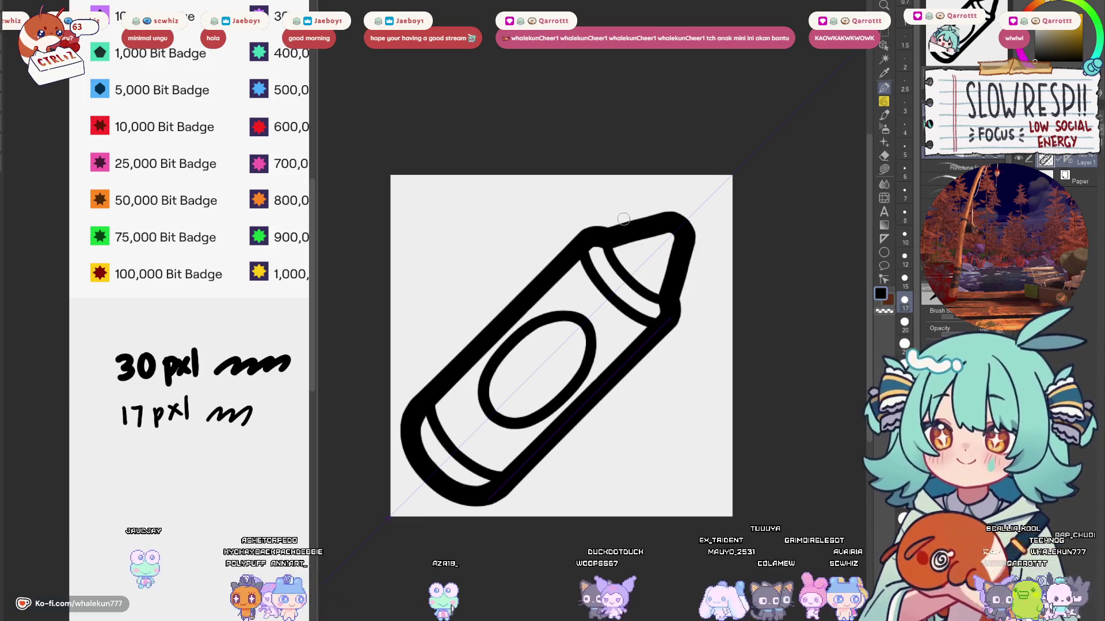
# Step: Try several band lines near the crayon's lower end, undoing each attempt
pyautogui.moveTo(442, 391)
pyautogui.mouseDown()
pyautogui.moveTo(453, 425)
pyautogui.moveTo(488, 459)
pyautogui.mouseUp()
pyautogui.hotkey('ctrl', 'z')
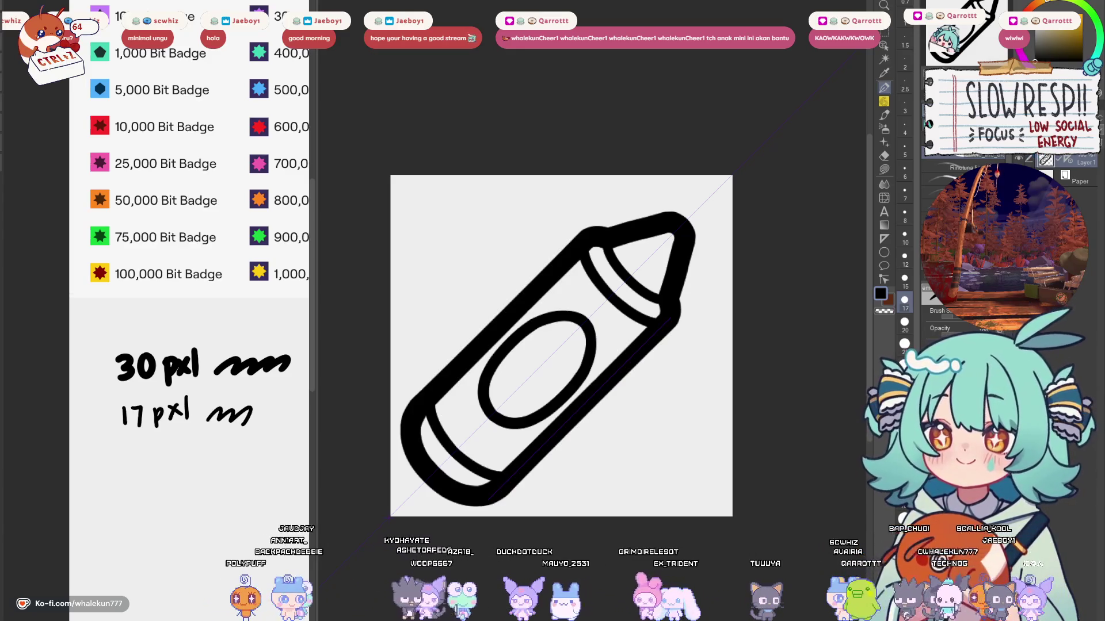
pyautogui.moveTo(447, 390); pyautogui.dragTo(507, 459)
pyautogui.hotkey('ctrl', 'z')
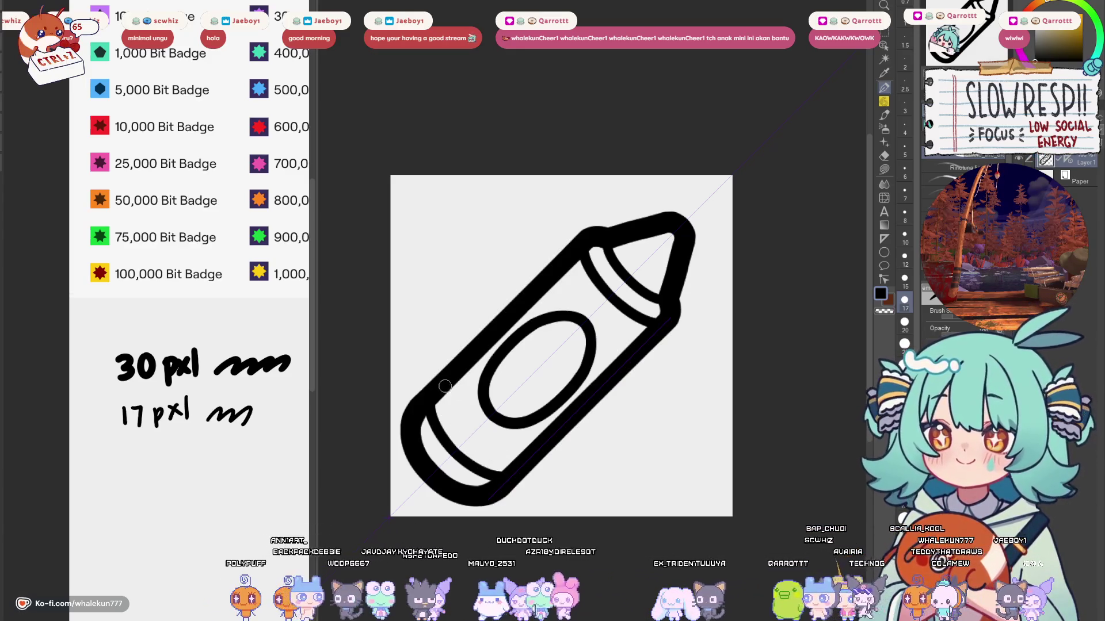
pyautogui.moveTo(444, 388); pyautogui.dragTo(498, 458)
pyautogui.hotkey('ctrl', 'z')
pyautogui.hotkey('ctrl', 'z')
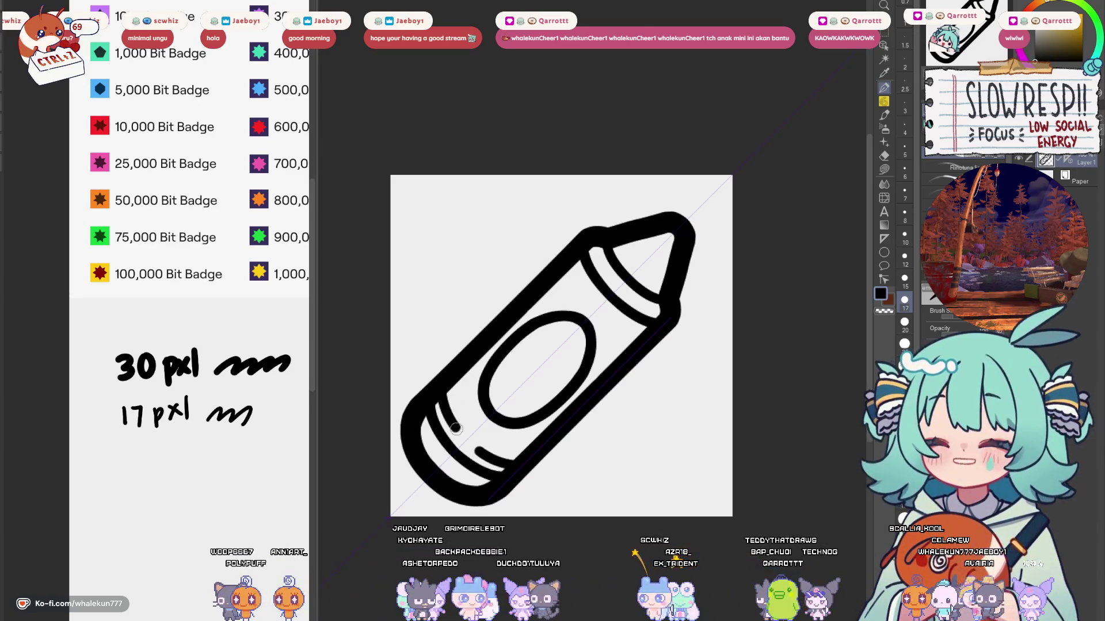
pyautogui.hotkey('ctrl', 'z')
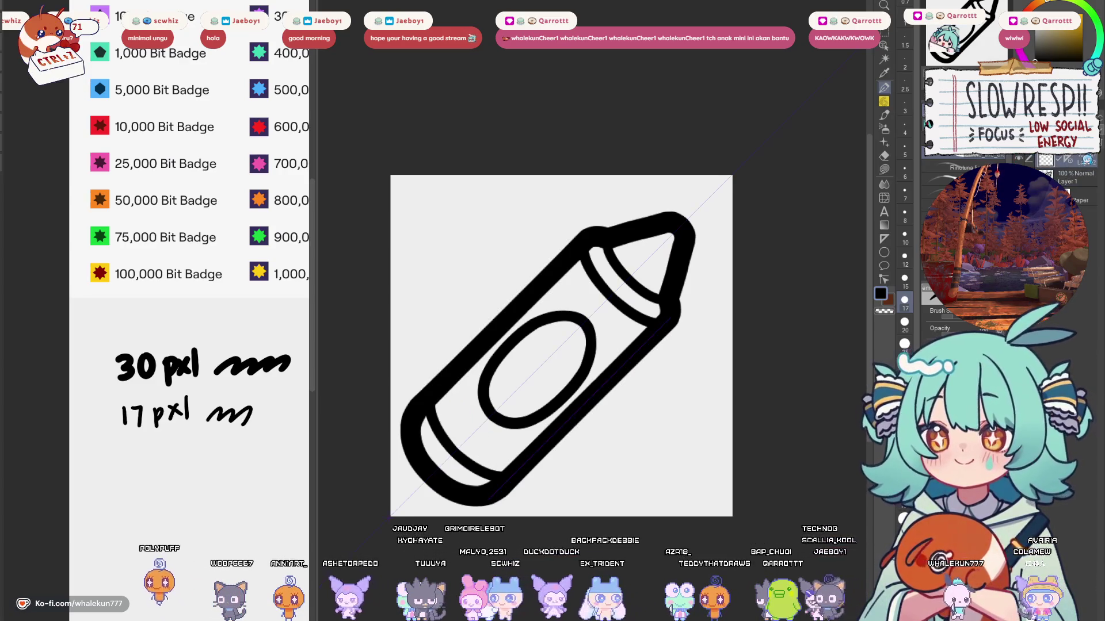
# Step: Draw the final curved band along the lower end and move Layer 1 above Layer 2
pyautogui.moveTo(511, 463)
pyautogui.mouseDown()
pyautogui.moveTo(443, 394)
pyautogui.moveTo(506, 460)
pyautogui.mouseUp()
pyautogui.hotkey('ctrl', 'z')
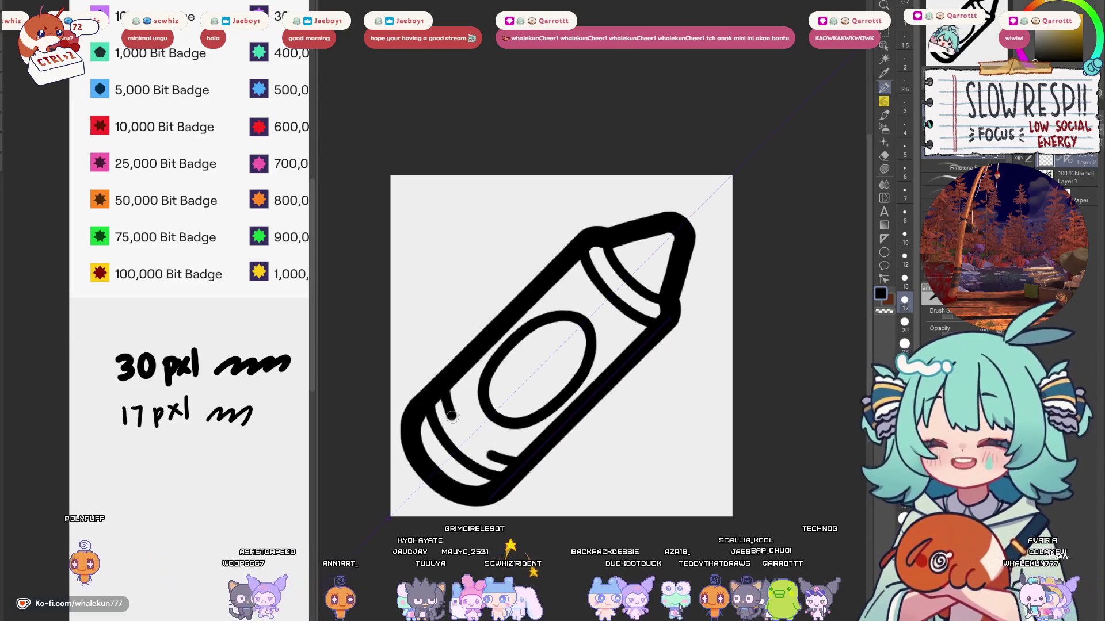
pyautogui.moveTo(446, 397); pyautogui.dragTo(499, 460)
pyautogui.hotkey('ctrl', 'z')
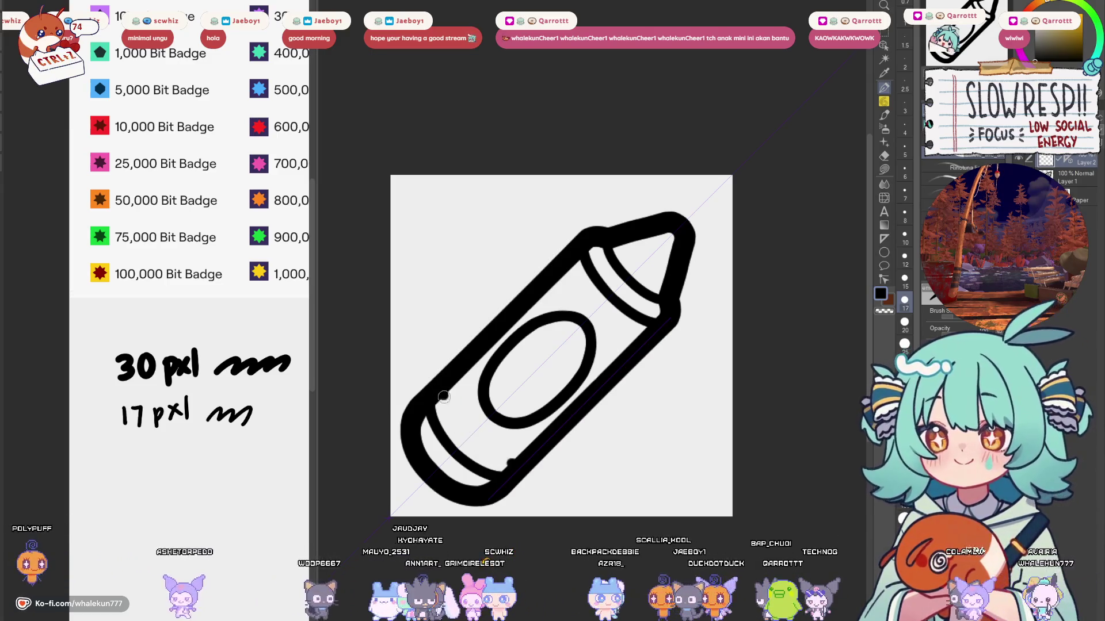
pyautogui.moveTo(443, 396); pyautogui.dragTo(505, 464)
pyautogui.hotkey('ctrl', 'z')
pyautogui.moveTo(446, 397); pyautogui.dragTo(502, 463)
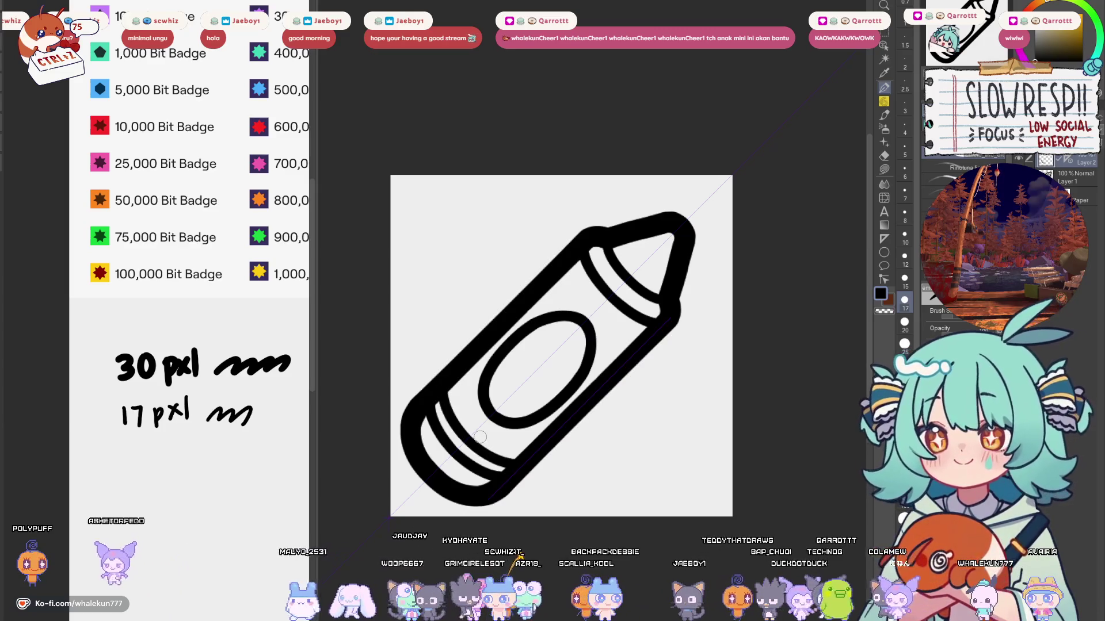
pyautogui.click(1070, 182)
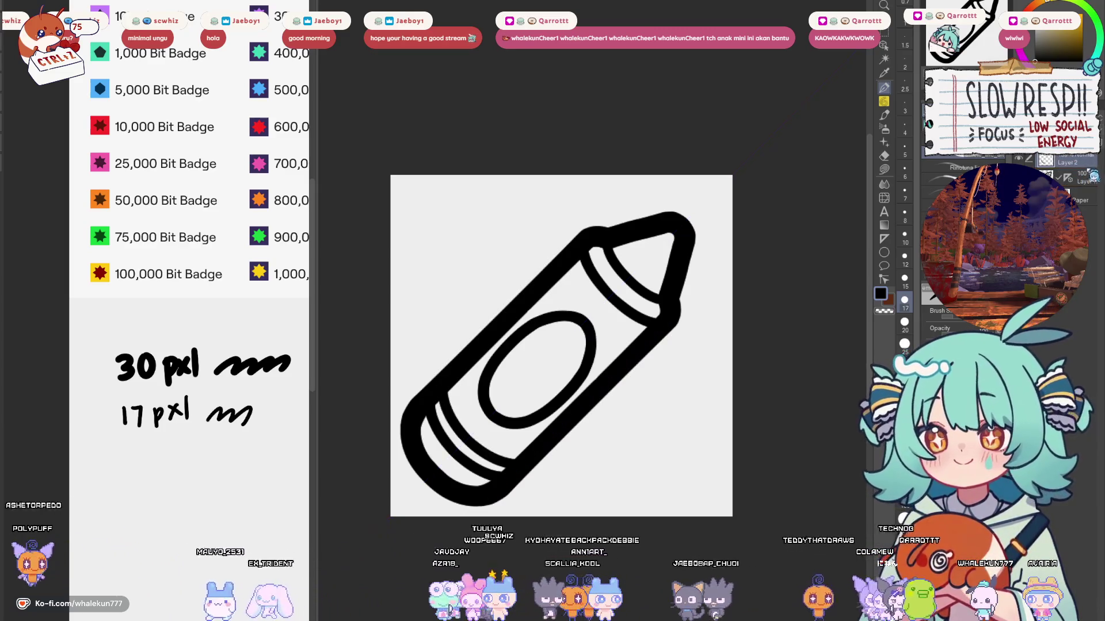
pyautogui.moveTo(1071, 182); pyautogui.dragTo(1070, 162)
# Step: Duplicate and offset the band lines, then undo back past the Layer 2 Copy layer
pyautogui.press('o')
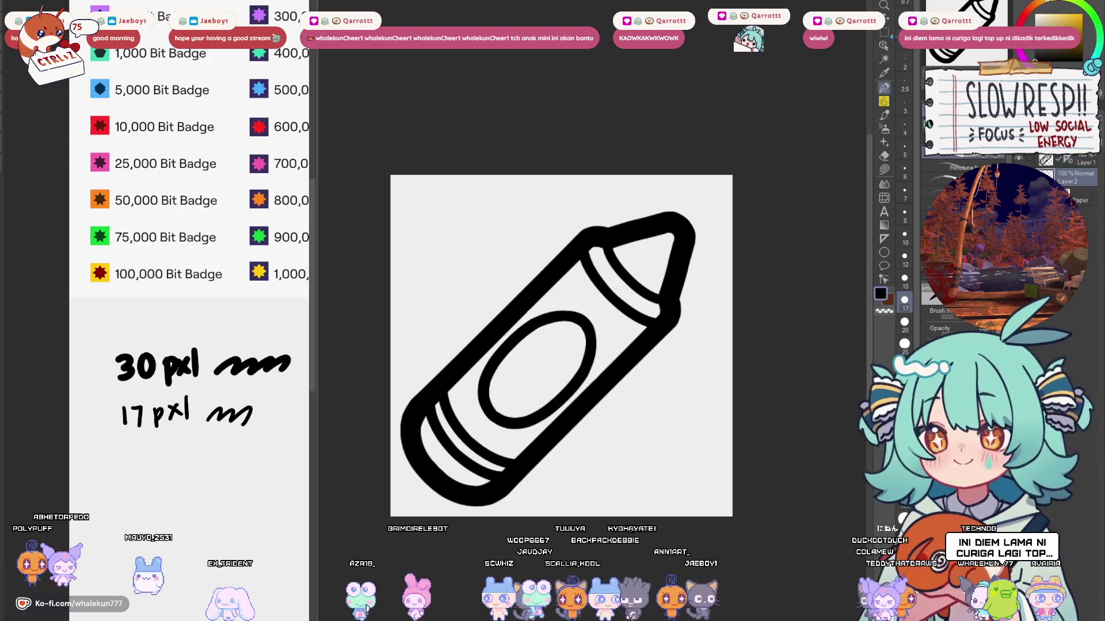
pyautogui.hotkey('ctrl', 'c')
pyautogui.hotkey('ctrl', 'v')
pyautogui.moveTo(644, 268); pyautogui.dragTo(626, 349)
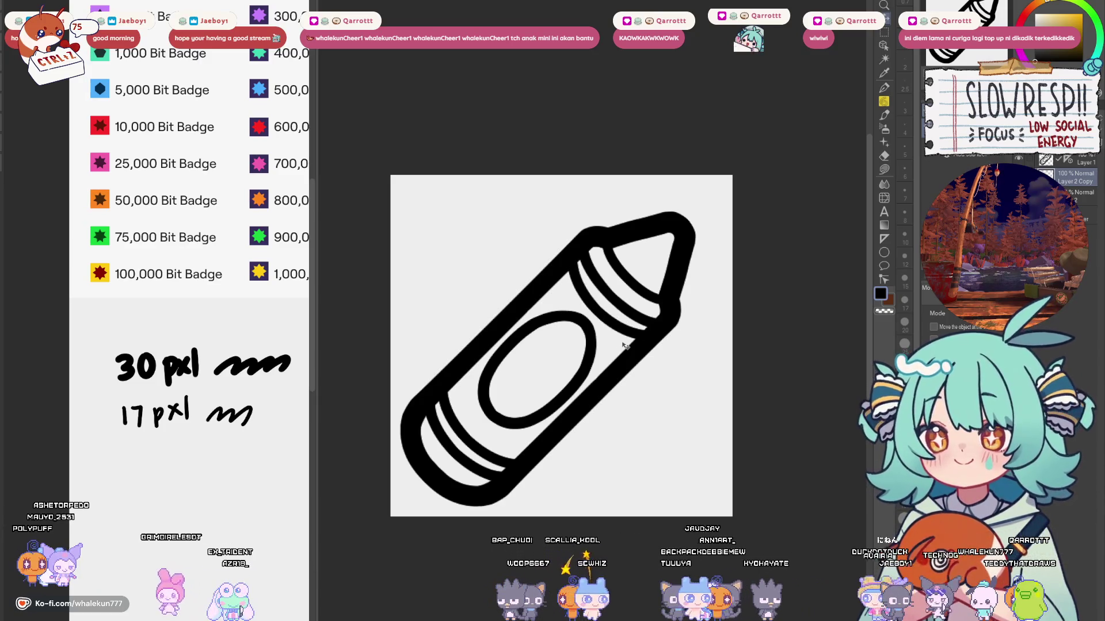
pyautogui.hotkey('ctrl', 'z')
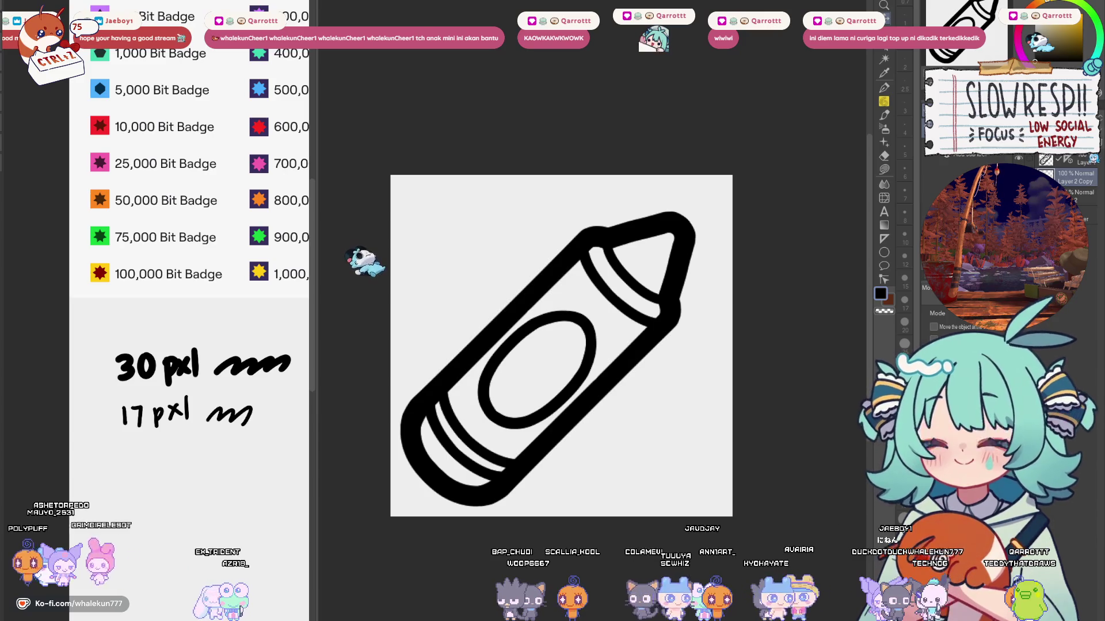
pyautogui.hotkey('ctrl', 'z')
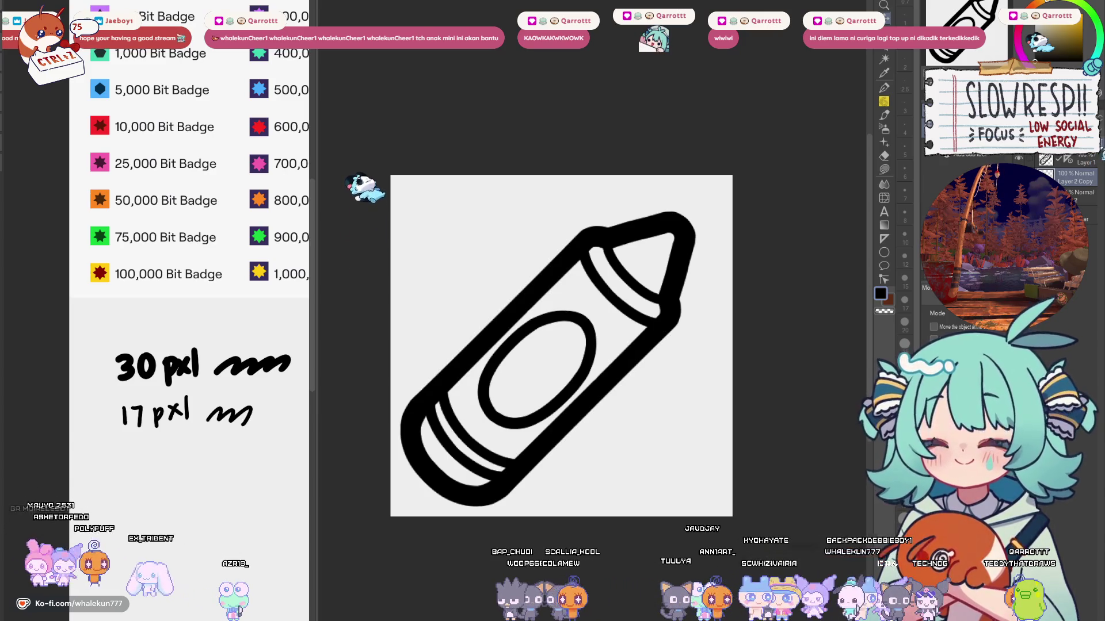
pyautogui.hotkey('ctrl', 'z')
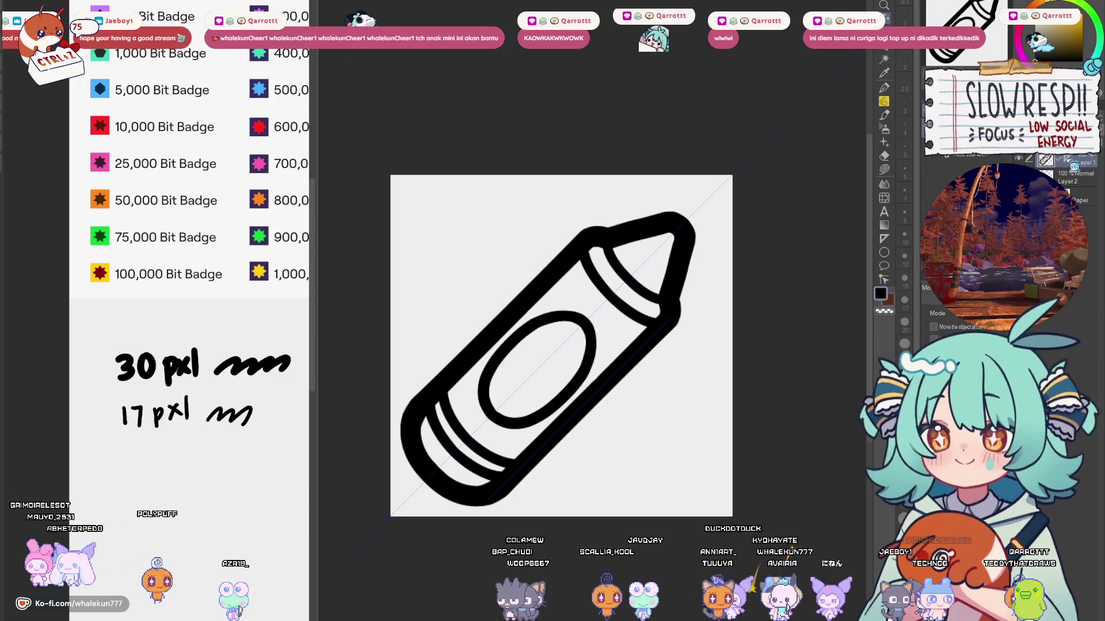
# Step: Ink a diagonal stripe near the tip band, hide the ruler, and select a layer in Folder 1
pyautogui.click(880, 87)
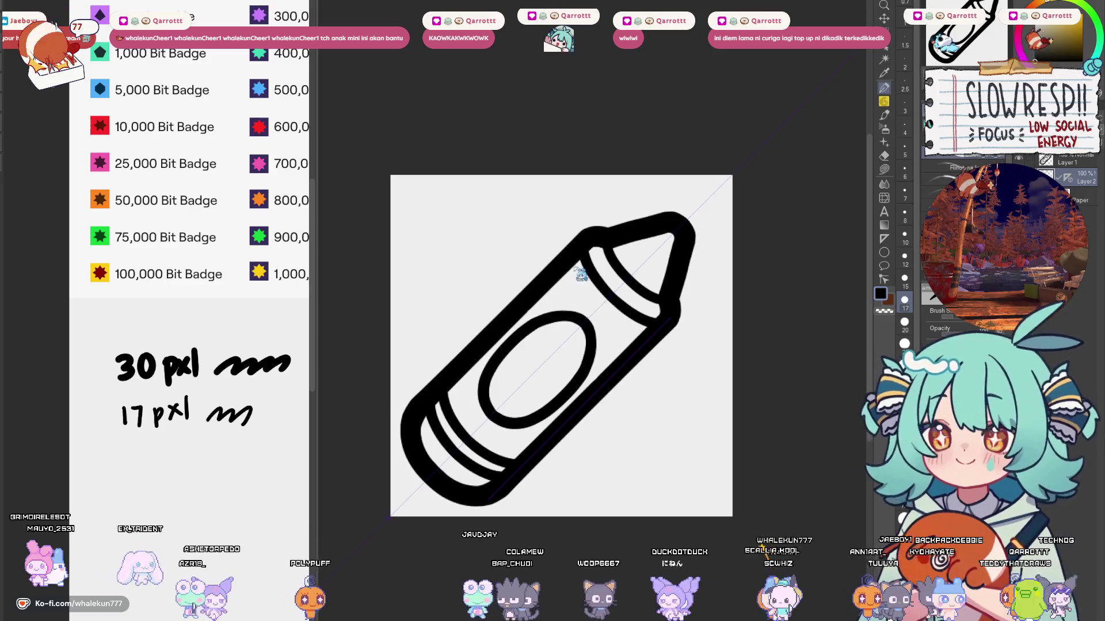
pyautogui.moveTo(571, 264); pyautogui.dragTo(615, 321)
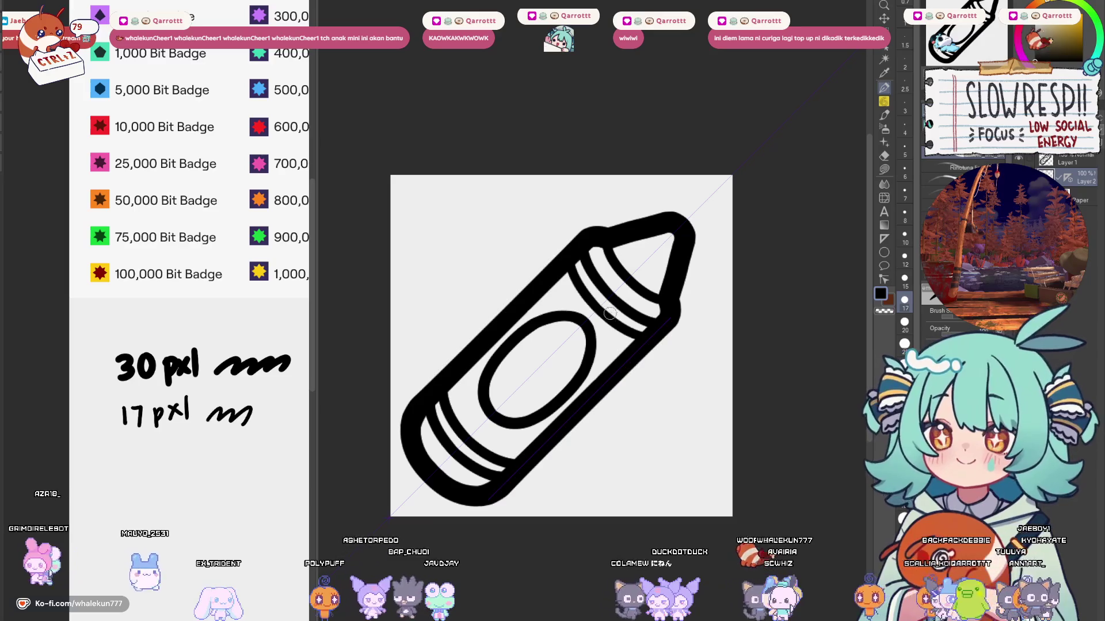
pyautogui.click(1076, 179)
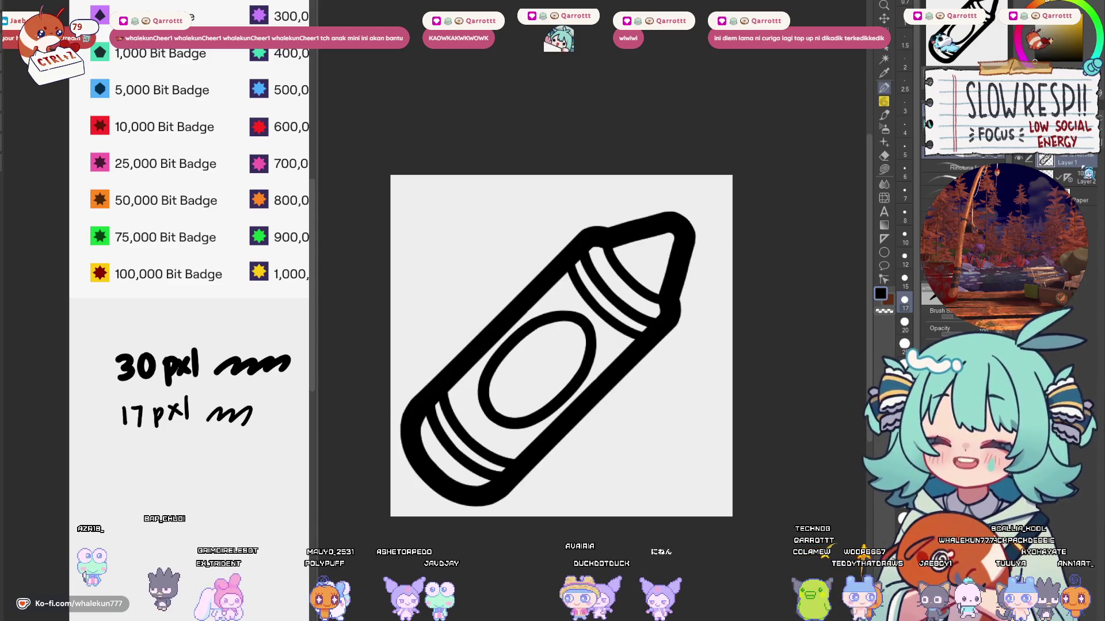
pyautogui.click(1092, 200)
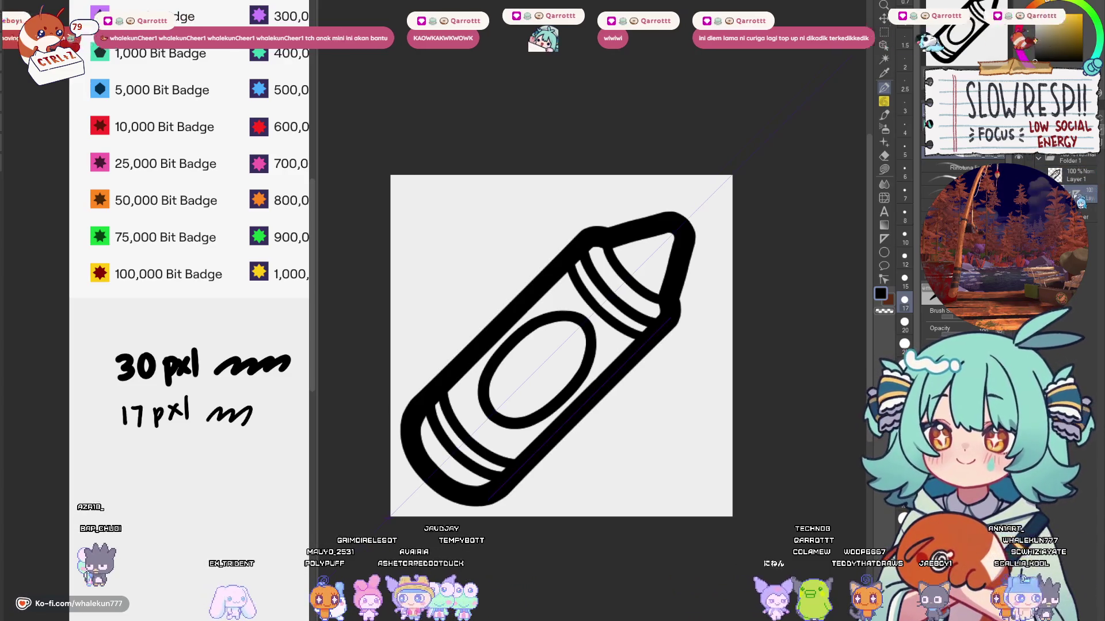
pyautogui.click(1061, 166)
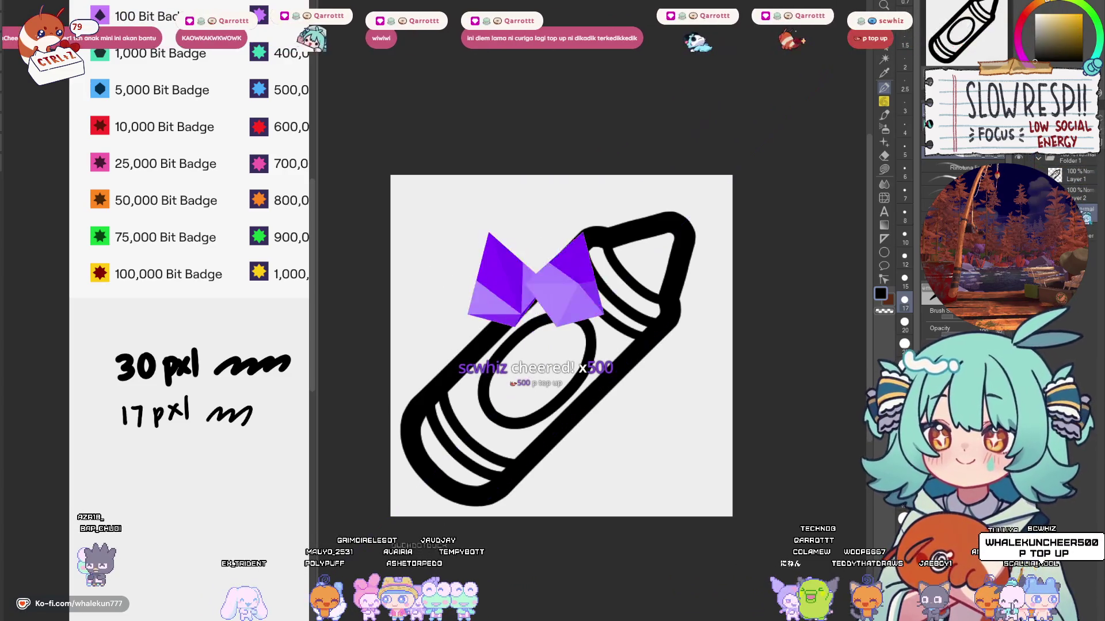
pyautogui.click(1085, 216)
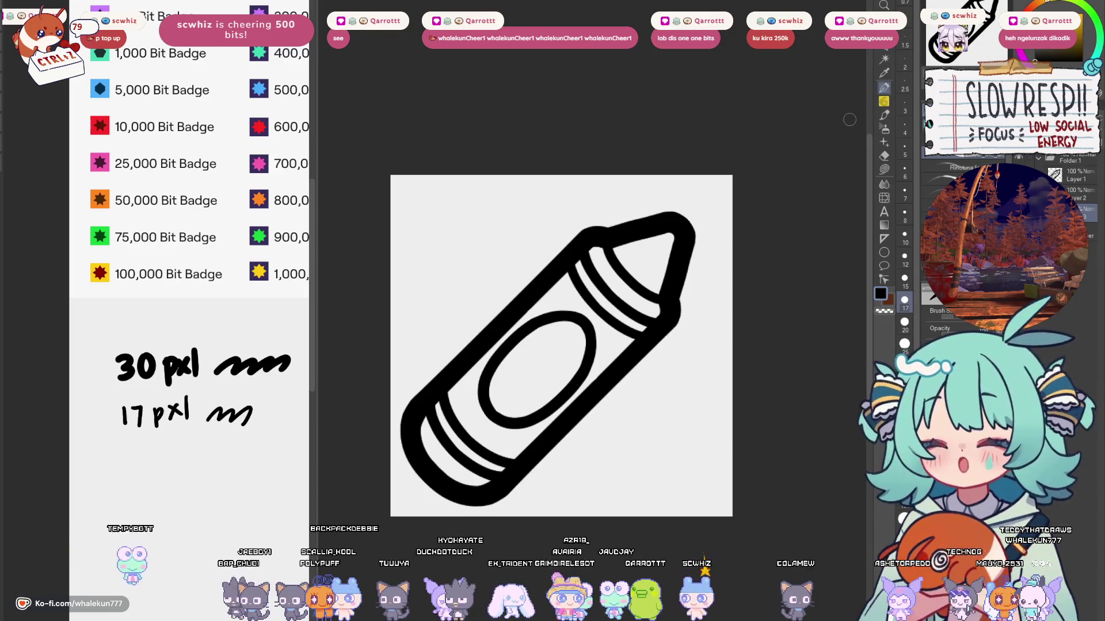
pyautogui.moveTo(572, 430); pyautogui.dragTo(583, 383)
pyautogui.scroll(3, 583, 382)
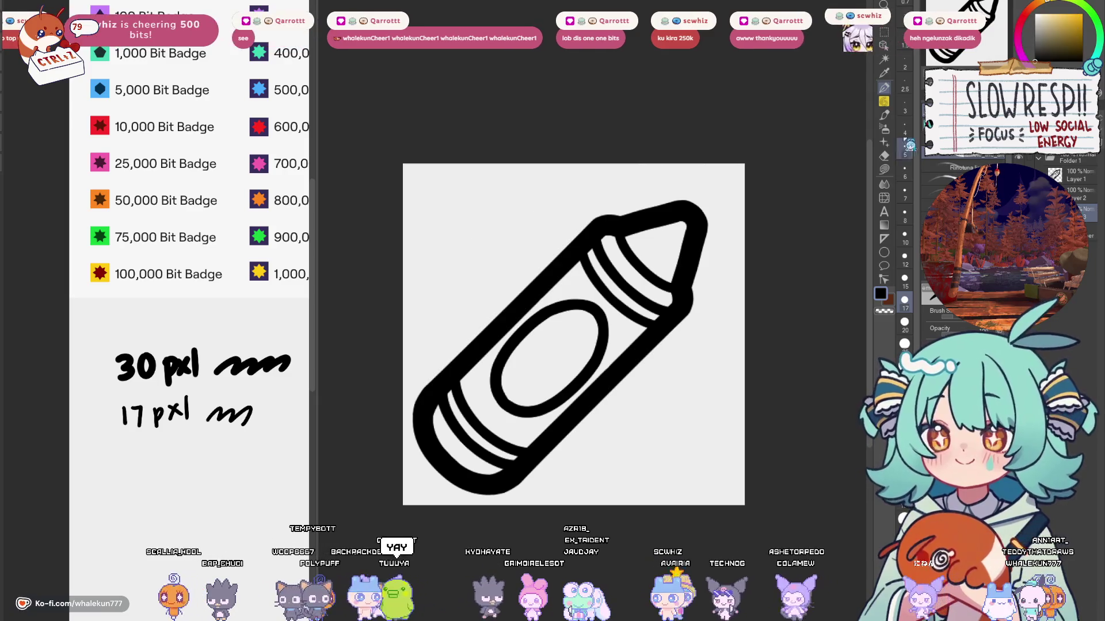
# Step: Lasso-fill the crayon shape light grey, then add a new empty layer and return to the pen
pyautogui.press('m')
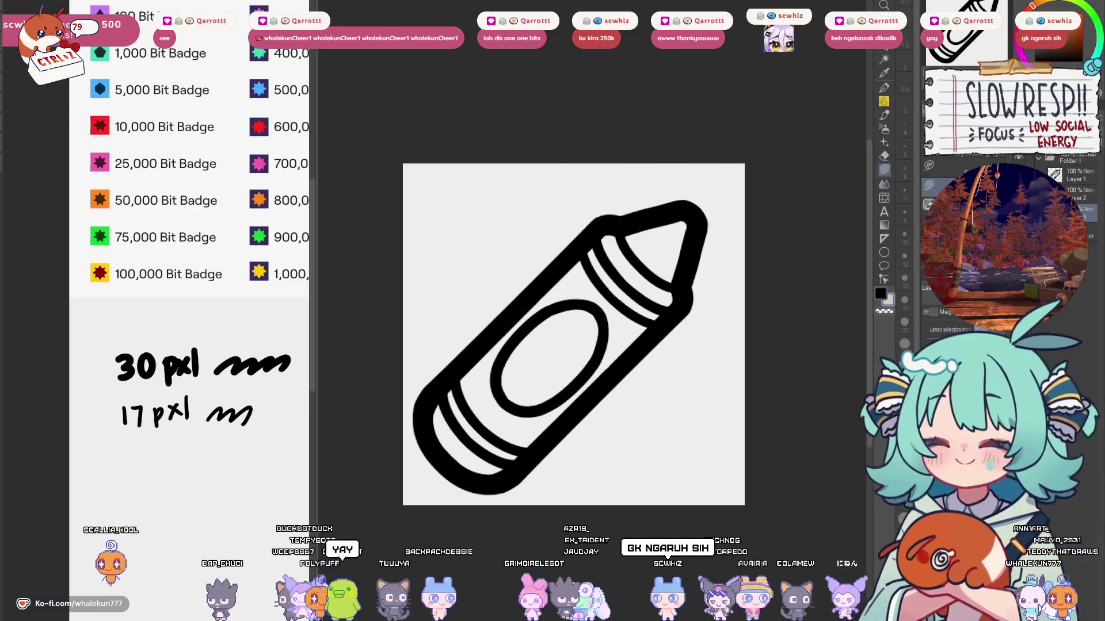
pyautogui.click(601, 227)
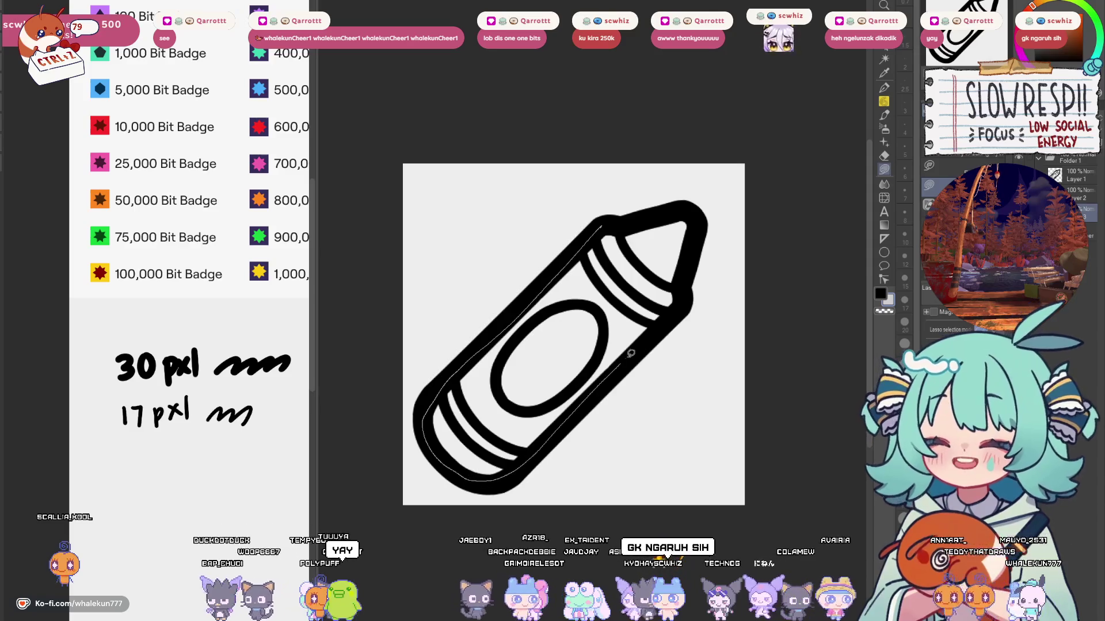
pyautogui.moveTo(687, 267); pyautogui.dragTo(701, 245)
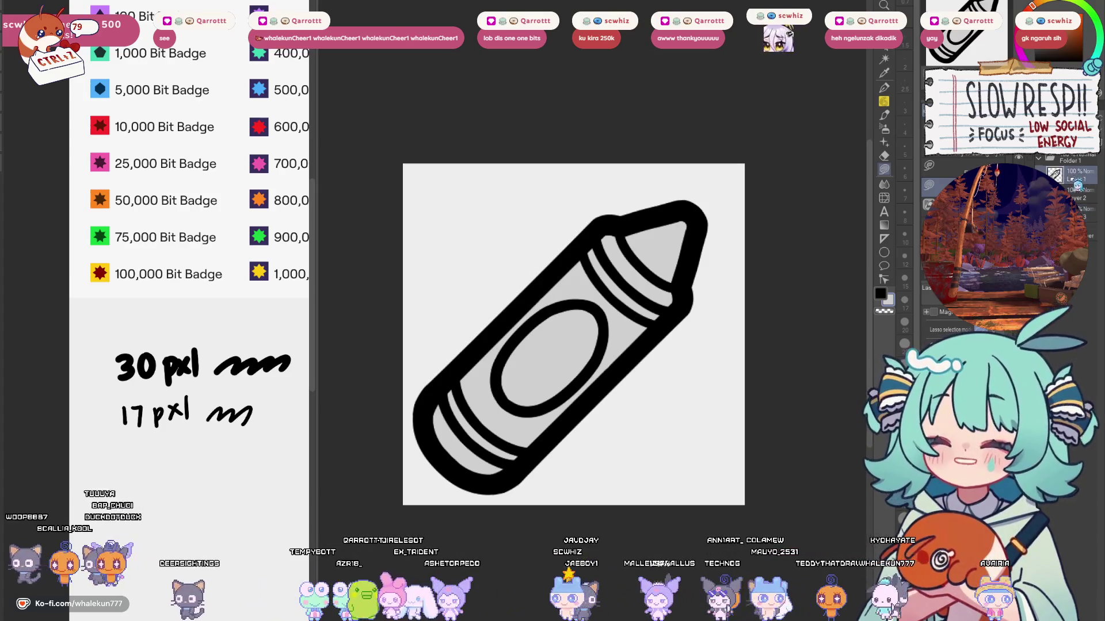
pyautogui.hotkey('ctrl', 'shift', 'n')
pyautogui.press('p')
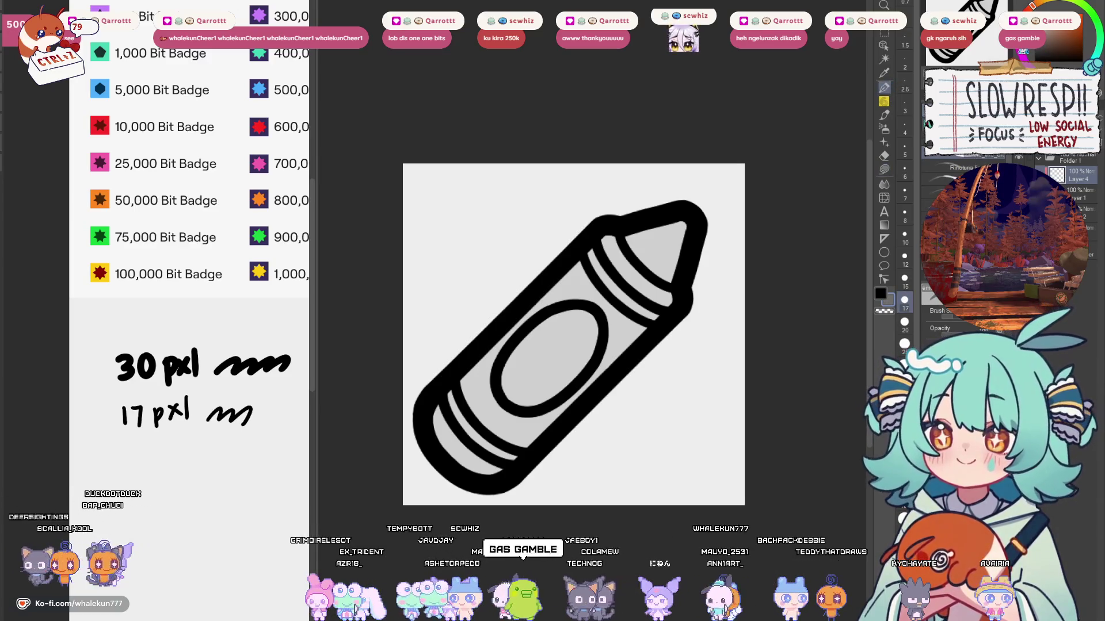
# Step: Paint grey over the tip line and the band near the tip, hiding the diagonal guide
pyautogui.scroll(3, 615, 242)
pyautogui.moveTo(621, 236); pyautogui.dragTo(697, 308)
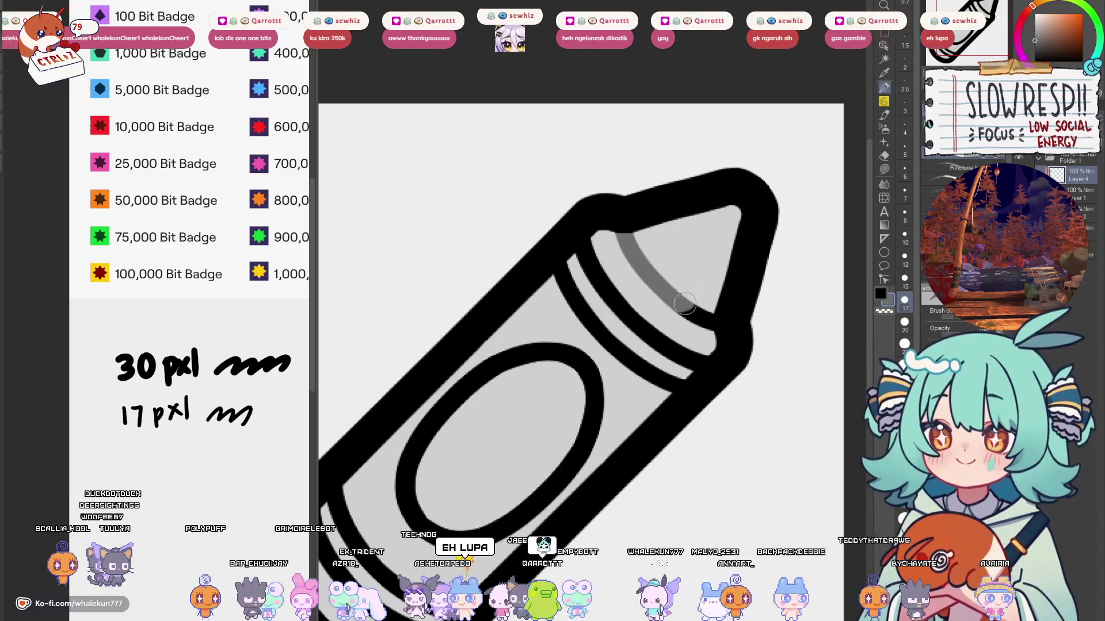
pyautogui.scroll(-5, 680, 251)
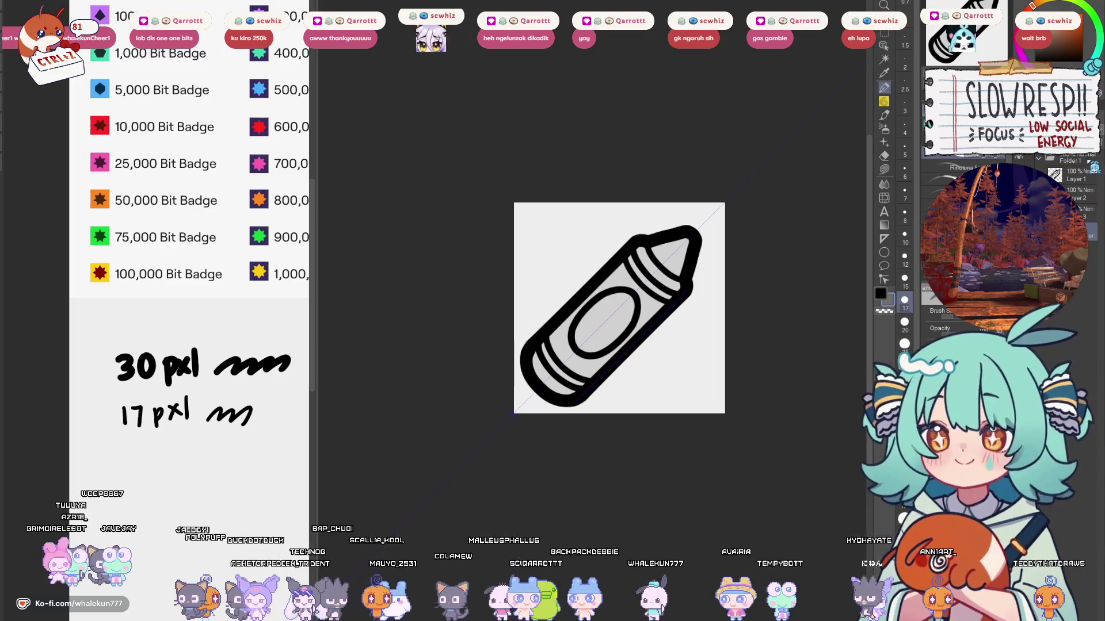
pyautogui.press('Return')
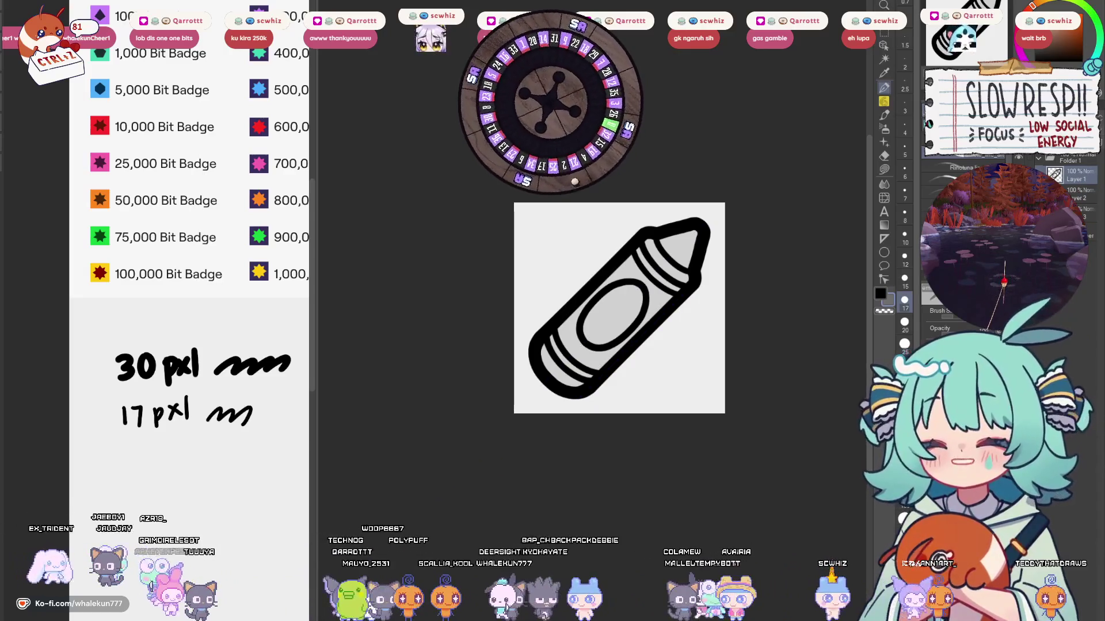
pyautogui.hotkey('ctrl', 'shift', 'n')
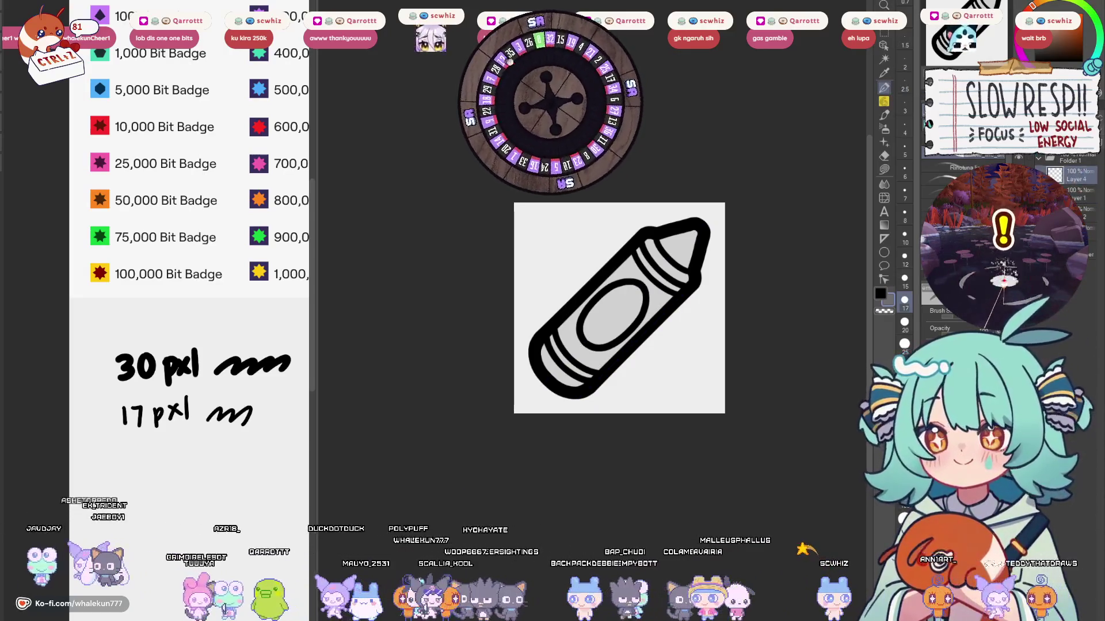
pyautogui.scroll(3, 662, 257)
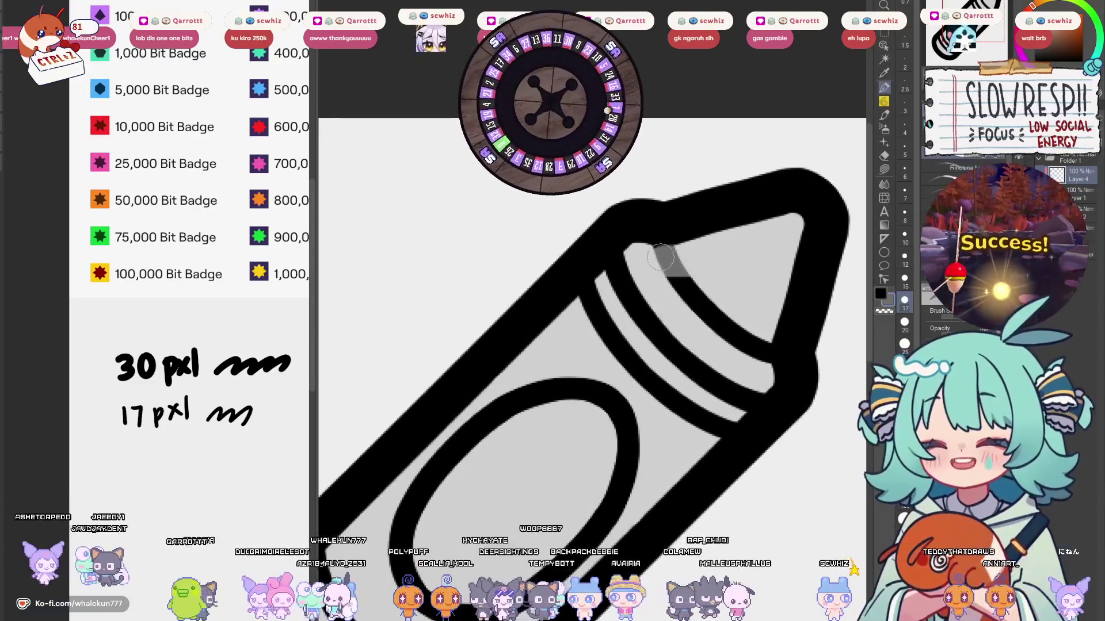
pyautogui.moveTo(662, 257)
pyautogui.mouseDown()
pyautogui.moveTo(759, 335)
pyautogui.moveTo(812, 312)
pyautogui.mouseUp()
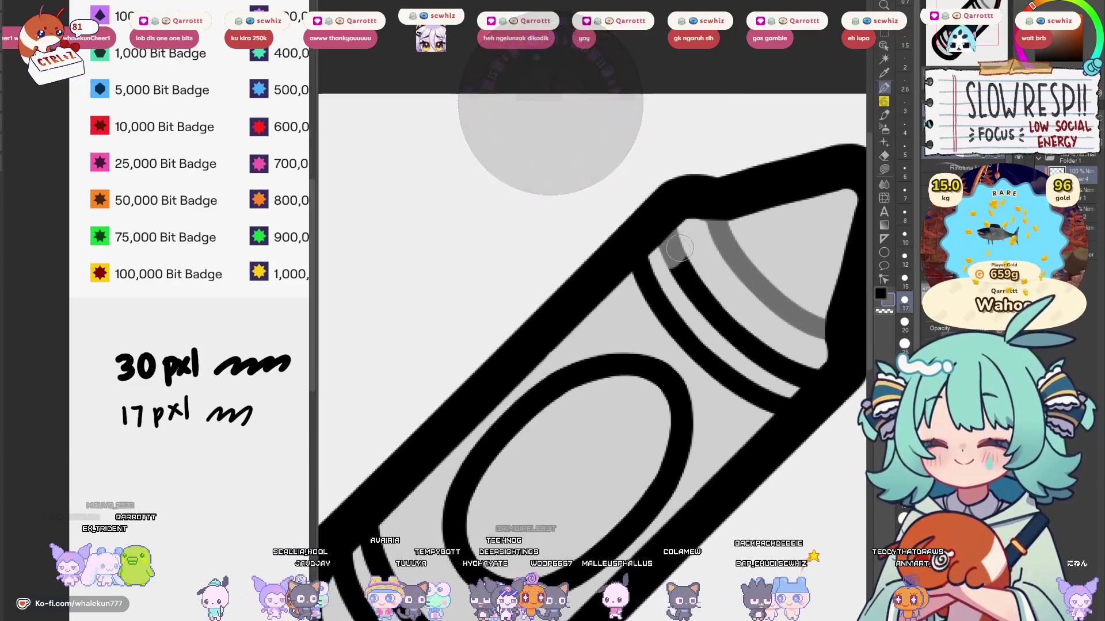
pyautogui.moveTo(680, 248)
pyautogui.mouseDown()
pyautogui.moveTo(690, 289)
pyautogui.moveTo(723, 339)
pyautogui.moveTo(801, 369)
pyautogui.mouseUp()
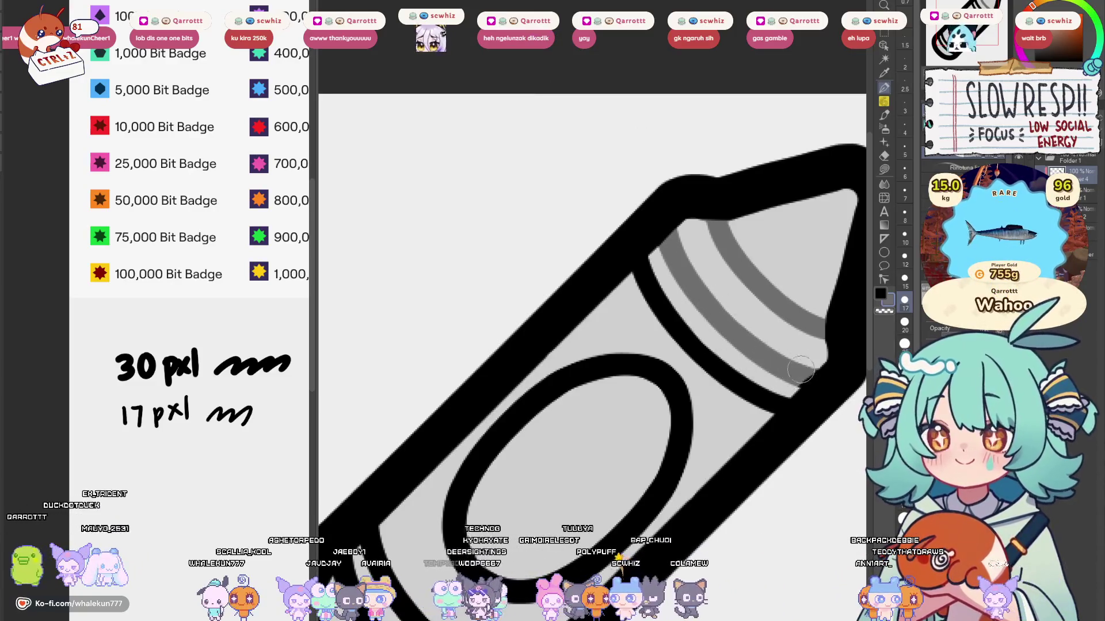
# Step: Paint grey over the oval label's black ring all the way around
pyautogui.moveTo(584, 369)
pyautogui.mouseDown()
pyautogui.moveTo(661, 262)
pyautogui.moveTo(622, 295)
pyautogui.mouseUp()
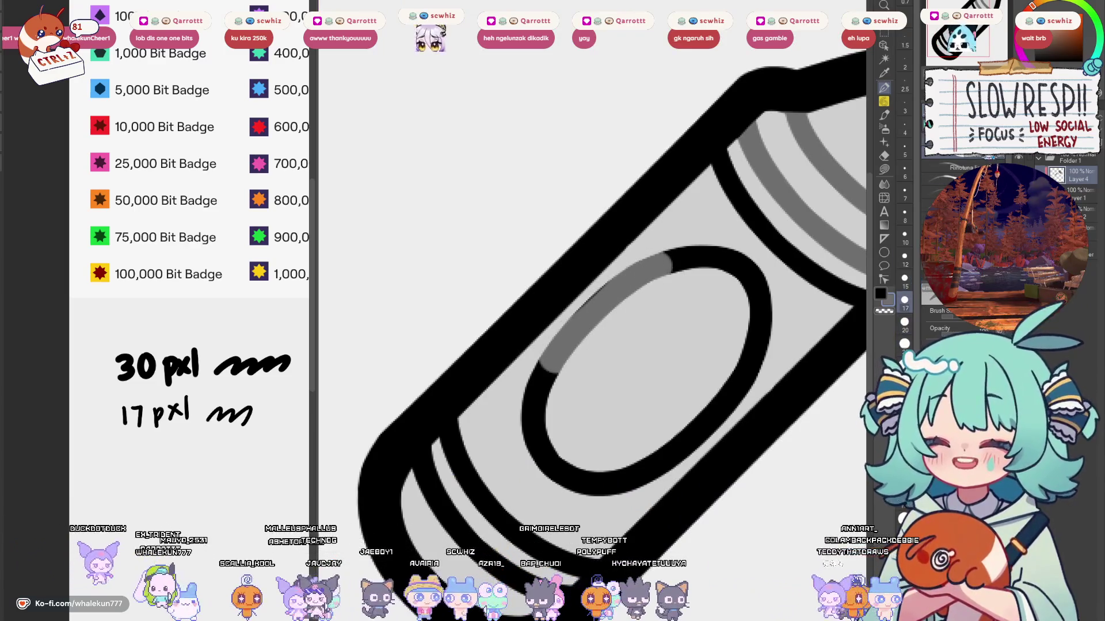
pyautogui.moveTo(670, 262)
pyautogui.mouseDown()
pyautogui.moveTo(647, 271)
pyautogui.moveTo(708, 252)
pyautogui.mouseUp()
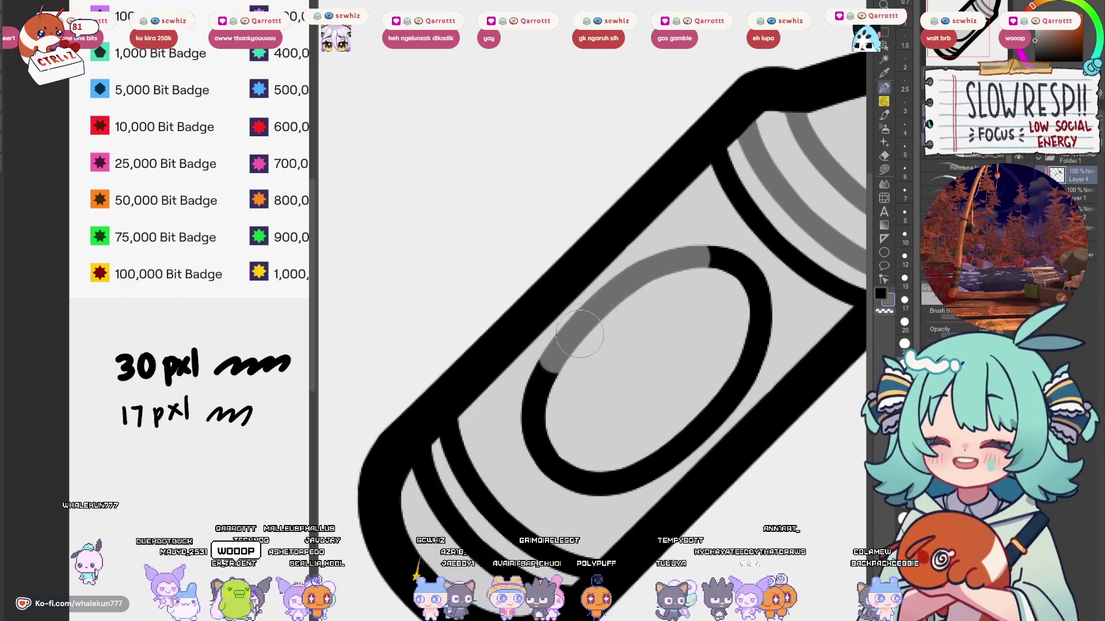
pyautogui.moveTo(544, 369)
pyautogui.mouseDown()
pyautogui.moveTo(534, 455)
pyautogui.moveTo(638, 480)
pyautogui.moveTo(730, 397)
pyautogui.moveTo(771, 302)
pyautogui.moveTo(762, 279)
pyautogui.moveTo(681, 340)
pyautogui.mouseUp()
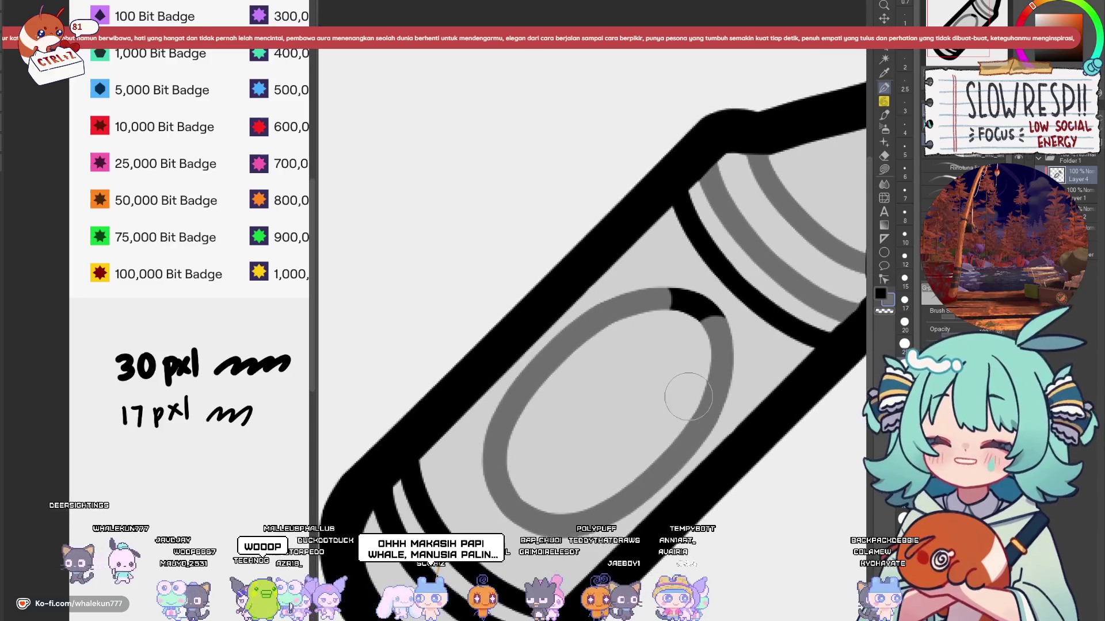
pyautogui.moveTo(688, 397); pyautogui.dragTo(679, 450)
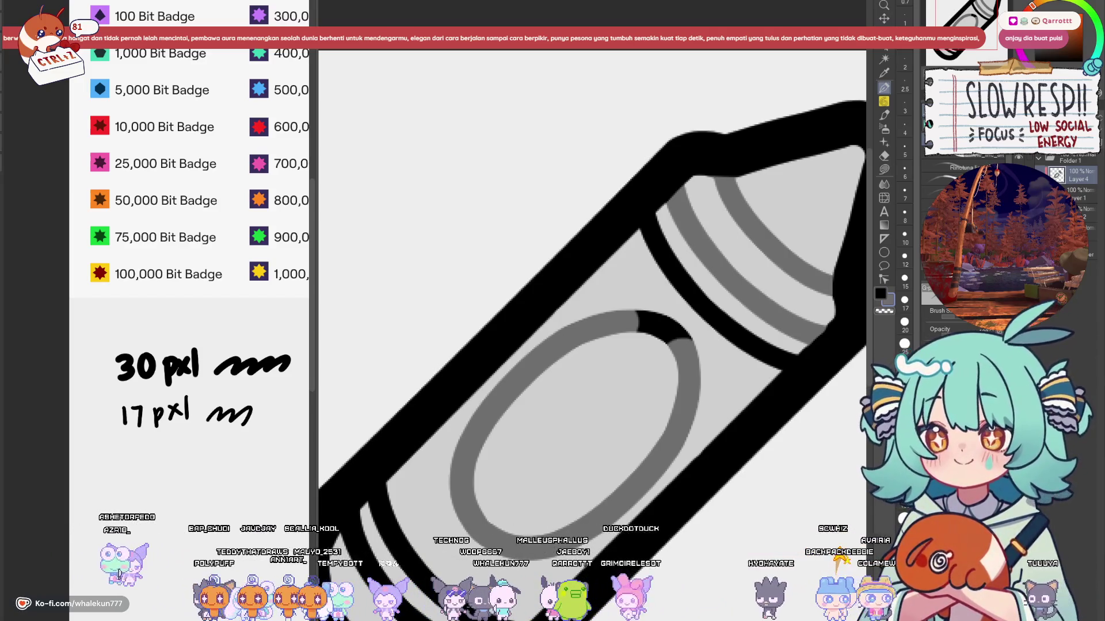
pyautogui.scroll(-3, 593, 288)
# Step: Paint grey over the stripe lines at the crayon's lower end
pyautogui.scroll(4, 556, 320)
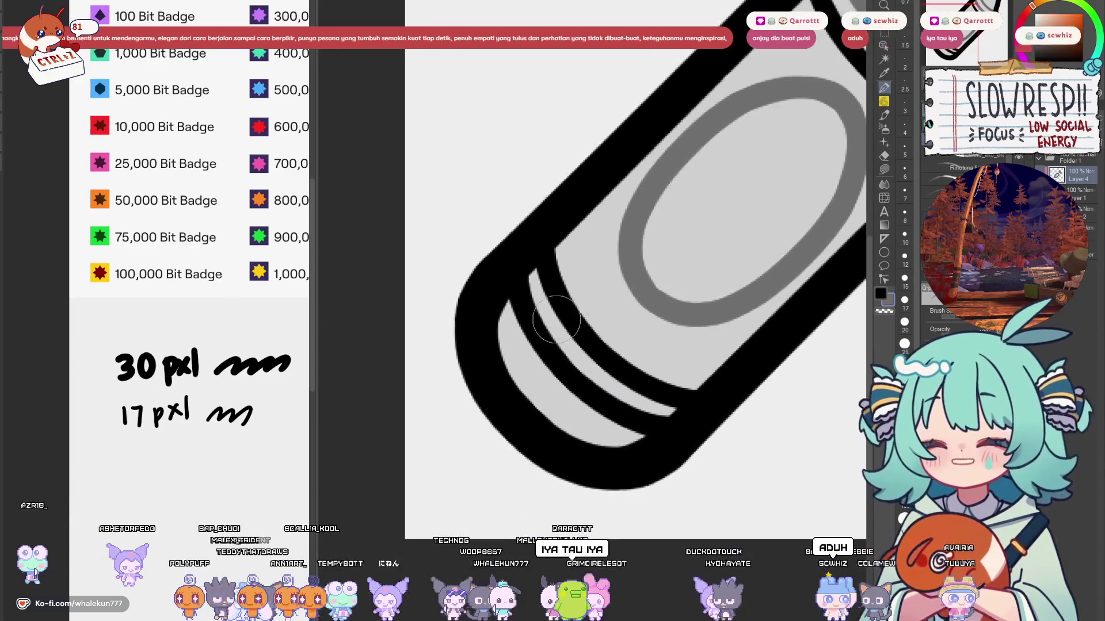
pyautogui.moveTo(557, 320)
pyautogui.mouseDown()
pyautogui.moveTo(541, 309)
pyautogui.moveTo(645, 400)
pyautogui.moveTo(682, 371)
pyautogui.mouseUp()
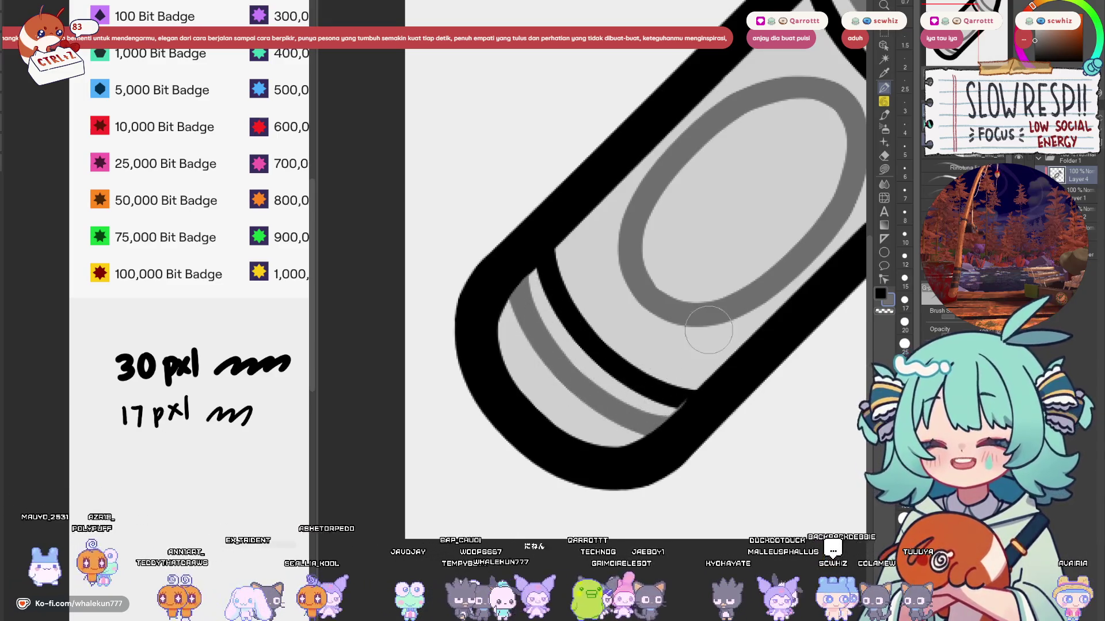
pyautogui.scroll(-5, 708, 329)
pyautogui.scroll(5, 692, 331)
pyautogui.scroll(1, 692, 330)
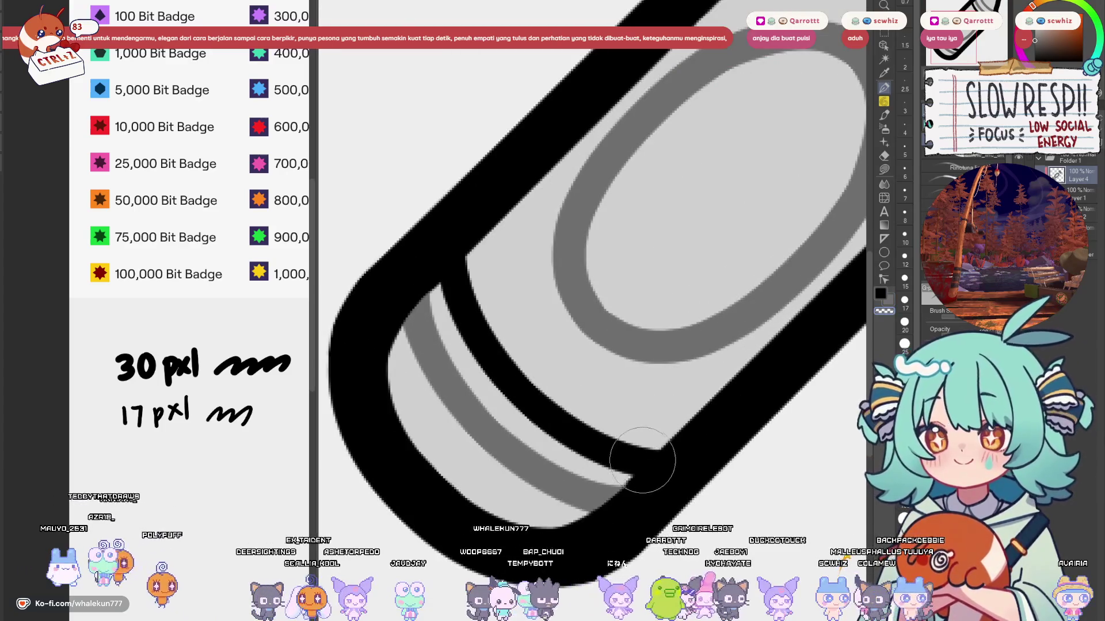
pyautogui.scroll(-5, 621, 371)
pyautogui.scroll(2, 622, 372)
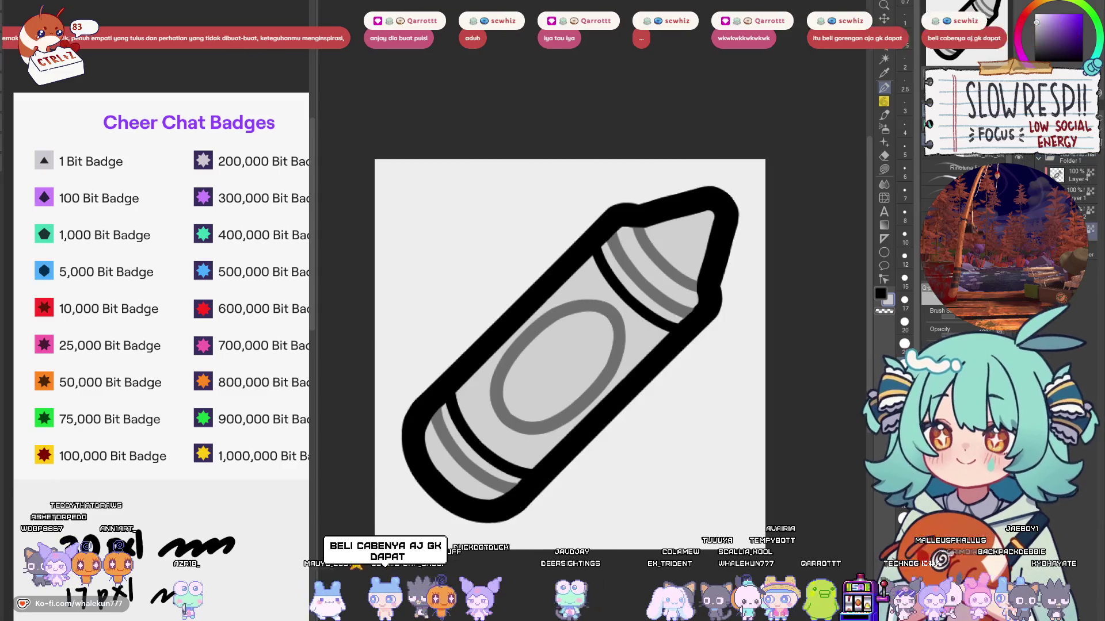
# Step: Compare a darker fill, white highlight stripes and a dark grey outline using undo and redo
pyautogui.hotkey('ctrl', 'z')
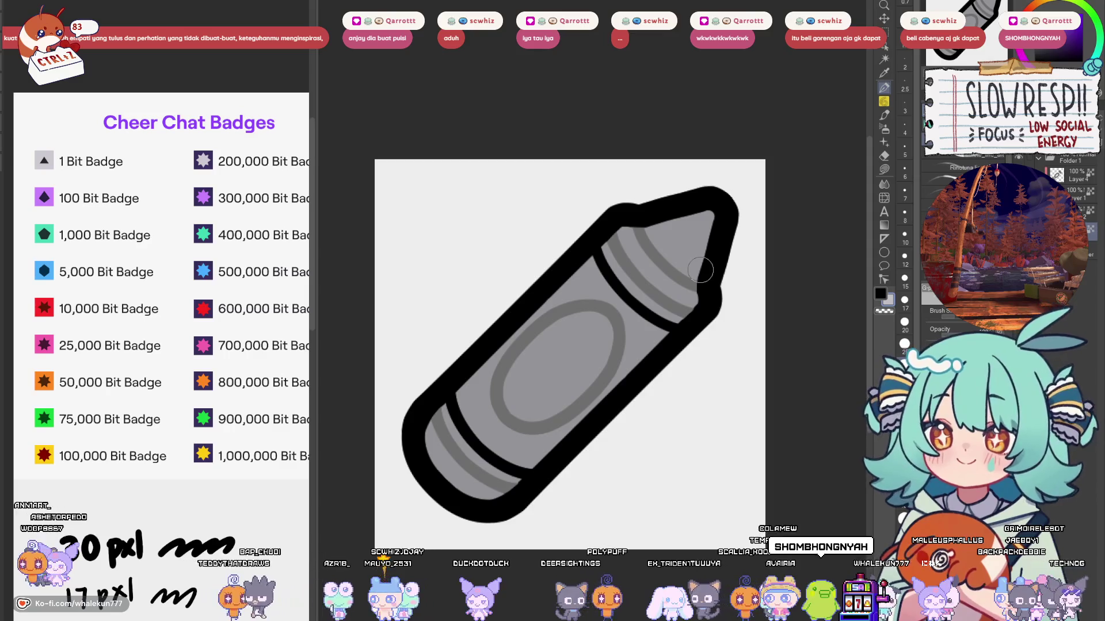
pyautogui.hotkey('ctrl', 'y')
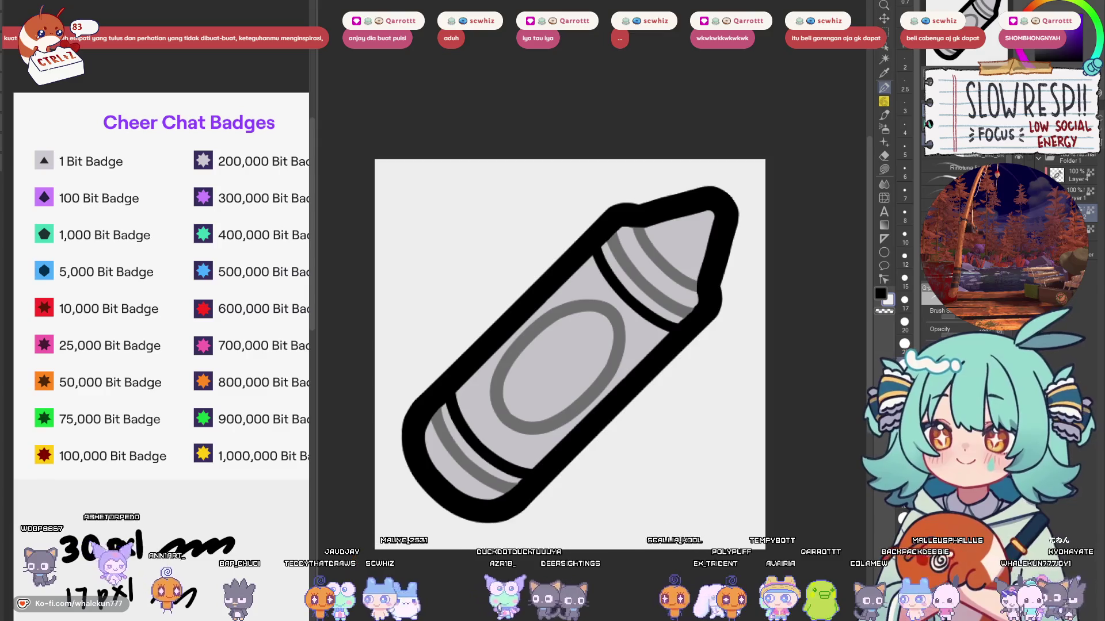
pyautogui.hotkey('ctrl', 'y')
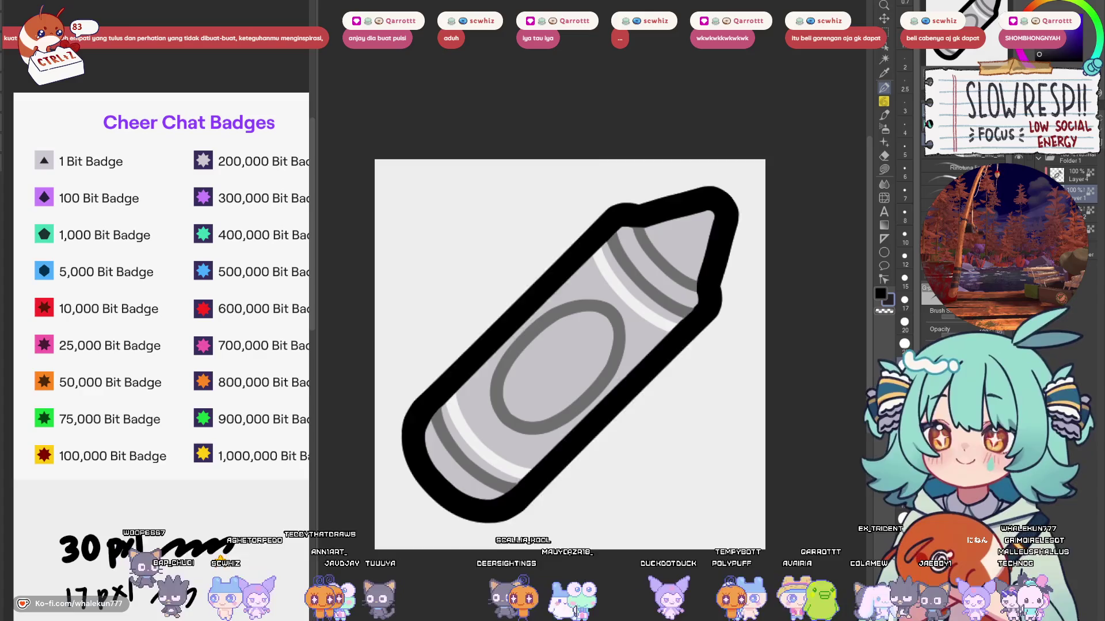
pyautogui.hotkey('ctrl', 'y')
pyautogui.hotkey('ctrl', 'y')
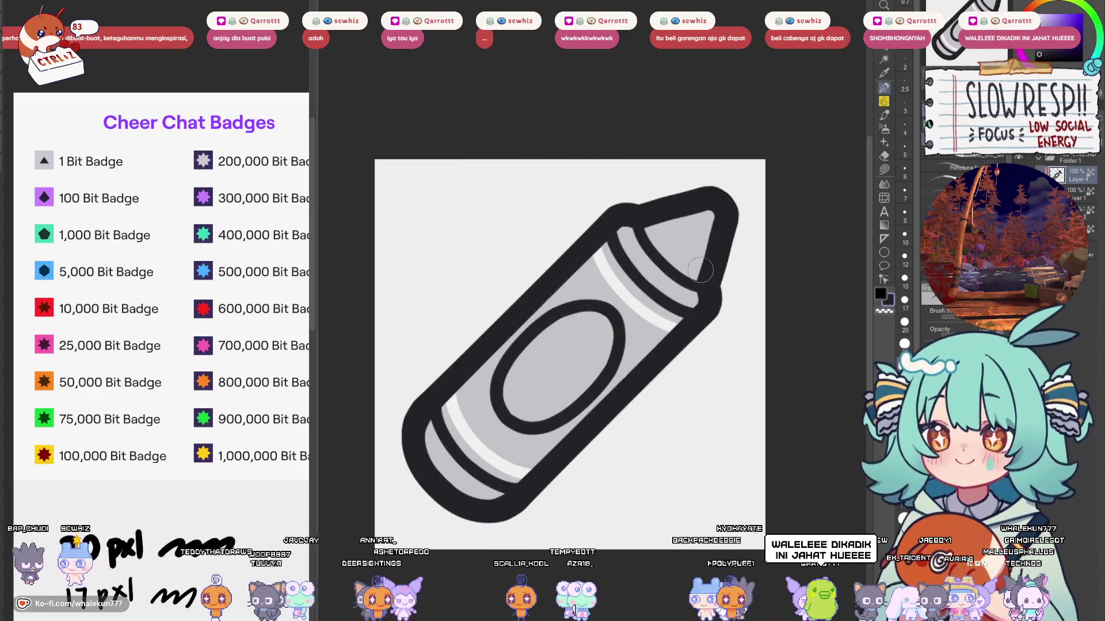
pyautogui.hotkey('ctrl', 'z')
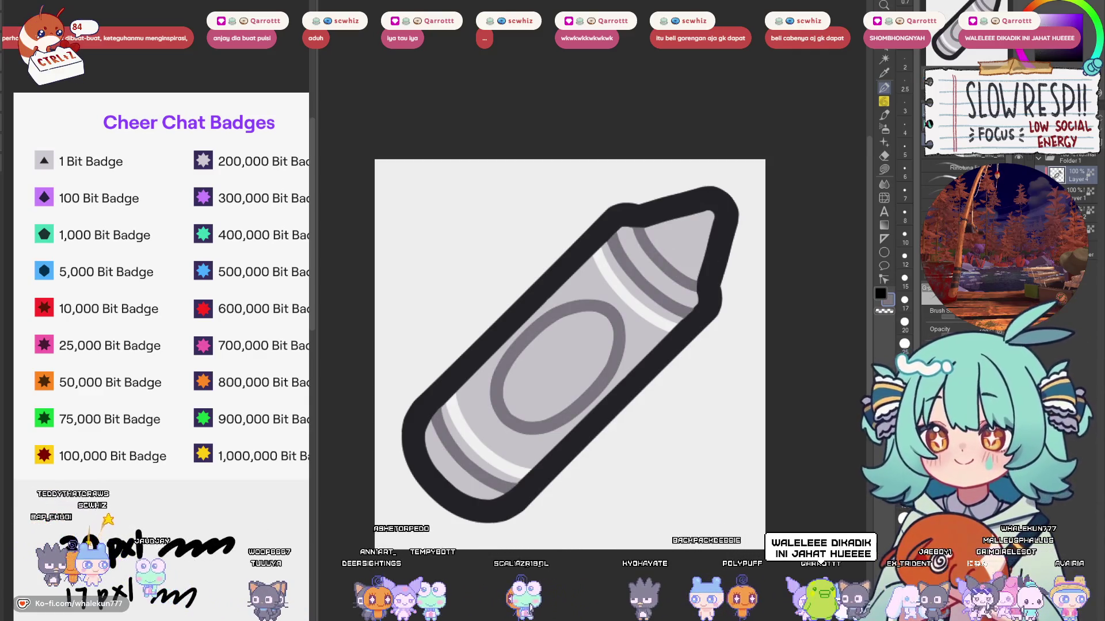
pyautogui.moveTo(683, 365)
pyautogui.mouseDown()
pyautogui.moveTo(708, 349)
pyautogui.moveTo(624, 323)
pyautogui.moveTo(663, 327)
pyautogui.moveTo(622, 345)
pyautogui.moveTo(633, 351)
pyautogui.moveTo(528, 388)
pyautogui.moveTo(702, 397)
pyautogui.moveTo(639, 457)
pyautogui.moveTo(629, 452)
pyautogui.moveTo(667, 398)
pyautogui.mouseUp()
pyautogui.click(1076, 194)
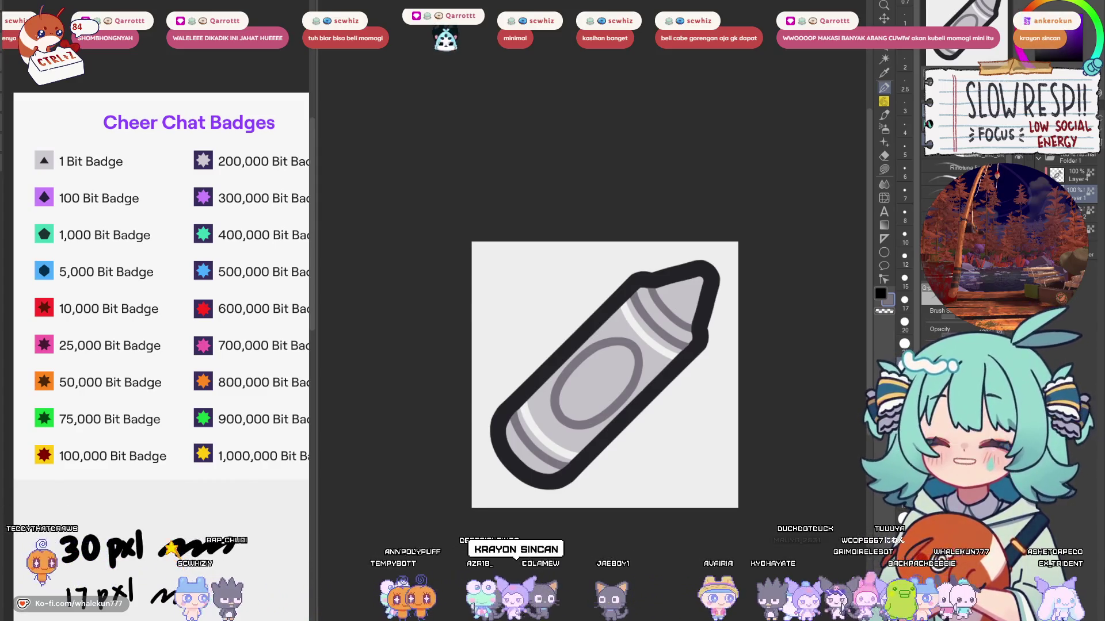
pyautogui.moveTo(605, 375); pyautogui.dragTo(591, 339)
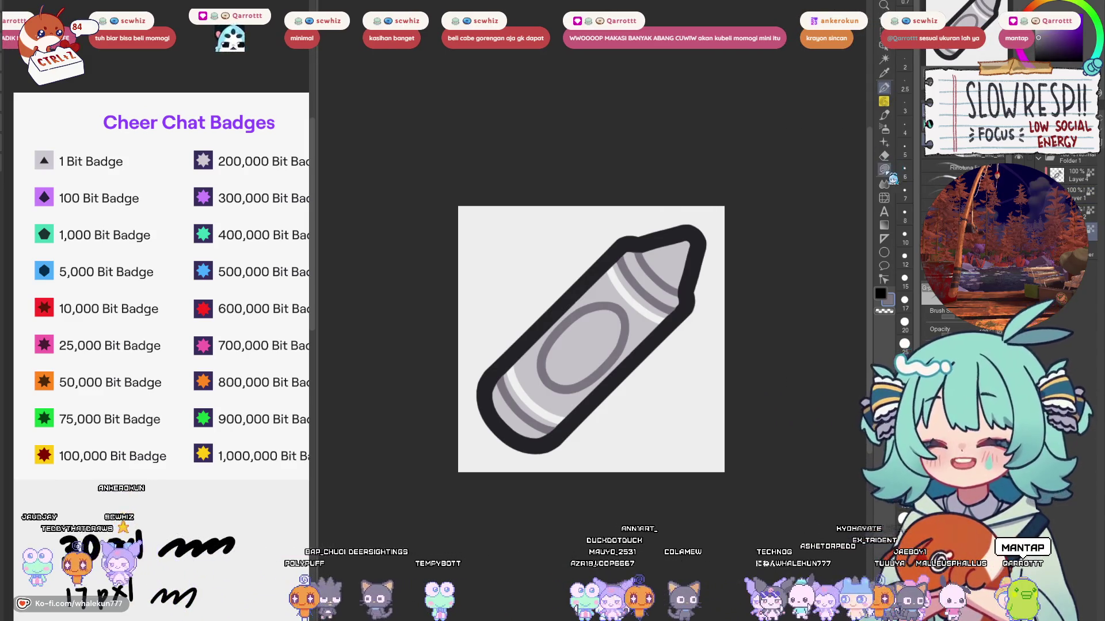
# Step: Lasso-fill the crayon tip with a darker grey, leaving the light grey body unchanged
pyautogui.press('m')
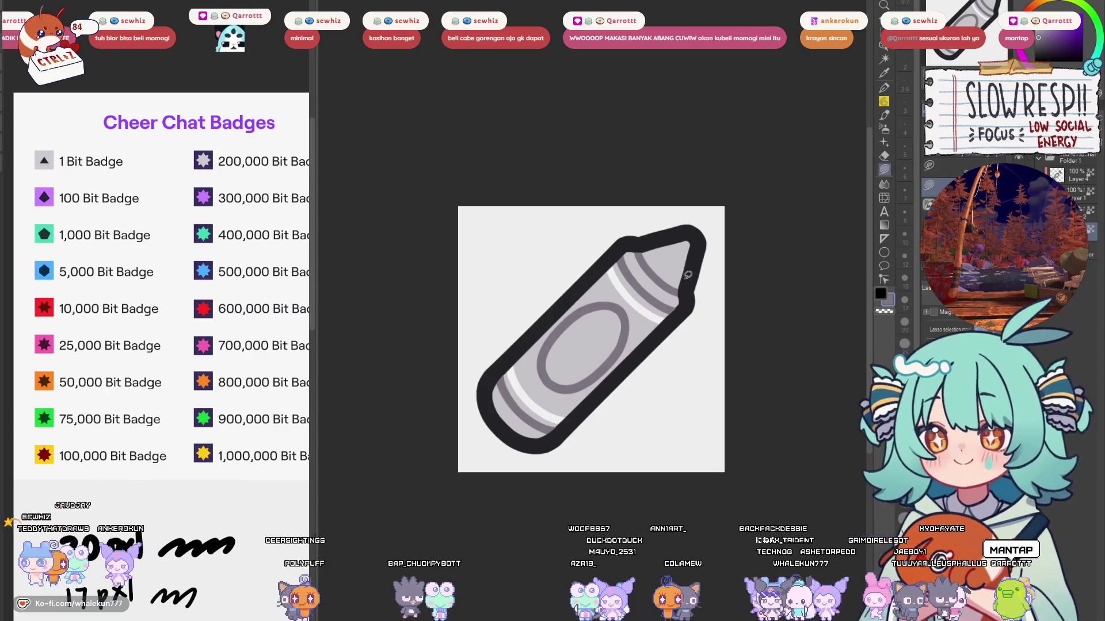
pyautogui.moveTo(674, 311); pyautogui.dragTo(671, 304)
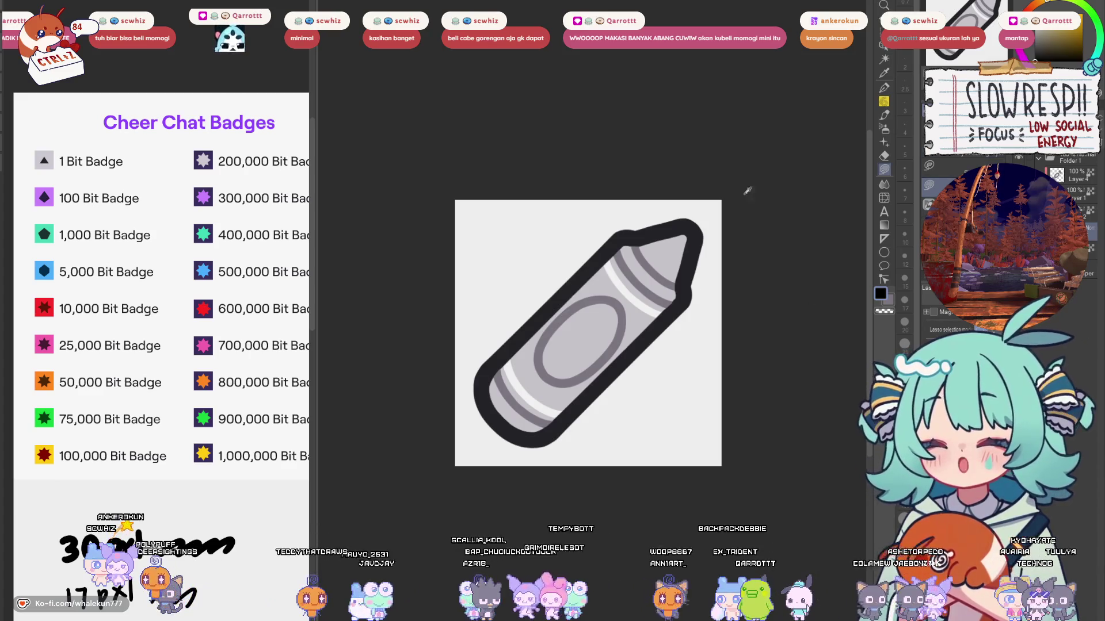
pyautogui.keyDown('alt'); pyautogui.click(676, 231); pyautogui.keyUp('alt')
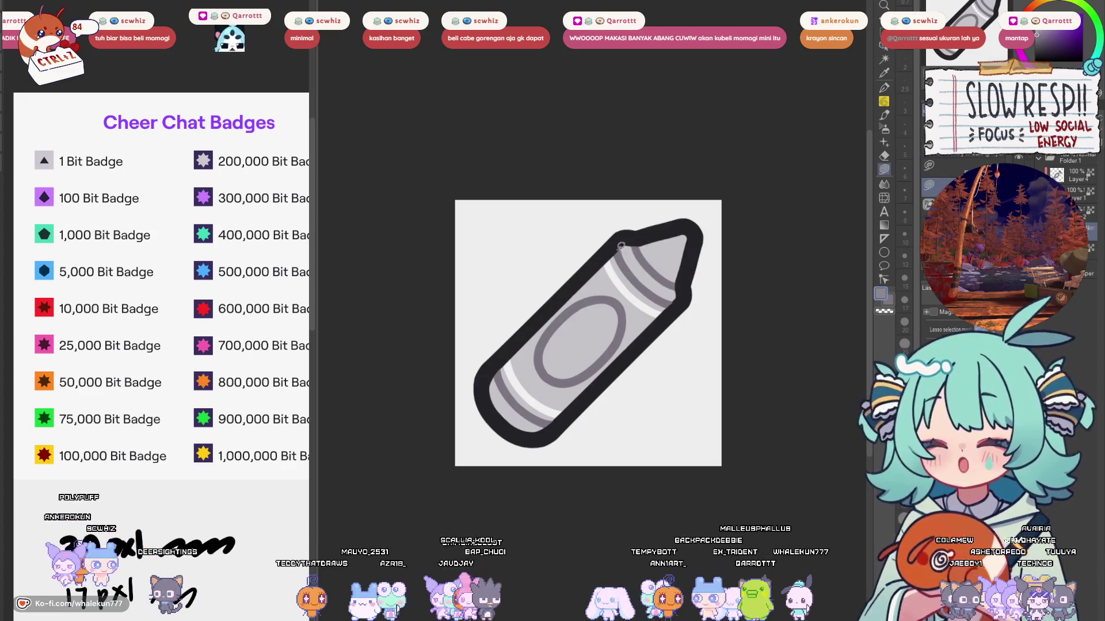
pyautogui.moveTo(569, 411)
pyautogui.mouseDown()
pyautogui.moveTo(501, 414)
pyautogui.moveTo(621, 242)
pyautogui.mouseUp()
pyautogui.hotkey('ctrl', 'z')
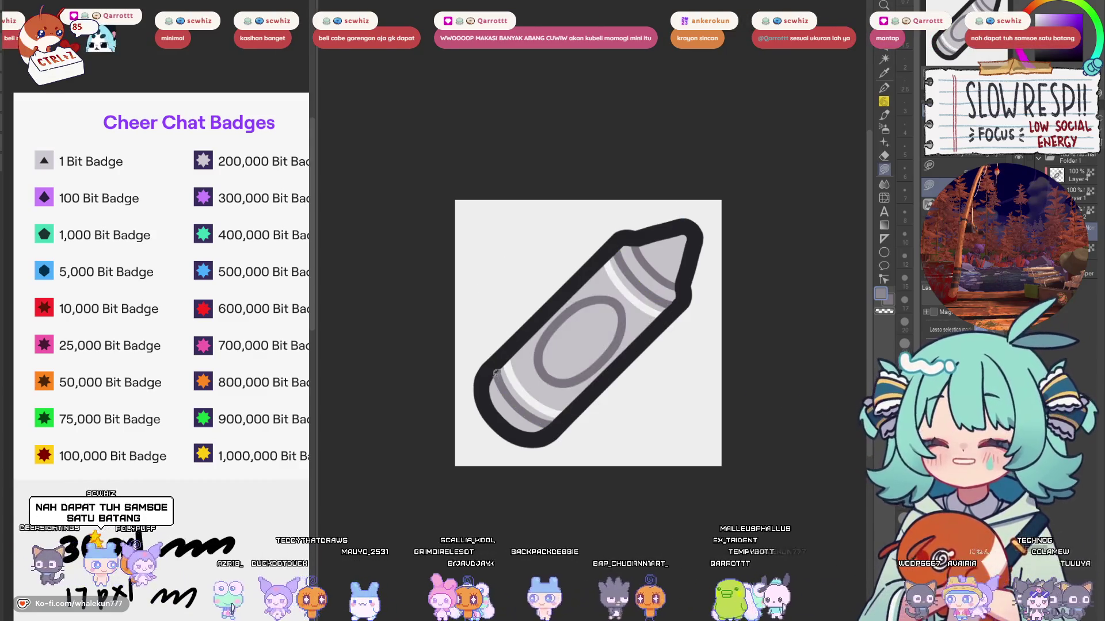
pyautogui.moveTo(641, 243)
pyautogui.mouseDown()
pyautogui.moveTo(700, 228)
pyautogui.moveTo(642, 214)
pyautogui.mouseUp()
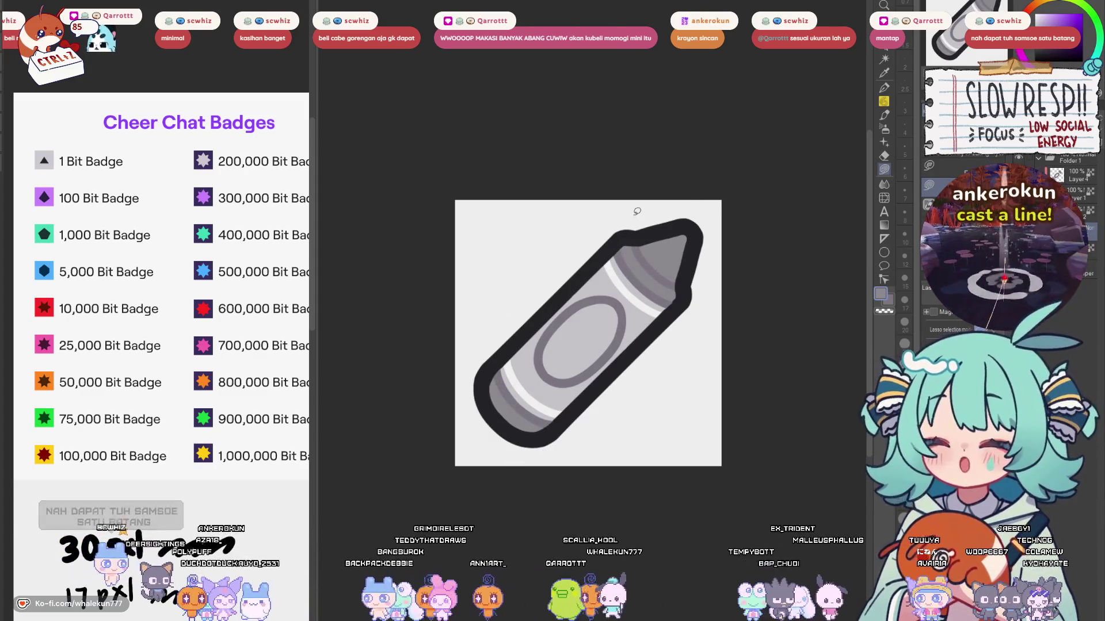
pyautogui.press('p')
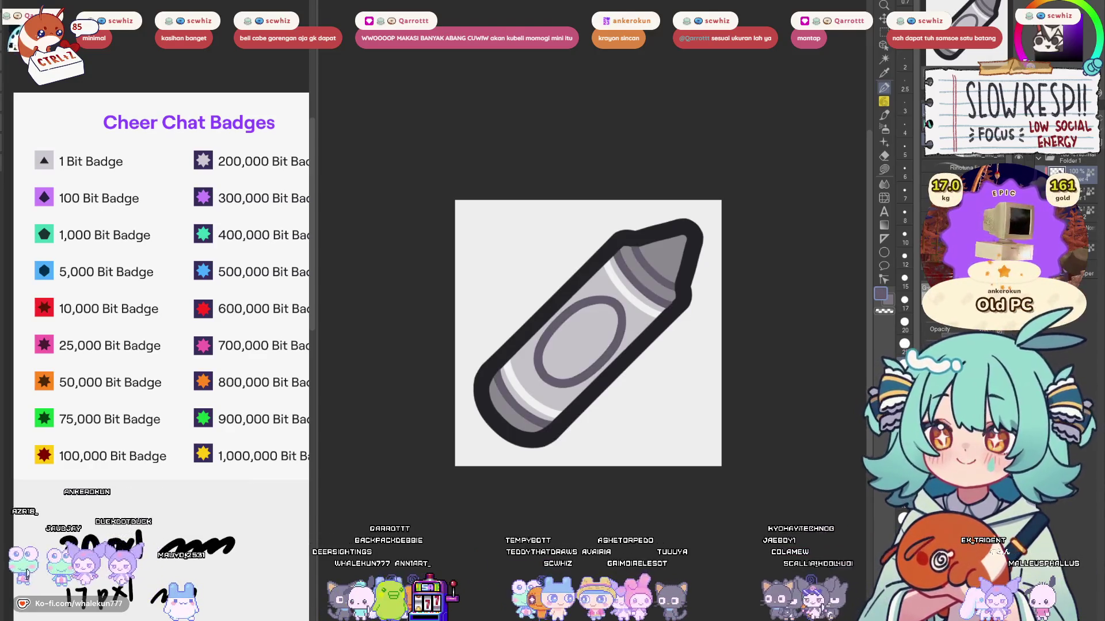
# Step: Paint a white highlight stroke on the crayon body and lasso-fill the oval label's interior dark grey
pyautogui.press('x')
pyautogui.moveTo(626, 300)
pyautogui.mouseDown()
pyautogui.moveTo(570, 315)
pyautogui.moveTo(541, 356)
pyautogui.moveTo(561, 385)
pyautogui.moveTo(593, 374)
pyautogui.moveTo(615, 324)
pyautogui.mouseUp()
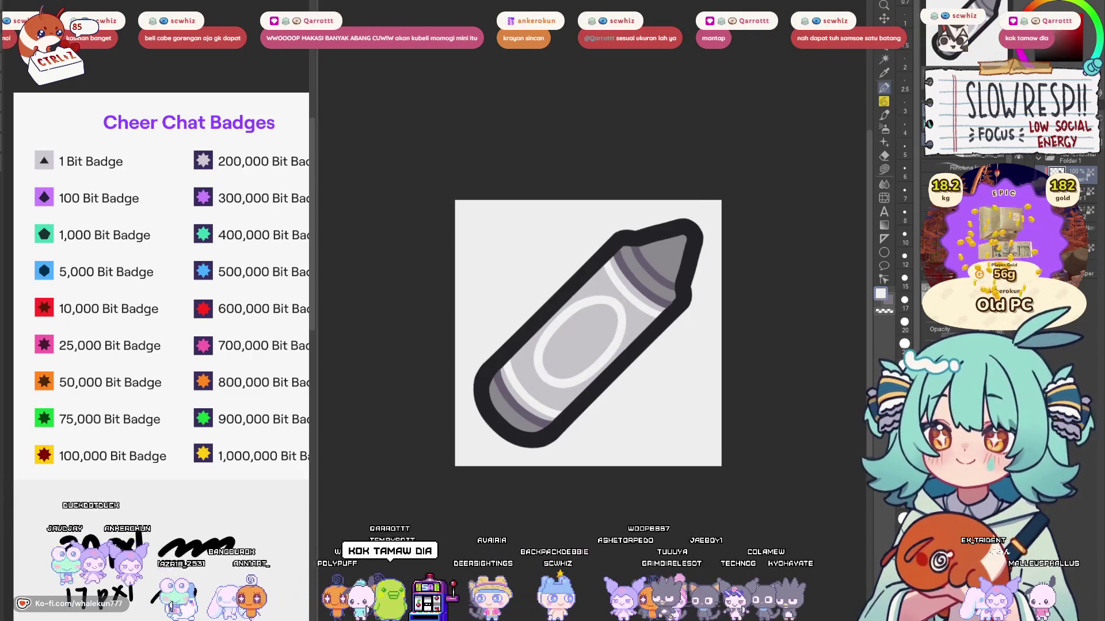
pyautogui.click(884, 169)
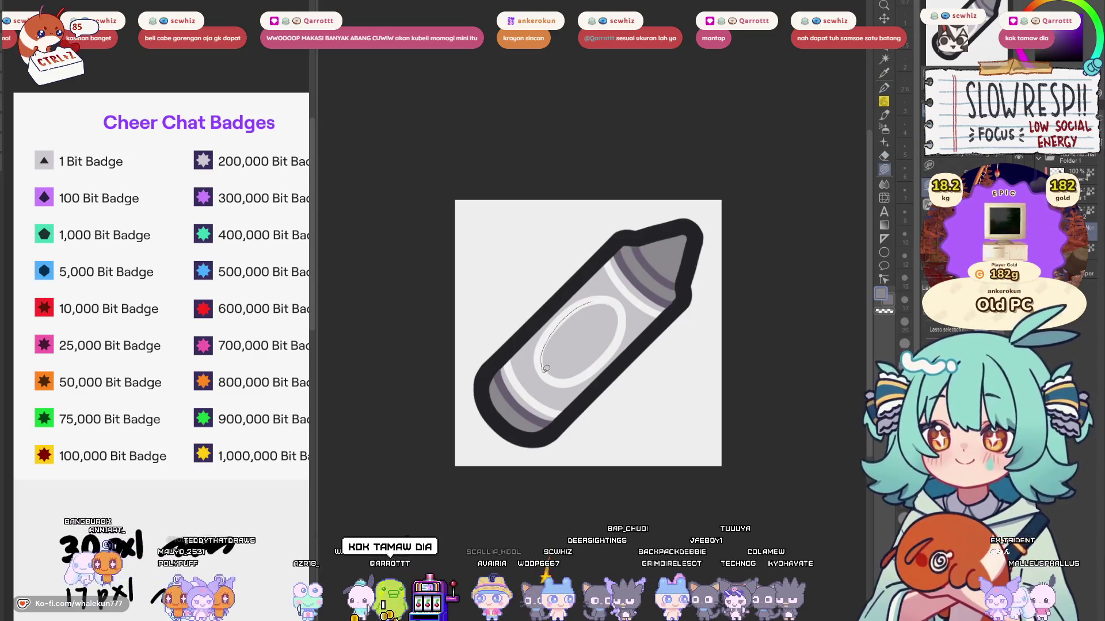
pyautogui.moveTo(612, 345); pyautogui.dragTo(608, 300)
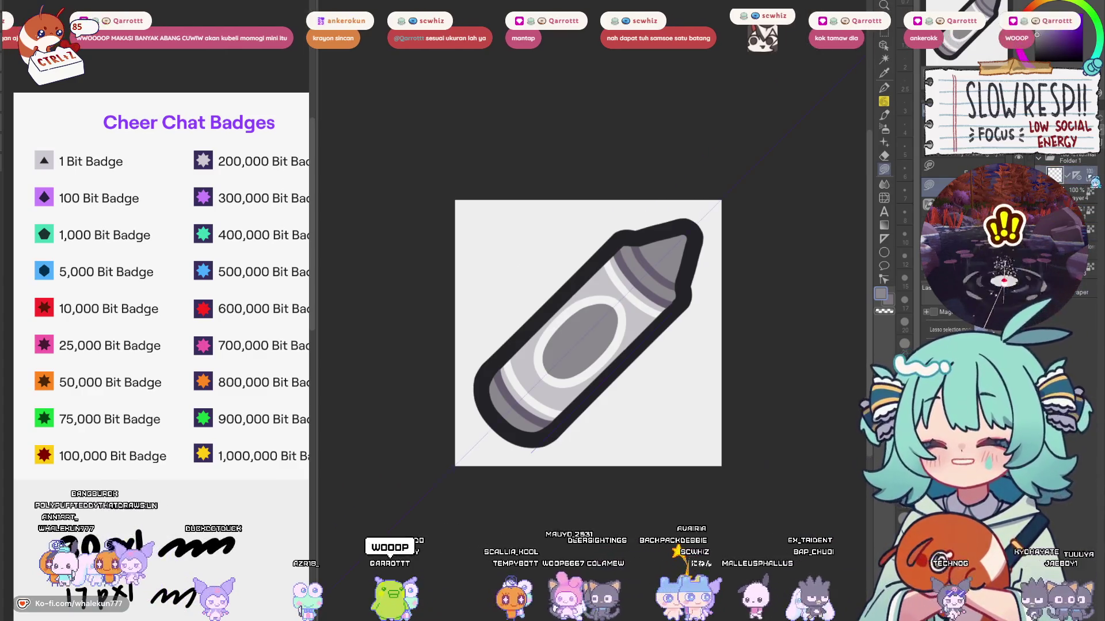
# Step: Draw a white triangle mark inside the grey oval label with the Pen
pyautogui.press('p')
pyautogui.scroll(1, 606, 324)
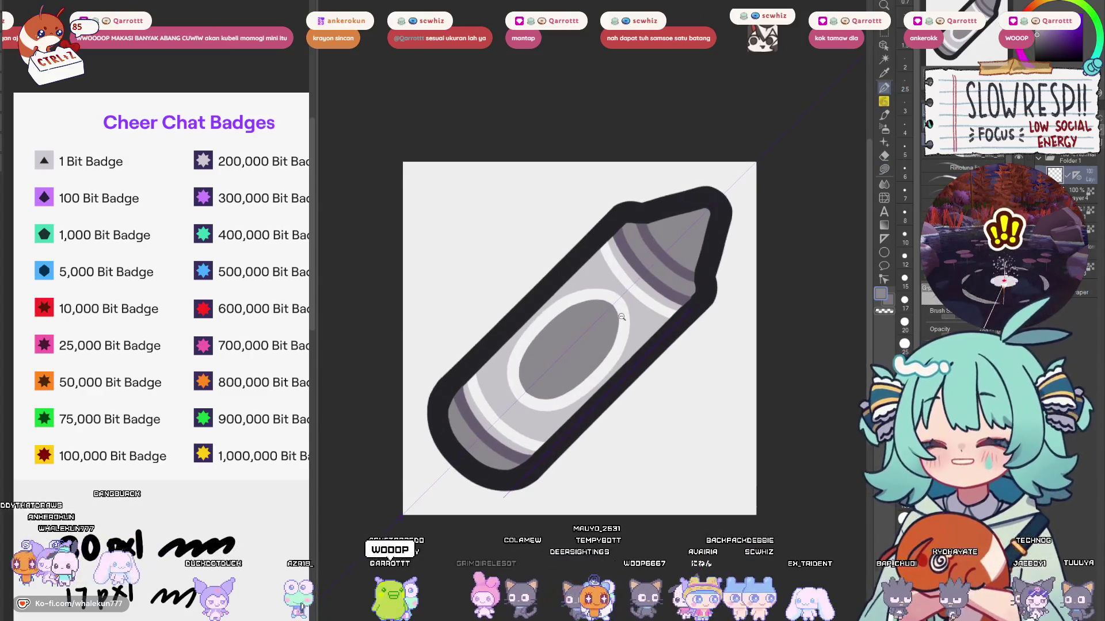
pyautogui.keyDown('alt'); pyautogui.click(620, 263); pyautogui.keyUp('alt')
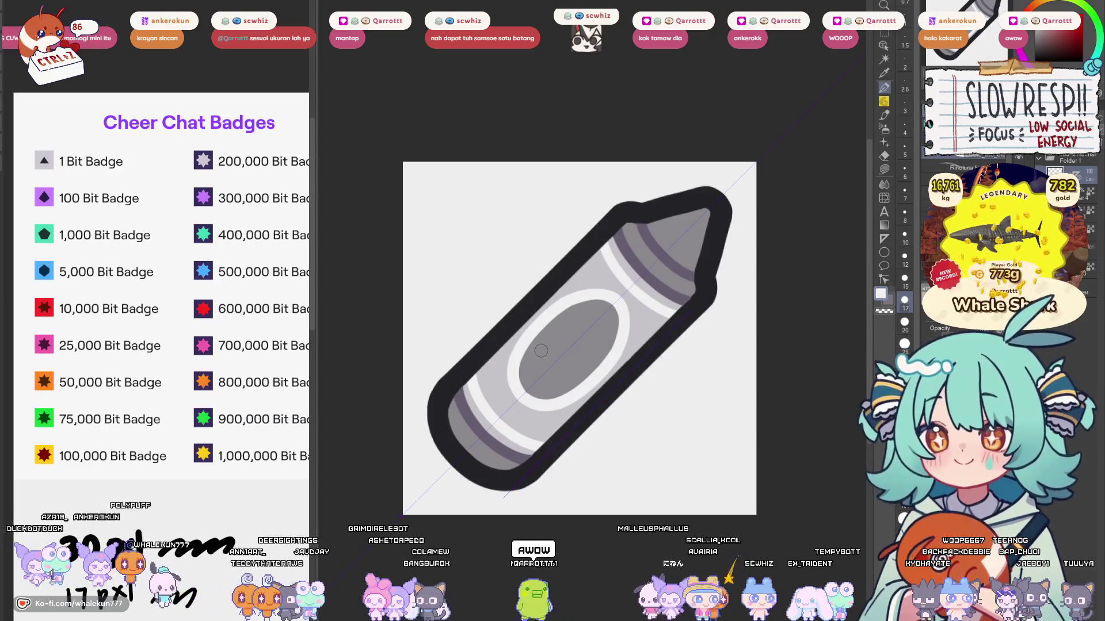
pyautogui.moveTo(536, 350); pyautogui.dragTo(558, 374)
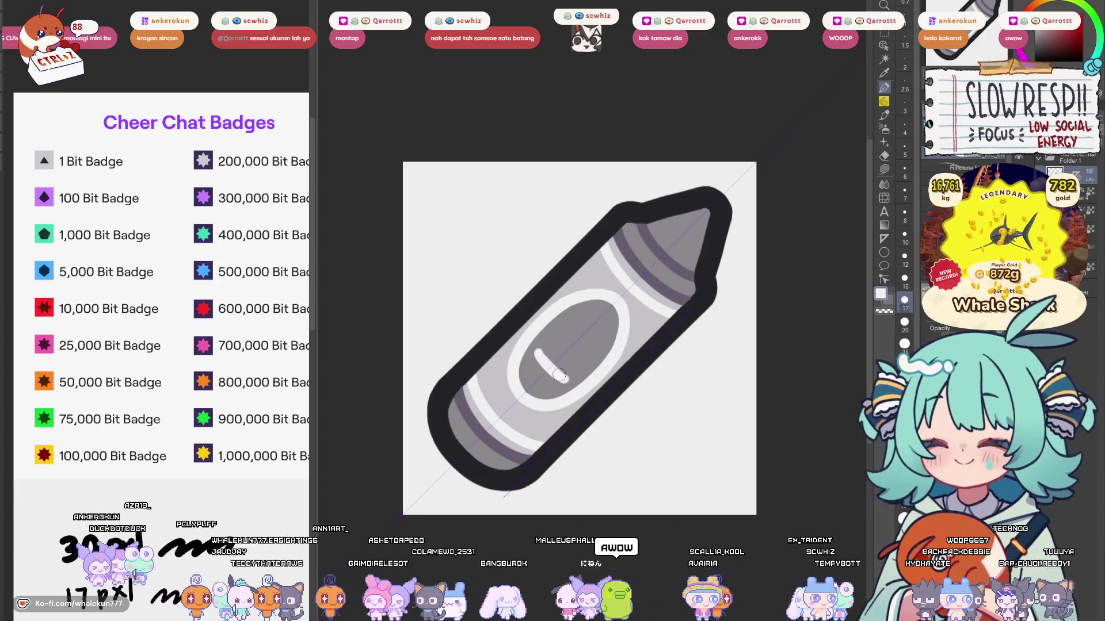
pyautogui.hotkey('ctrl', 'z')
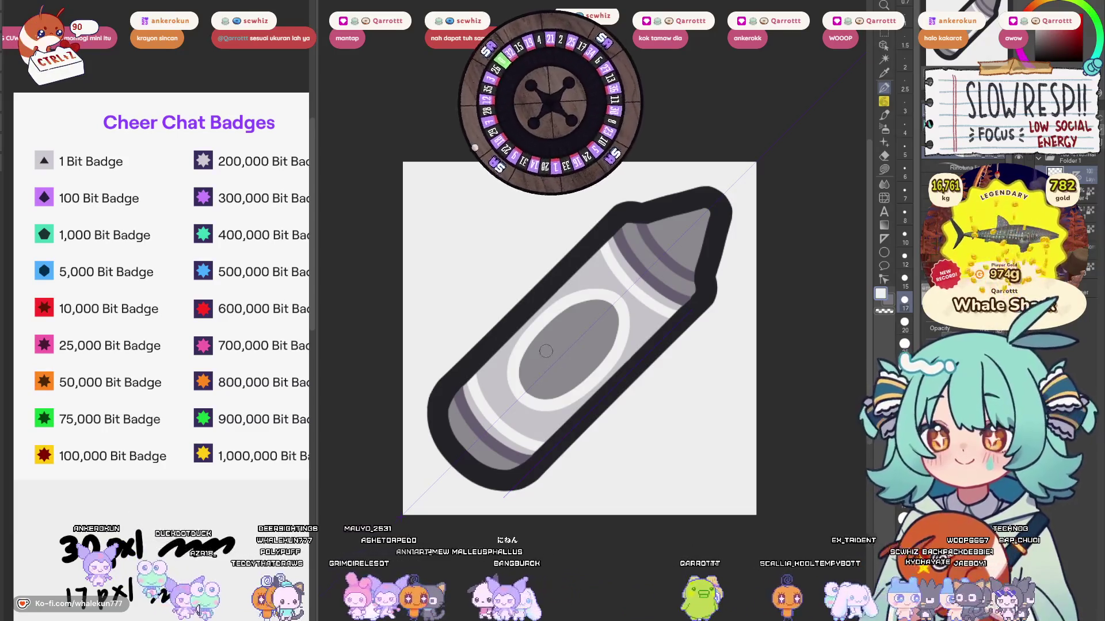
pyautogui.moveTo(545, 350)
pyautogui.mouseDown()
pyautogui.moveTo(569, 374)
pyautogui.moveTo(558, 349)
pyautogui.moveTo(529, 345)
pyautogui.mouseUp()
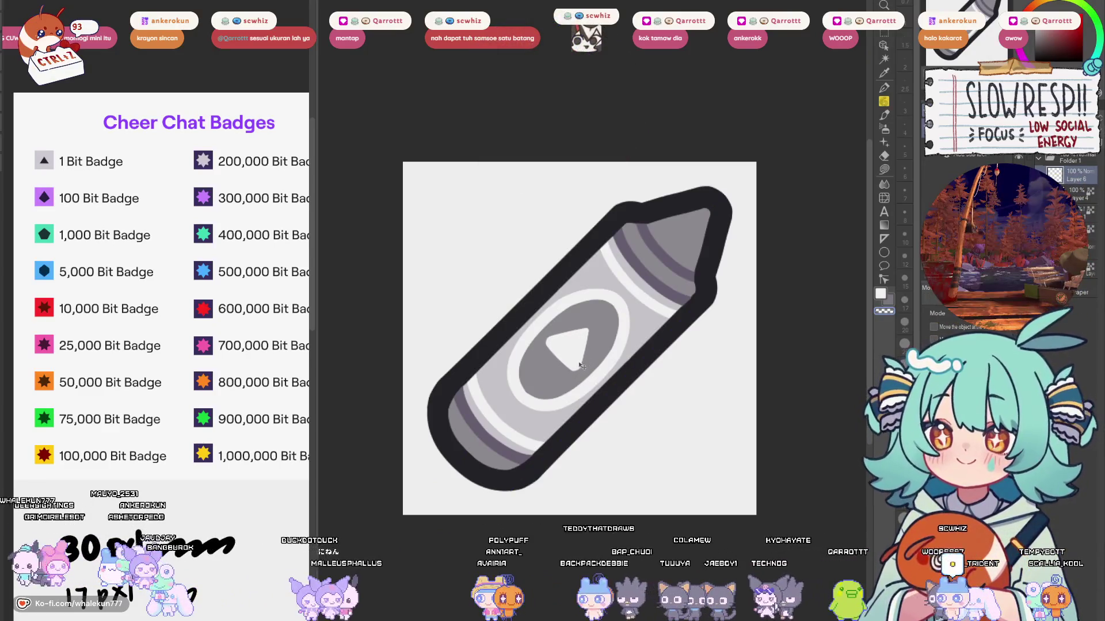
# Step: Fill the oval's triangle with the dark outline colour, turning it black
pyautogui.moveTo(581, 366); pyautogui.dragTo(581, 367)
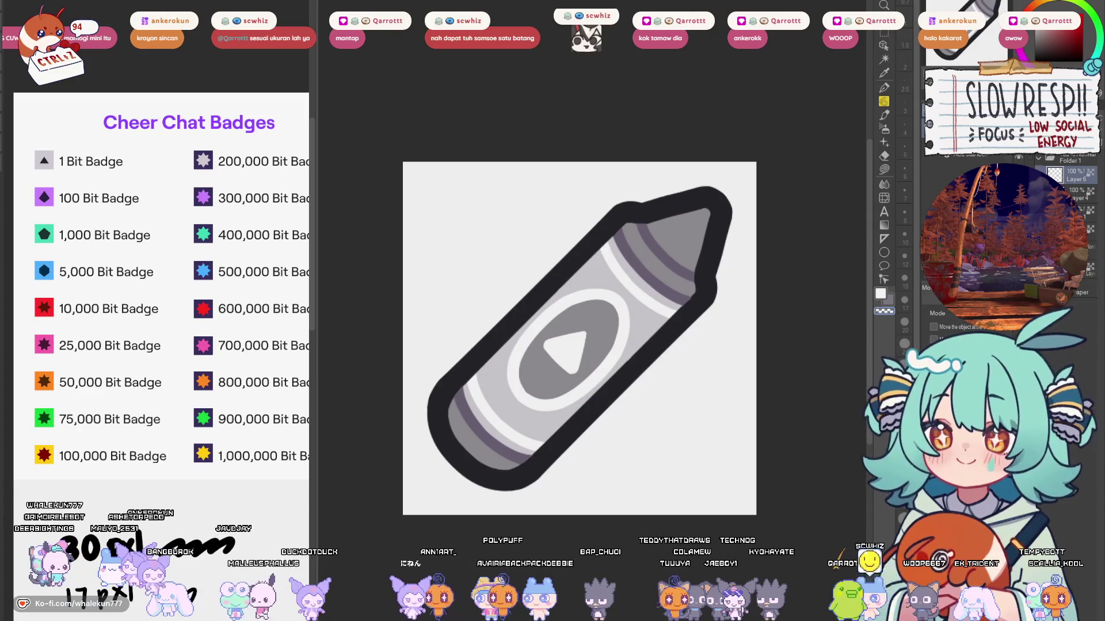
pyautogui.press('p')
pyautogui.keyDown('alt'); pyautogui.click(687, 228); pyautogui.keyUp('alt')
pyautogui.press('Delete')
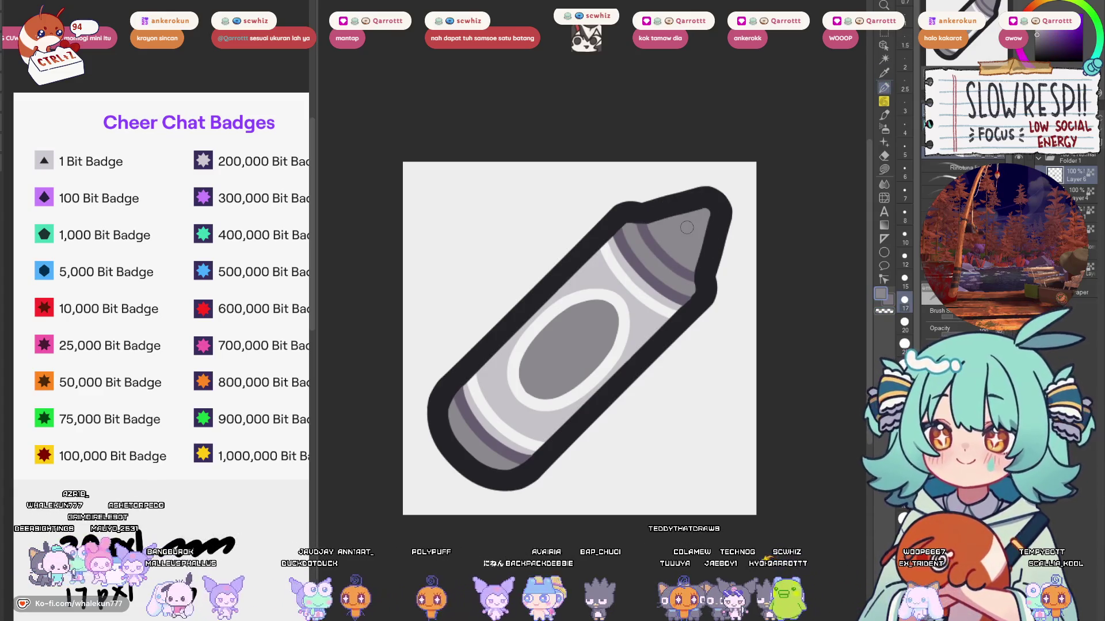
pyautogui.hotkey('ctrl', 'z')
pyautogui.keyDown('alt'); pyautogui.click(685, 318); pyautogui.keyUp('alt')
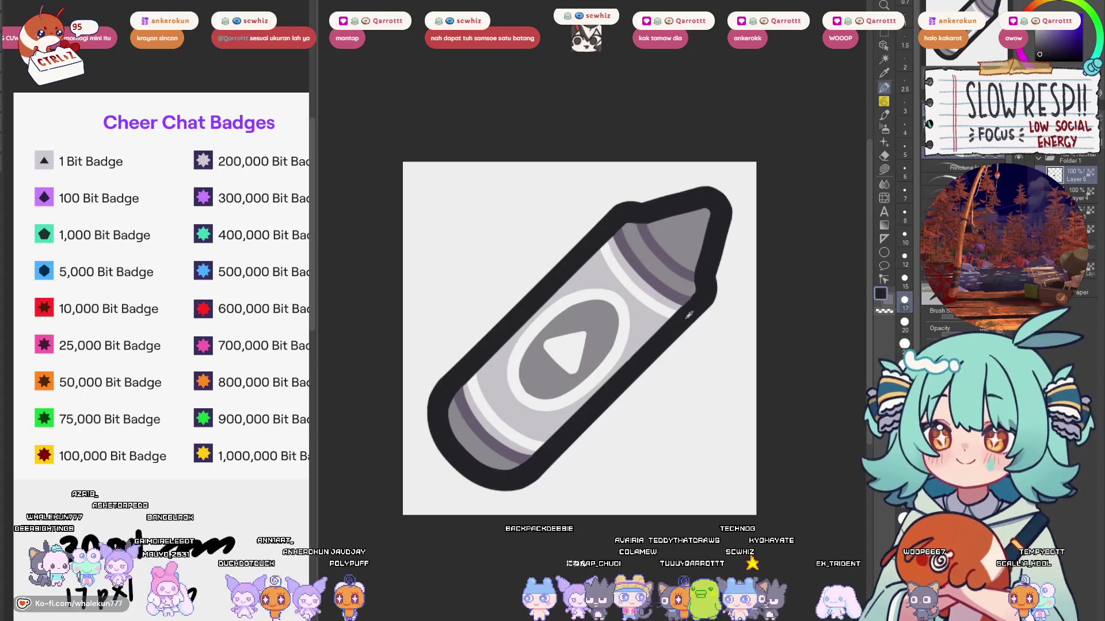
pyautogui.hotkey('alt', 'BackSpace')
# Step: Preview the badge zoomed out, then repaint the crayon tip grey and darken the oval's ring
pyautogui.keyDown('alt'); pyautogui.click(692, 396); pyautogui.keyUp('alt')
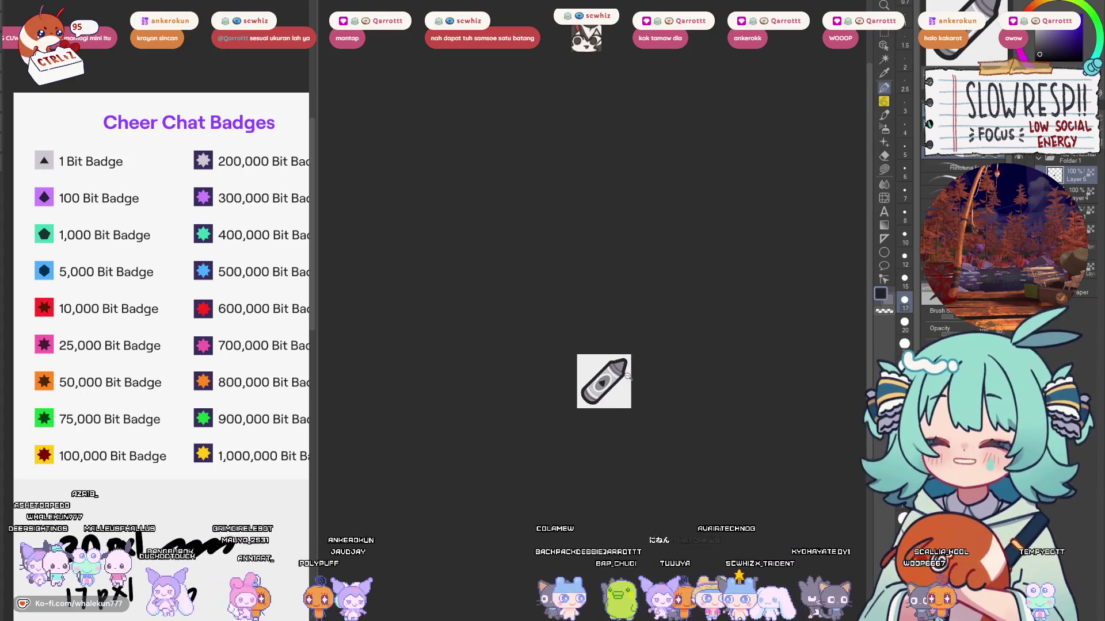
pyautogui.click(627, 397)
pyautogui.keyDown('alt'); pyautogui.click(627, 397); pyautogui.keyUp('alt')
pyautogui.click(626, 397)
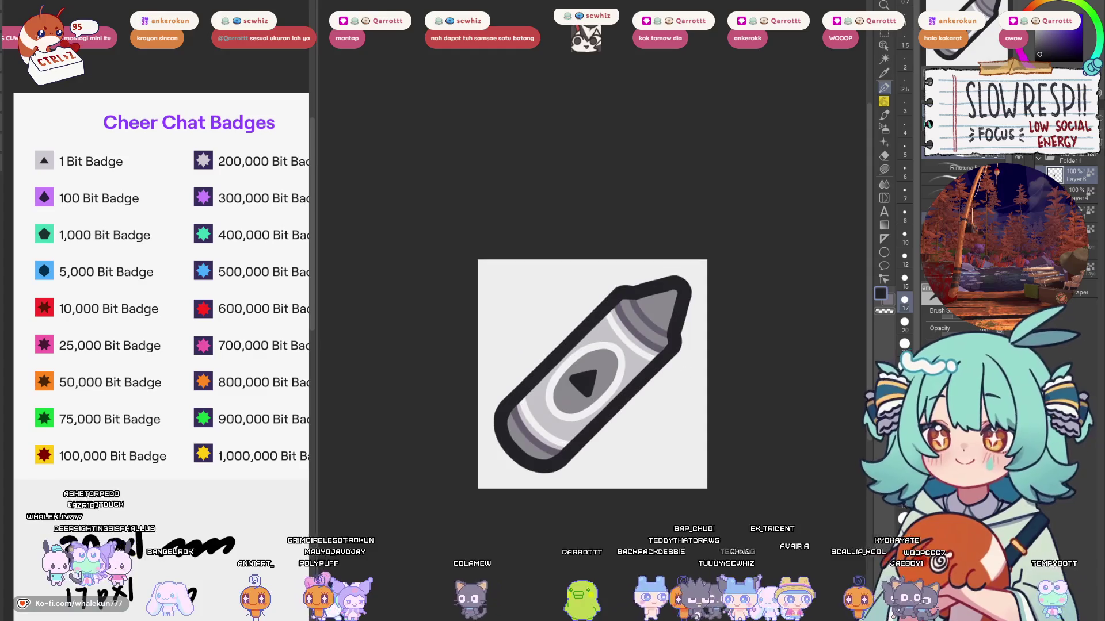
pyautogui.keyDown('alt'); pyautogui.click(661, 303); pyautogui.keyUp('alt')
pyautogui.moveTo(661, 303); pyautogui.dragTo(675, 281)
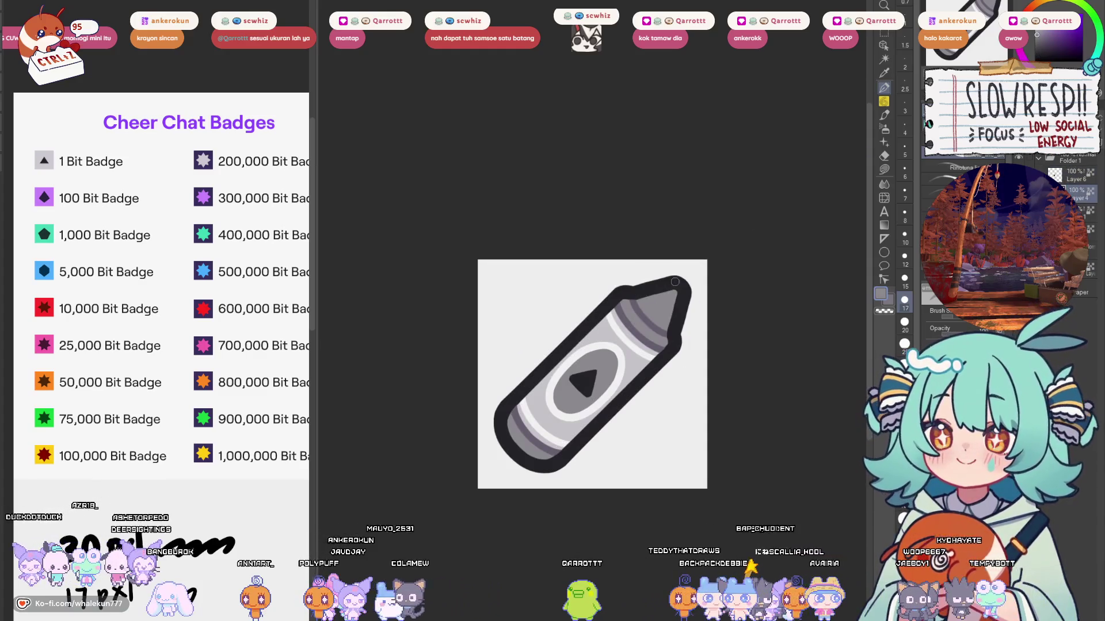
pyautogui.click(1039, 46)
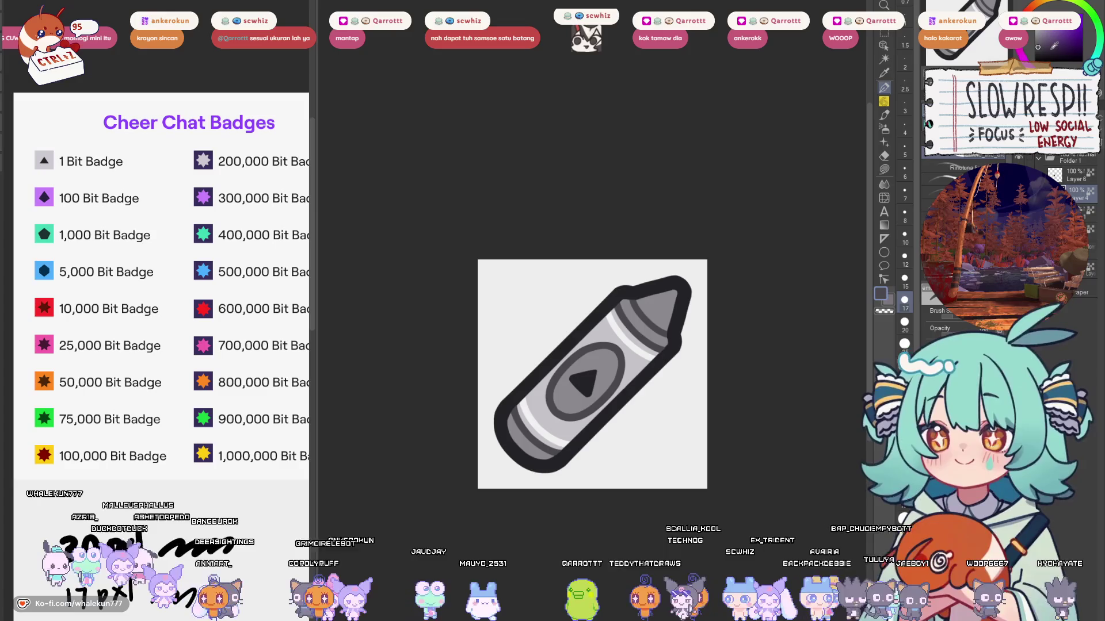
pyautogui.moveTo(637, 424); pyautogui.dragTo(656, 395)
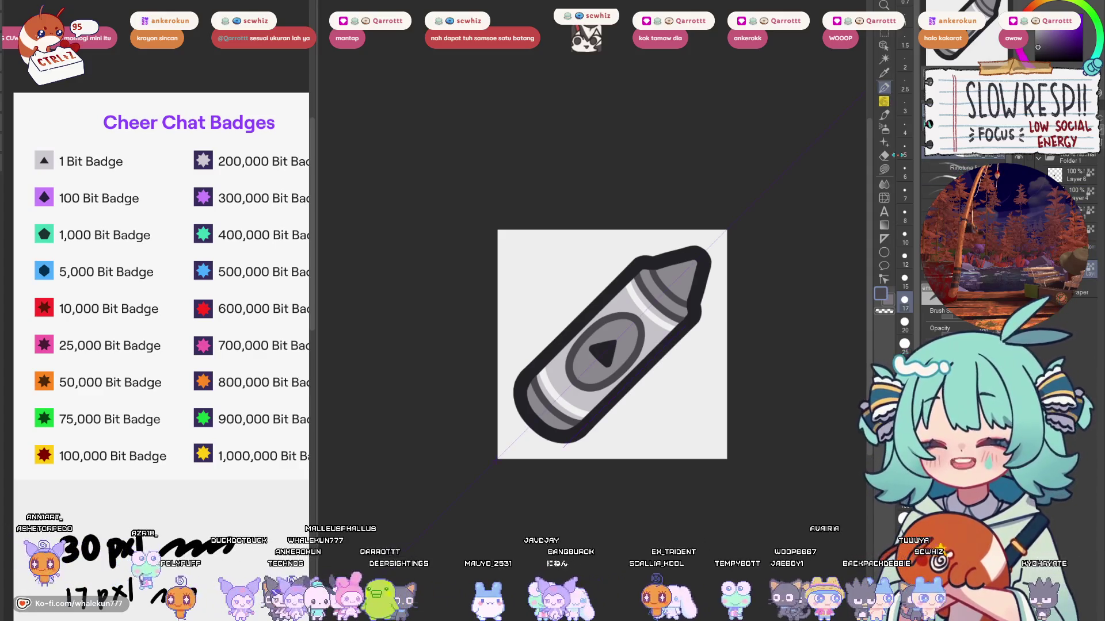
# Step: Lighten Layer 4's oval ring and tip stripes to a softer grey, keeping the triangle black
pyautogui.keyDown('alt'); pyautogui.click(652, 297); pyautogui.keyUp('alt')
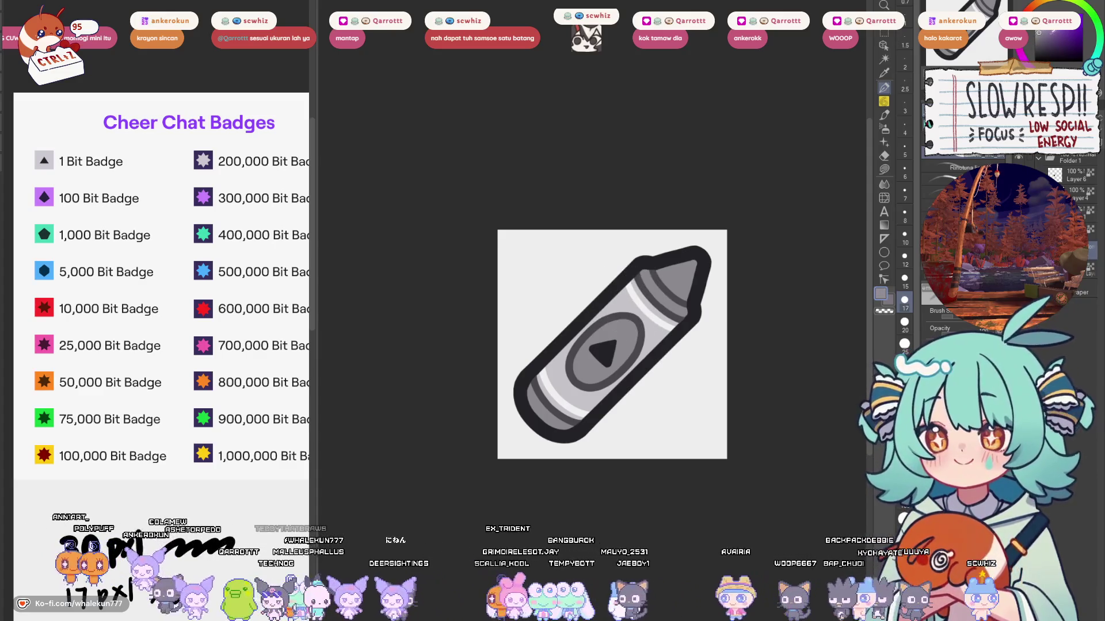
pyautogui.click(1057, 43)
pyautogui.hotkey('ctrl', 'z')
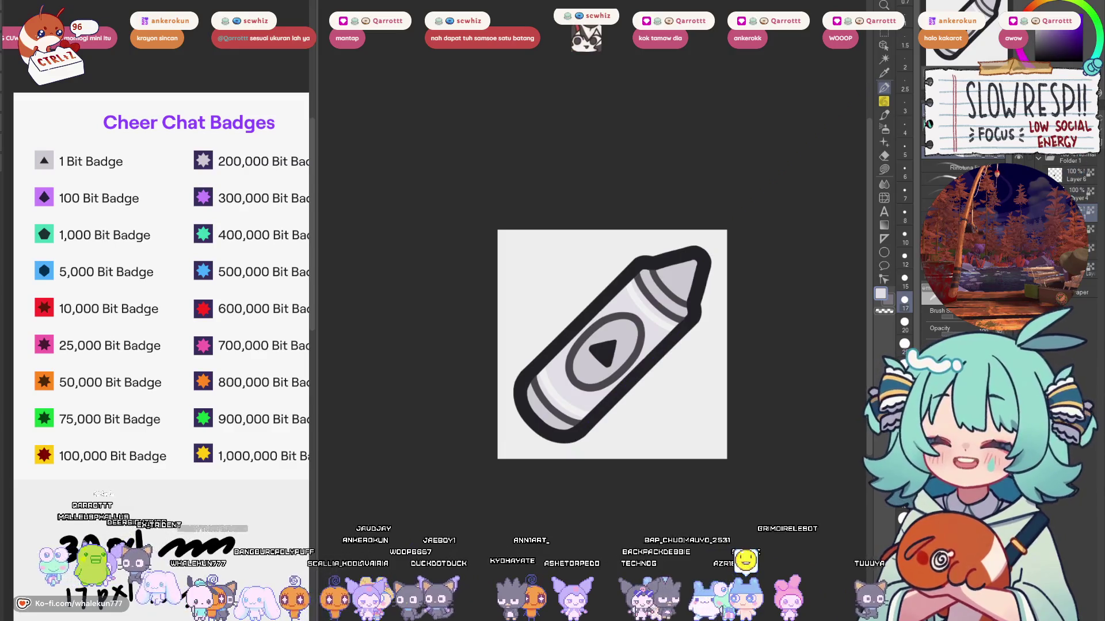
pyautogui.click(1076, 194)
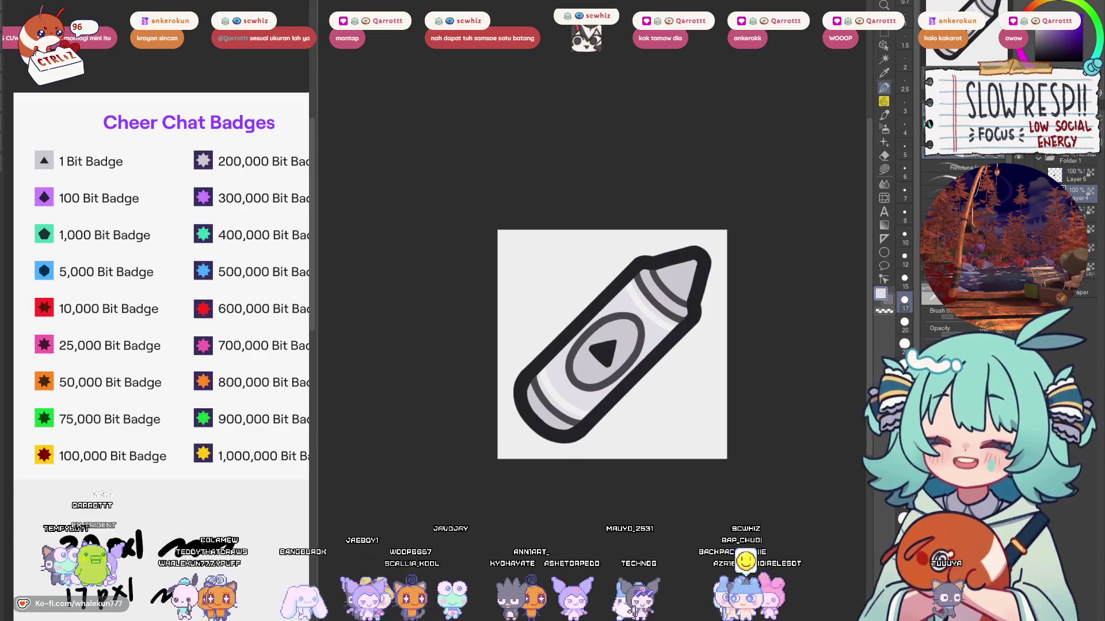
pyautogui.moveTo(1035, 33)
pyautogui.mouseDown()
pyautogui.moveTo(1049, 34)
pyautogui.moveTo(1035, 44)
pyautogui.mouseUp()
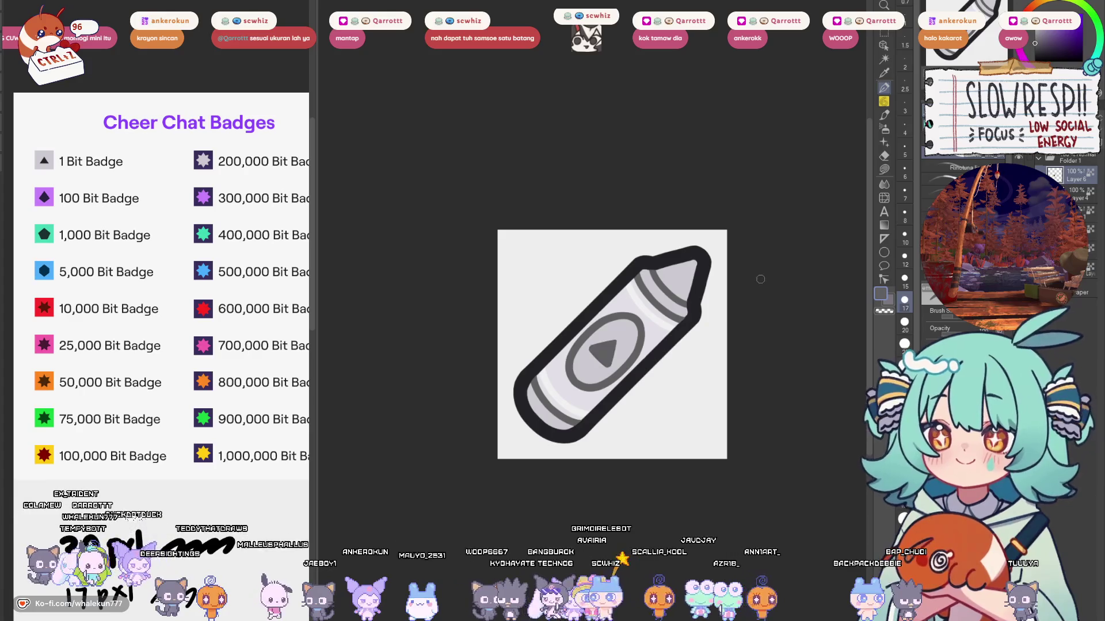
pyautogui.hotkey('ctrl', 'z')
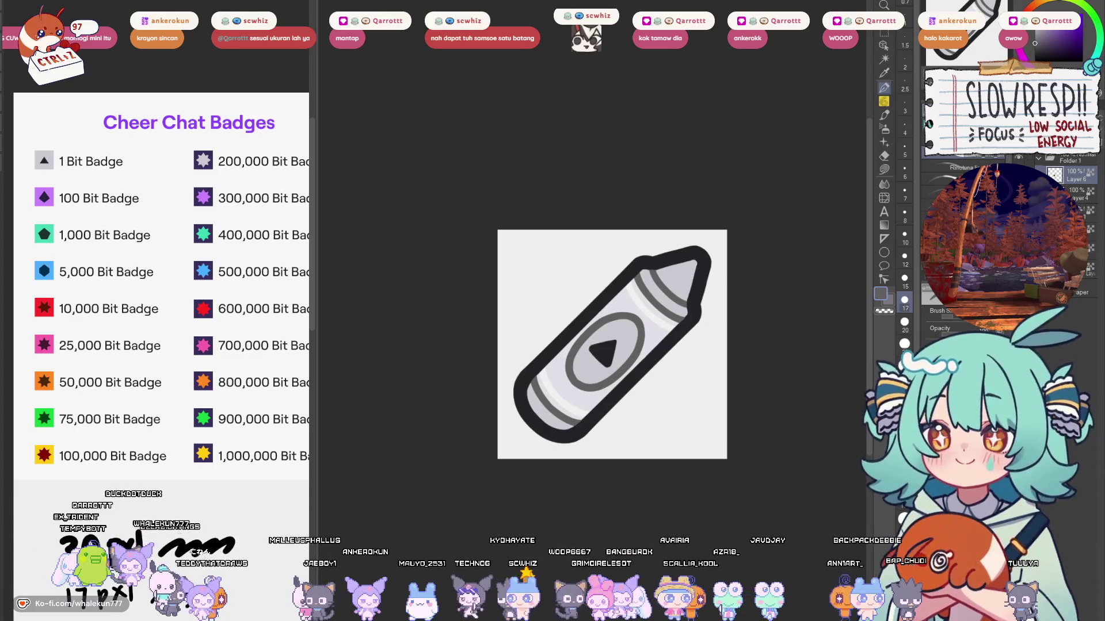
pyautogui.click(1079, 194)
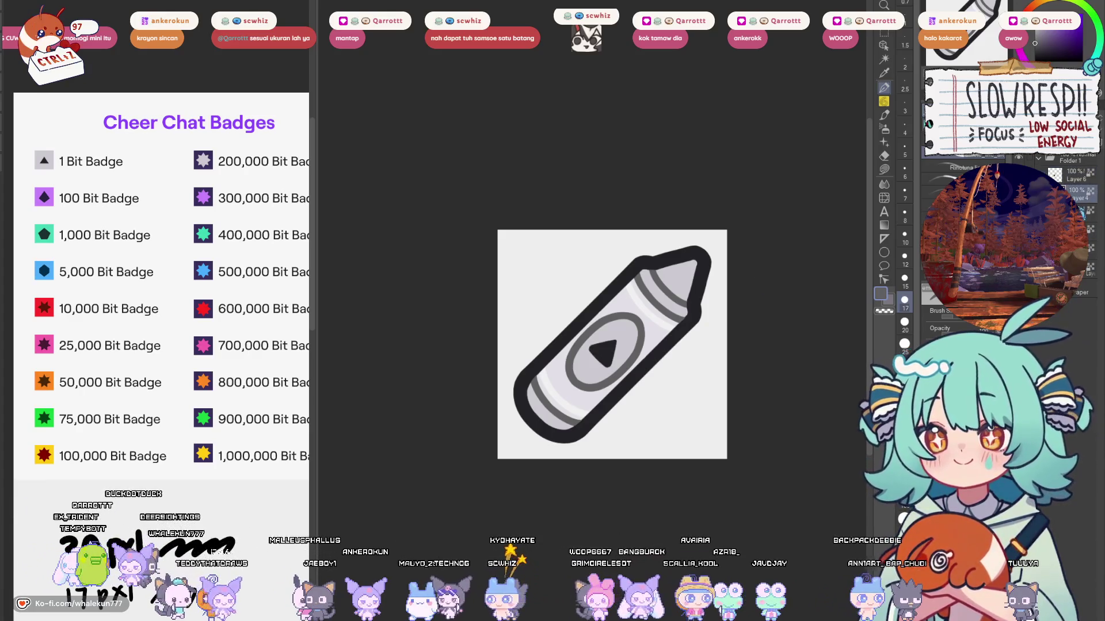
pyautogui.keyDown('alt'); pyautogui.click(611, 343); pyautogui.keyUp('alt')
# Step: Bucket-fill the oval's play triangle light grey, undoing stray fills on the body and outline
pyautogui.scroll(-5, 646, 379)
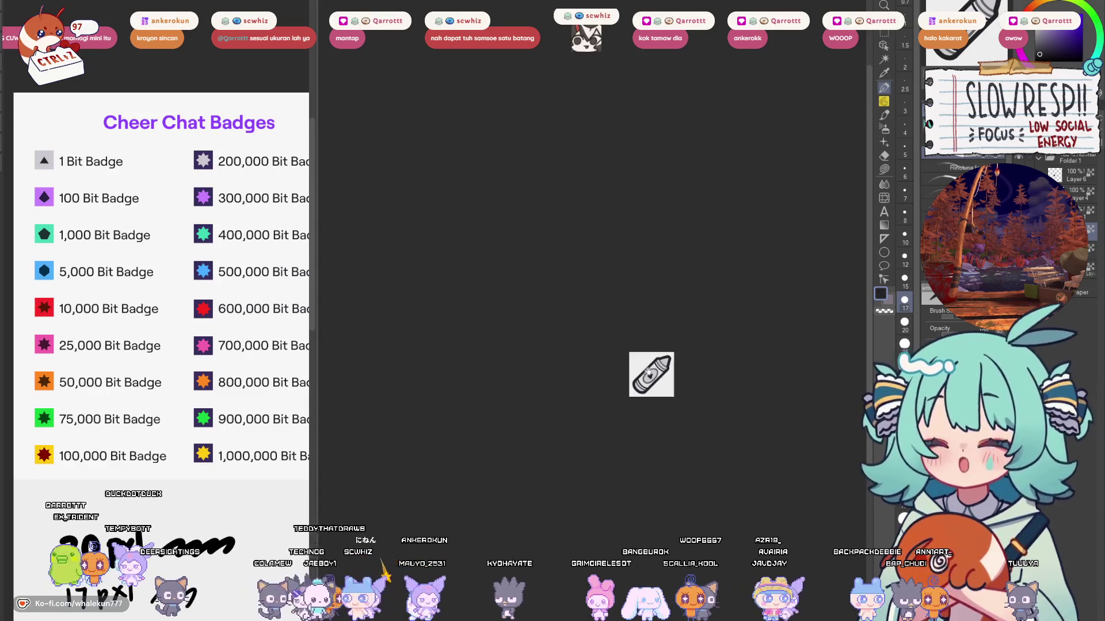
pyautogui.scroll(4, 668, 382)
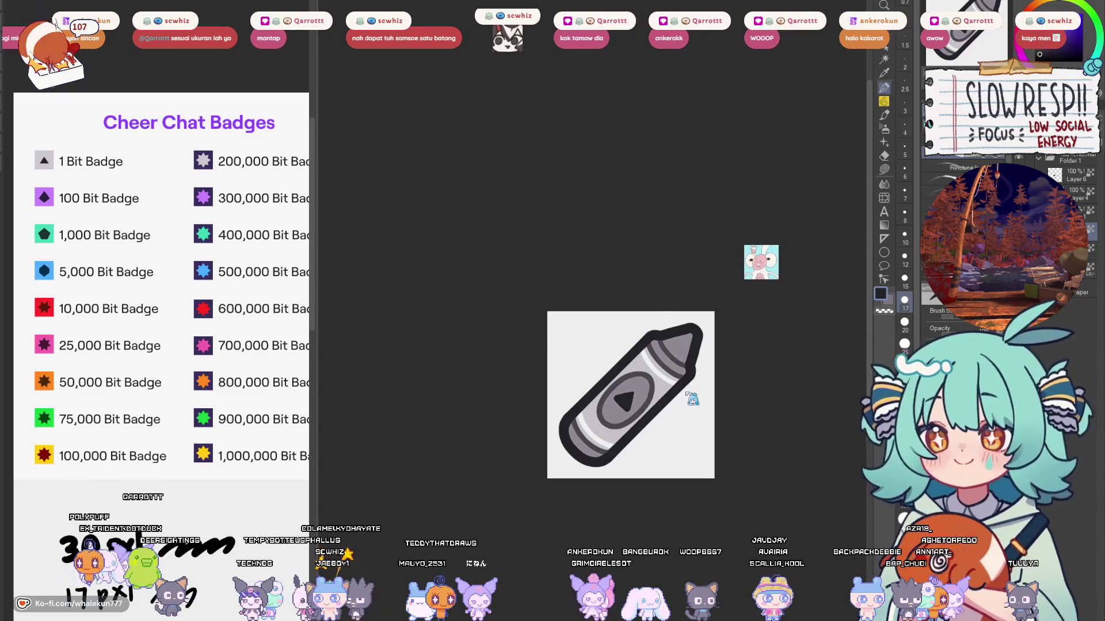
pyautogui.scroll(3, 672, 382)
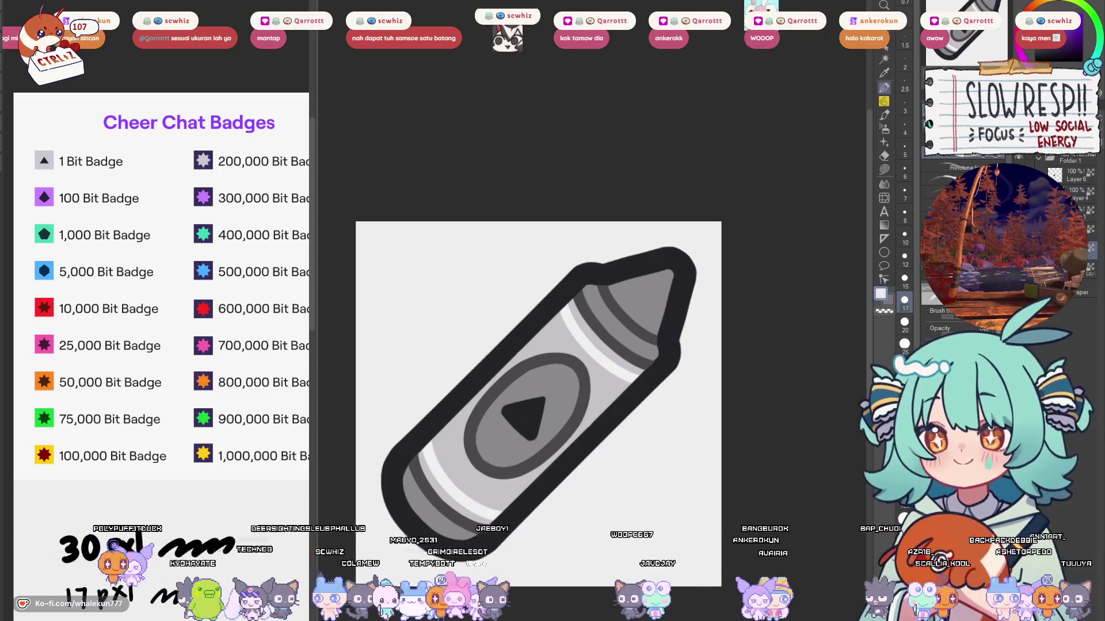
pyautogui.click(610, 339)
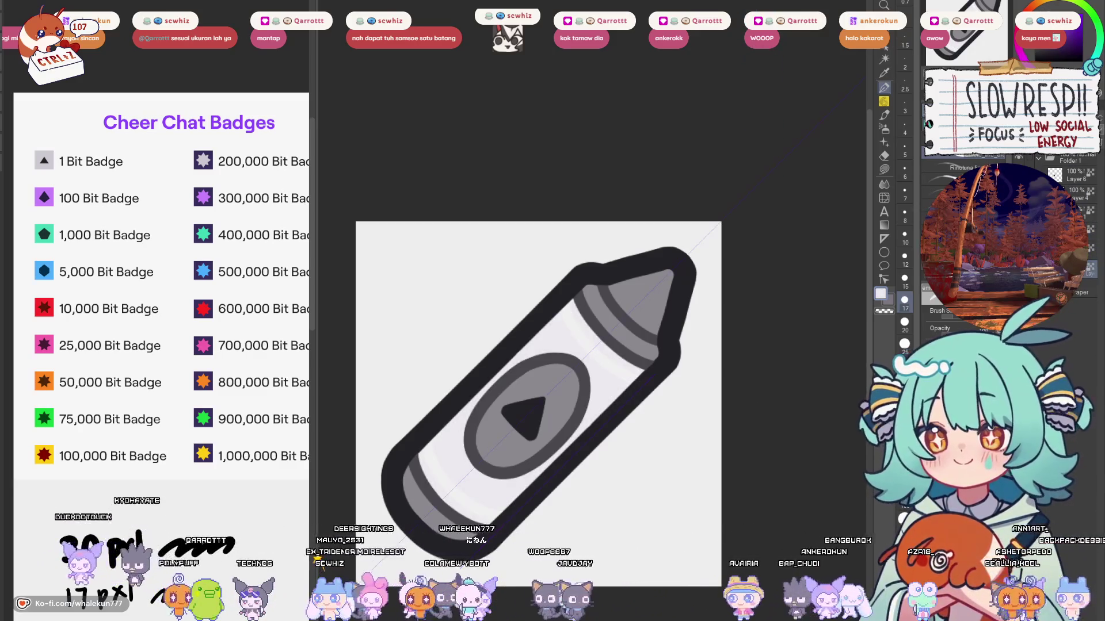
pyautogui.click(653, 285)
pyautogui.hotkey('ctrl', 'z')
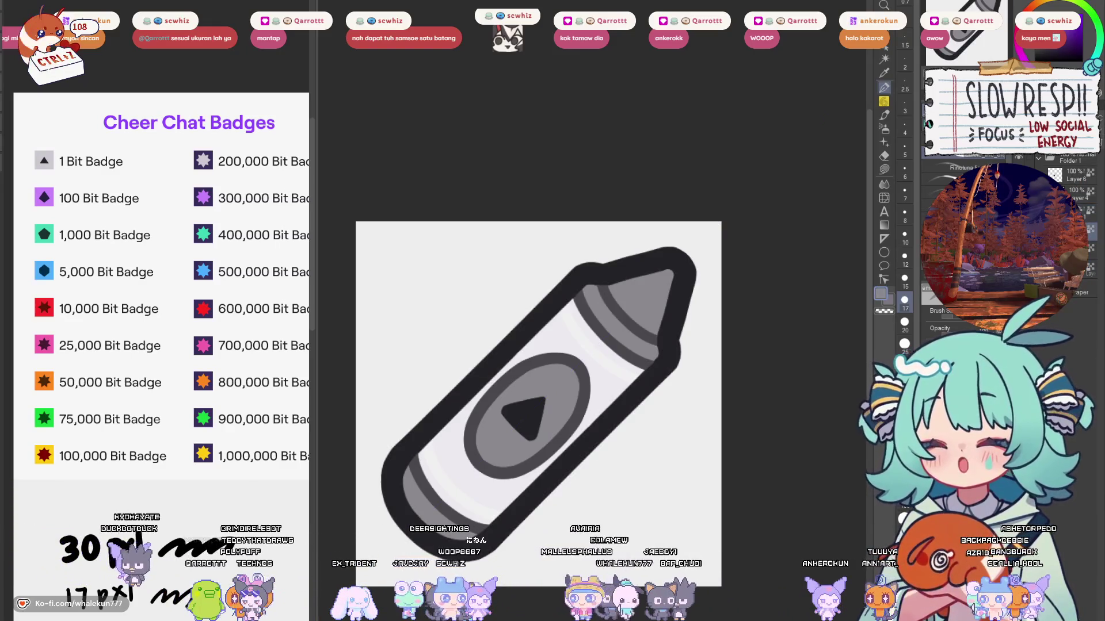
pyautogui.hotkey('ctrl', 'z')
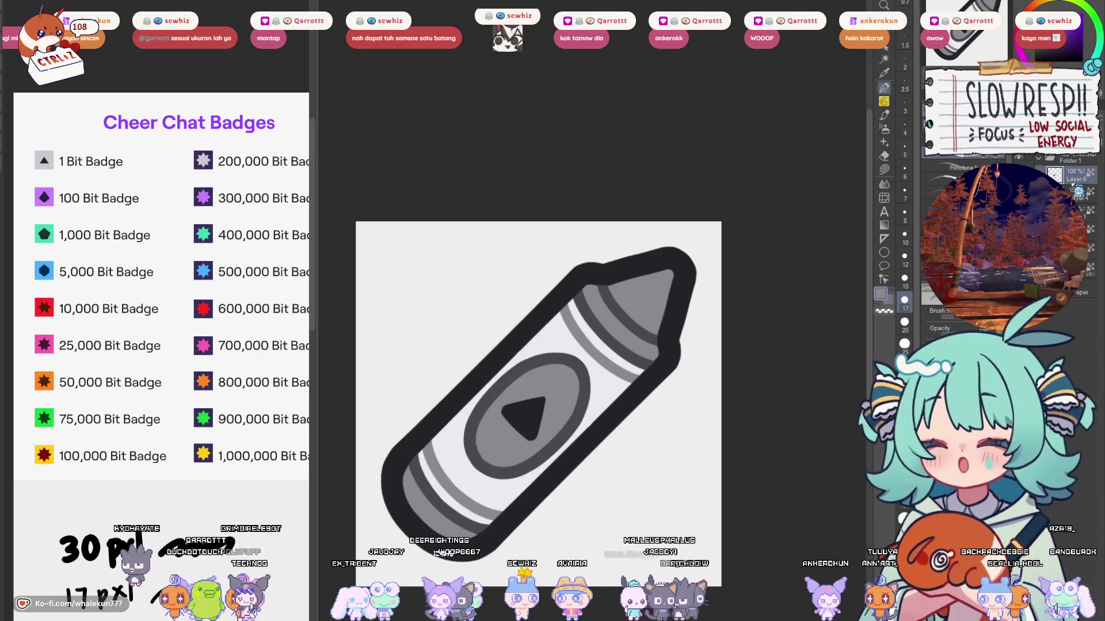
pyautogui.keyDown('alt'); pyautogui.click(598, 352); pyautogui.keyUp('alt')
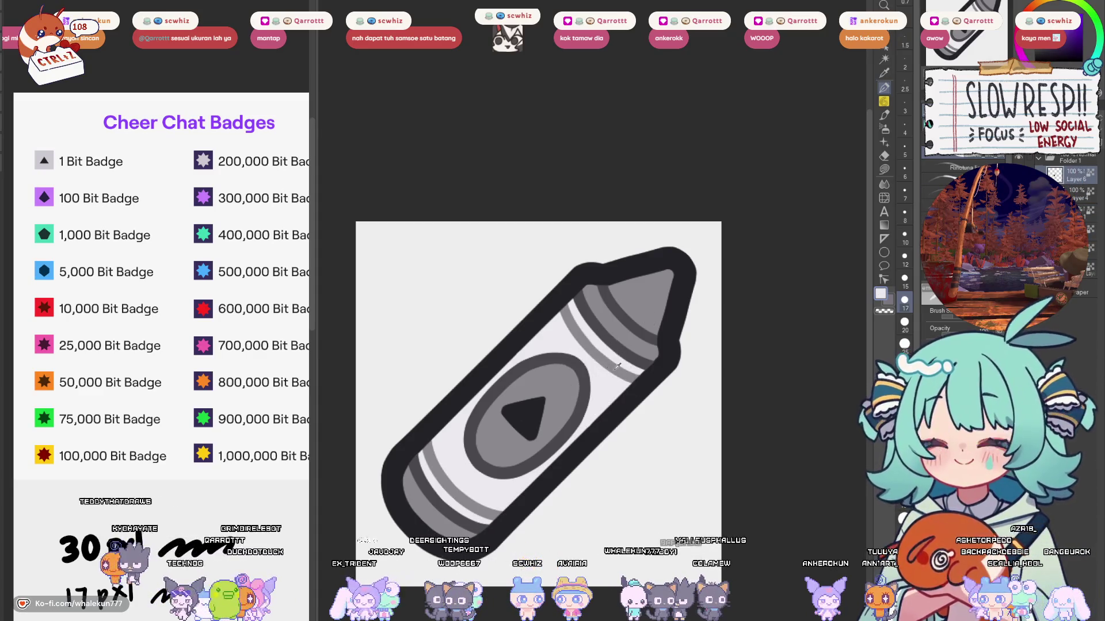
pyautogui.click(524, 417)
pyautogui.scroll(-5, 639, 368)
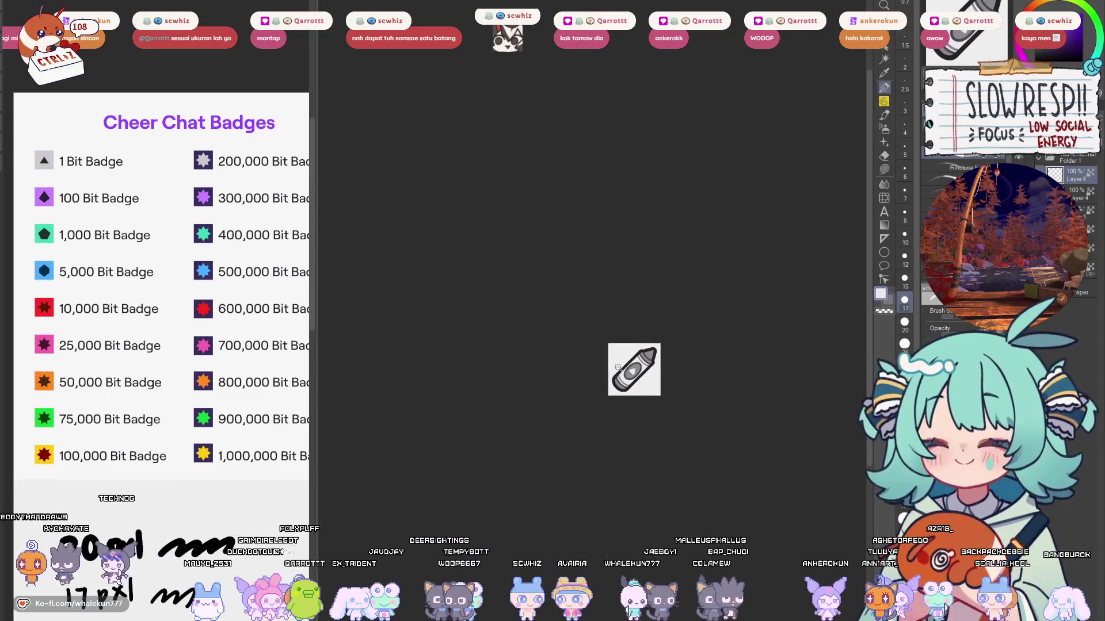
pyautogui.scroll(5, 651, 382)
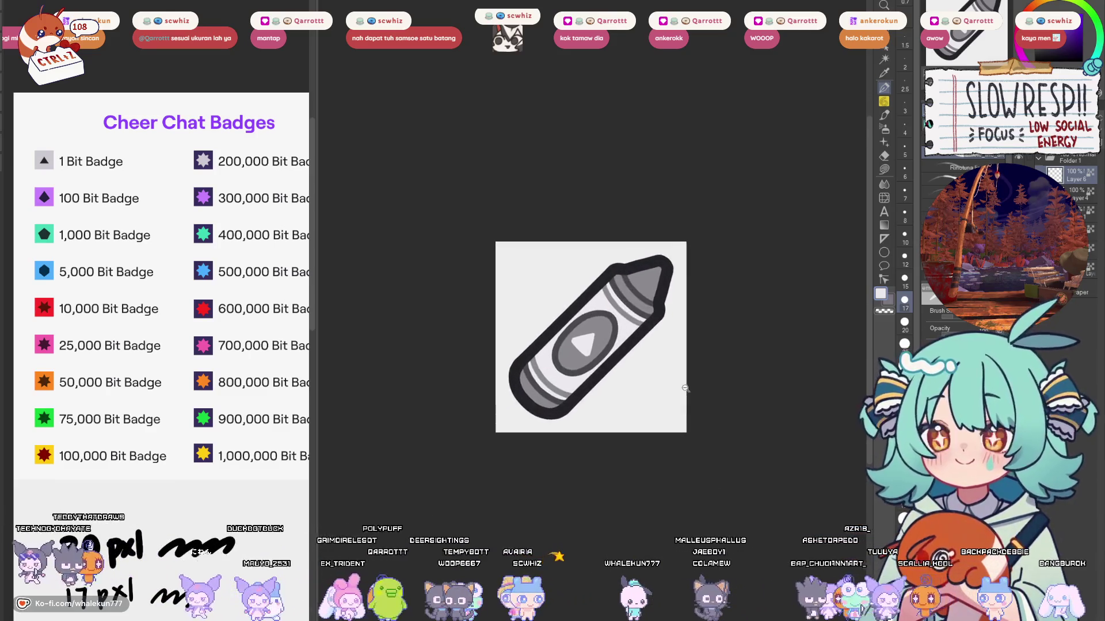
pyautogui.keyDown('alt'); pyautogui.click(647, 228); pyautogui.keyUp('alt')
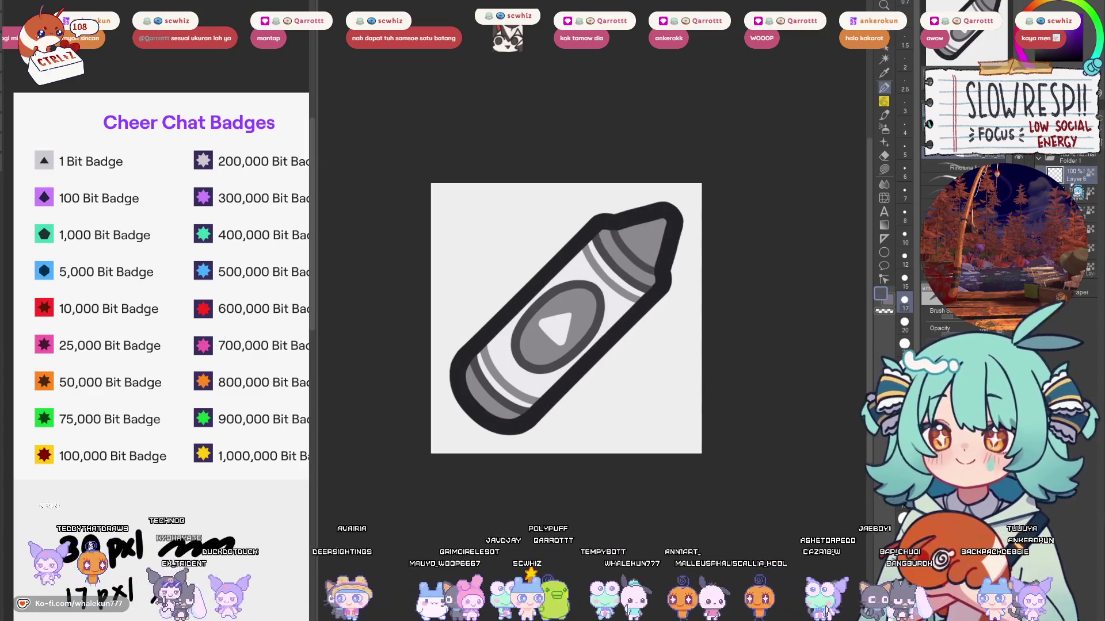
pyautogui.scroll(-5, 680, 389)
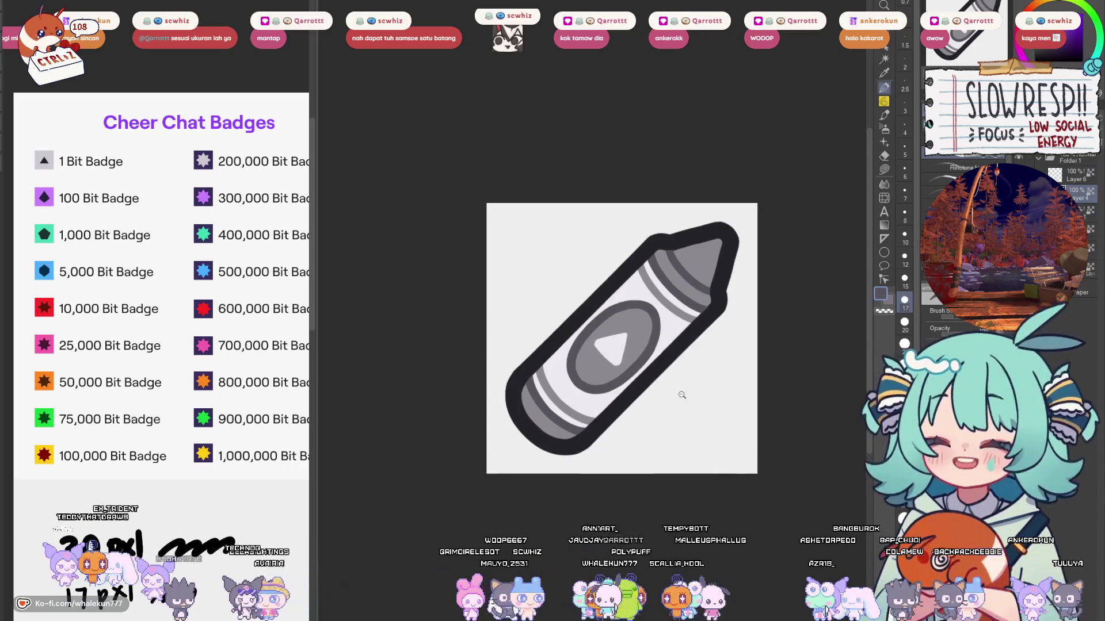
pyautogui.scroll(4, 690, 385)
pyautogui.moveTo(722, 414); pyautogui.dragTo(662, 408)
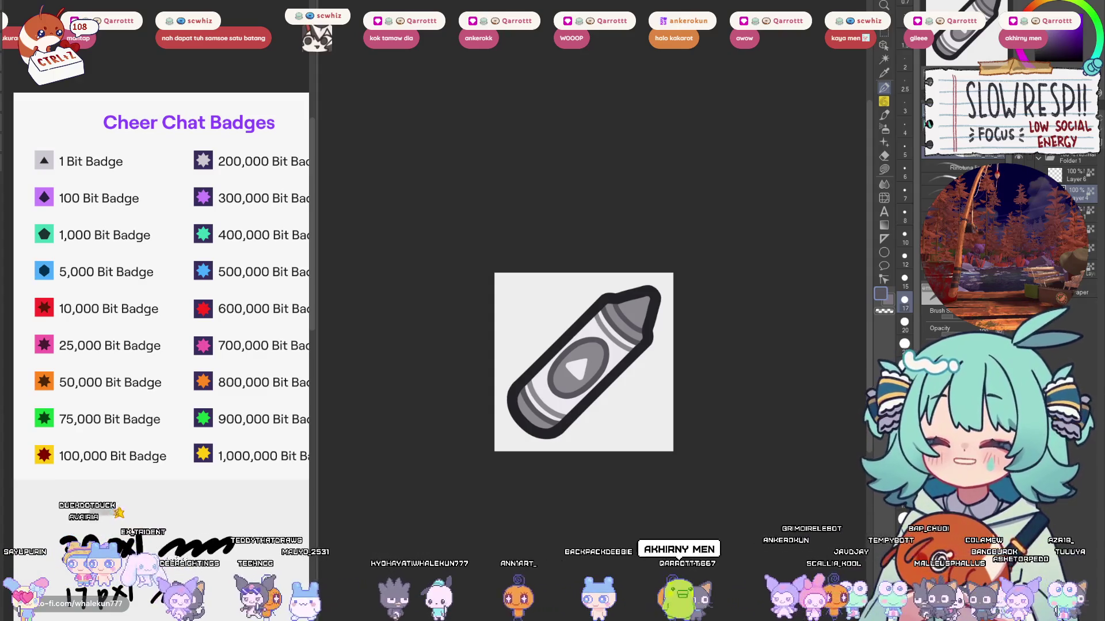
pyautogui.moveTo(708, 294); pyautogui.dragTo(692, 283)
pyautogui.click(1080, 164)
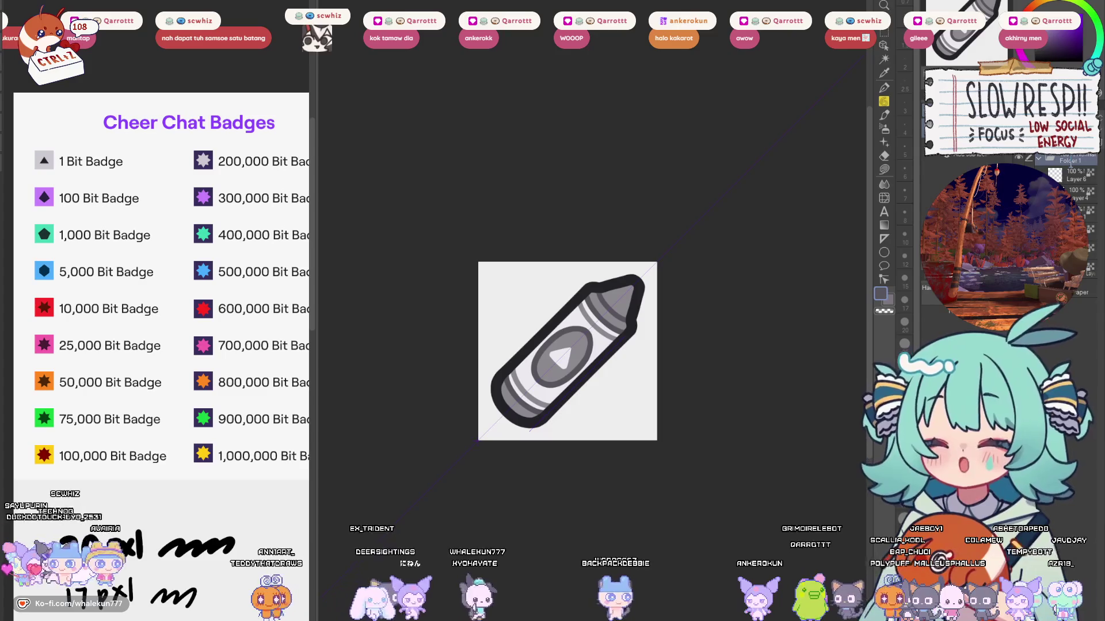
# Step: Rename the crayon folder to '1 bit', paste a duplicate of it, and expand the copy
pyautogui.doubleClick(1080, 164)
pyautogui.write('1 bit')
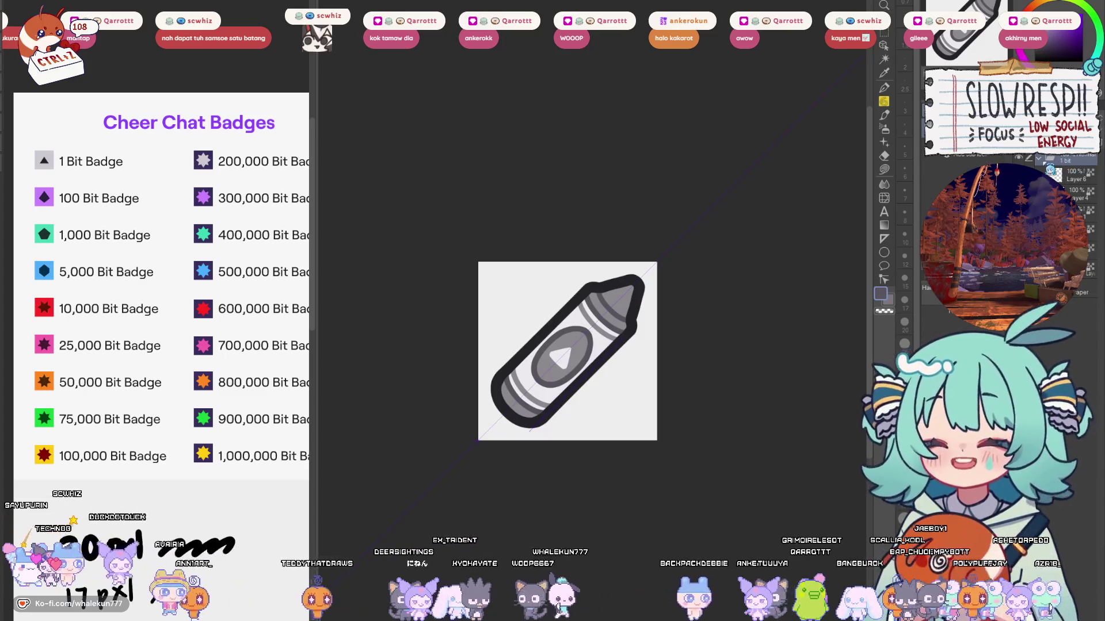
pyautogui.hotkey('ctrl', 'c')
pyautogui.hotkey('ctrl', 'v')
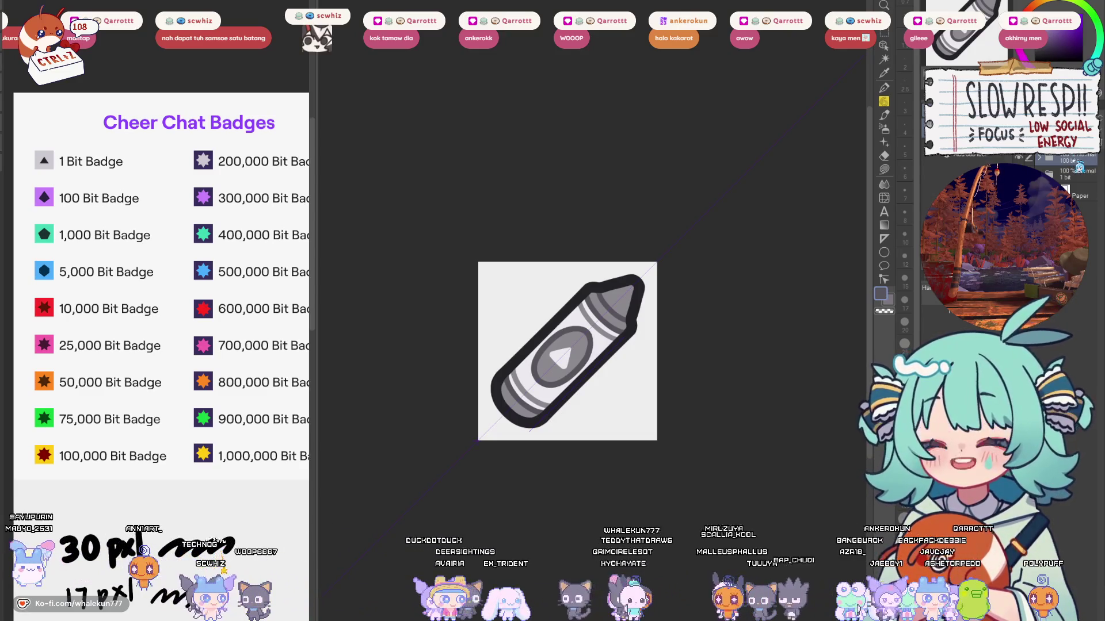
pyautogui.click(1071, 173)
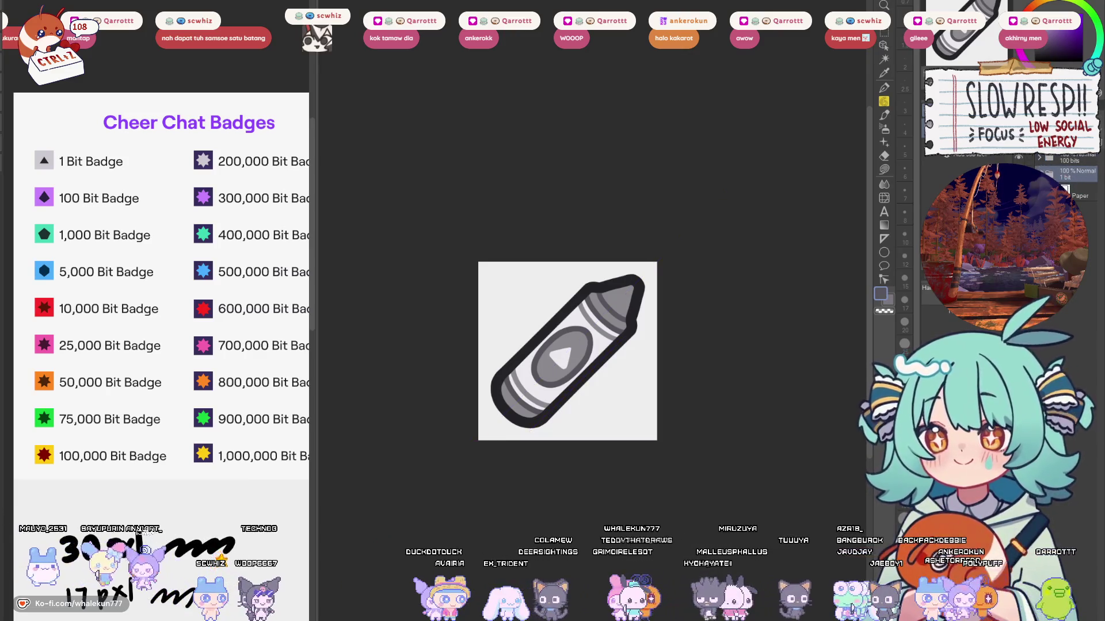
pyautogui.click(1039, 156)
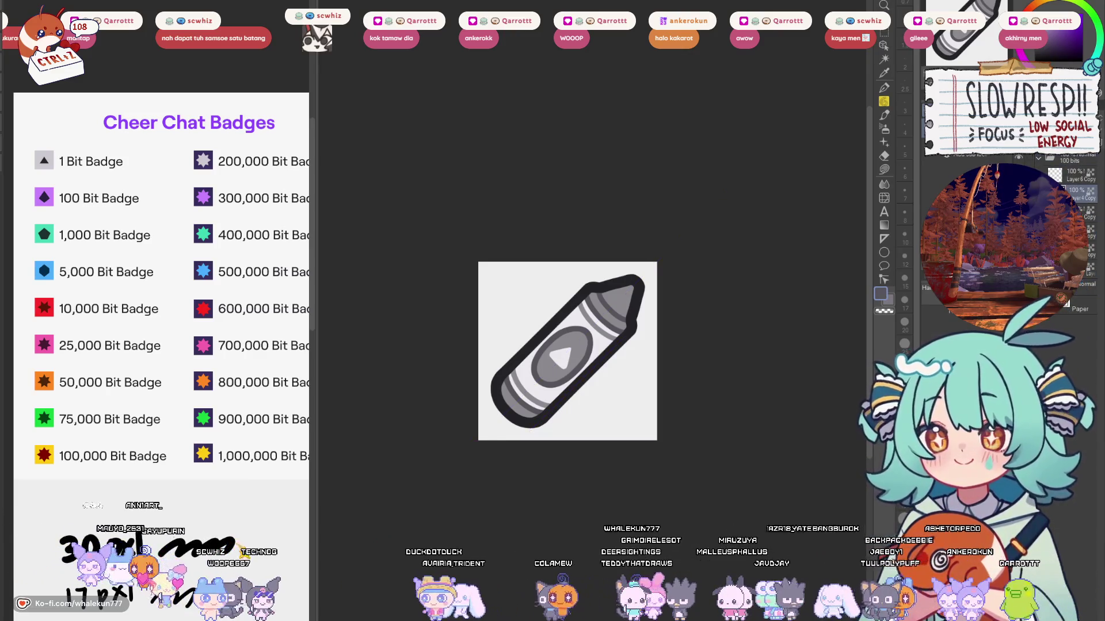
# Step: On Layer 6 Copy, paint the centre triangle out into a white diamond with a smaller pen
pyautogui.click(1079, 269)
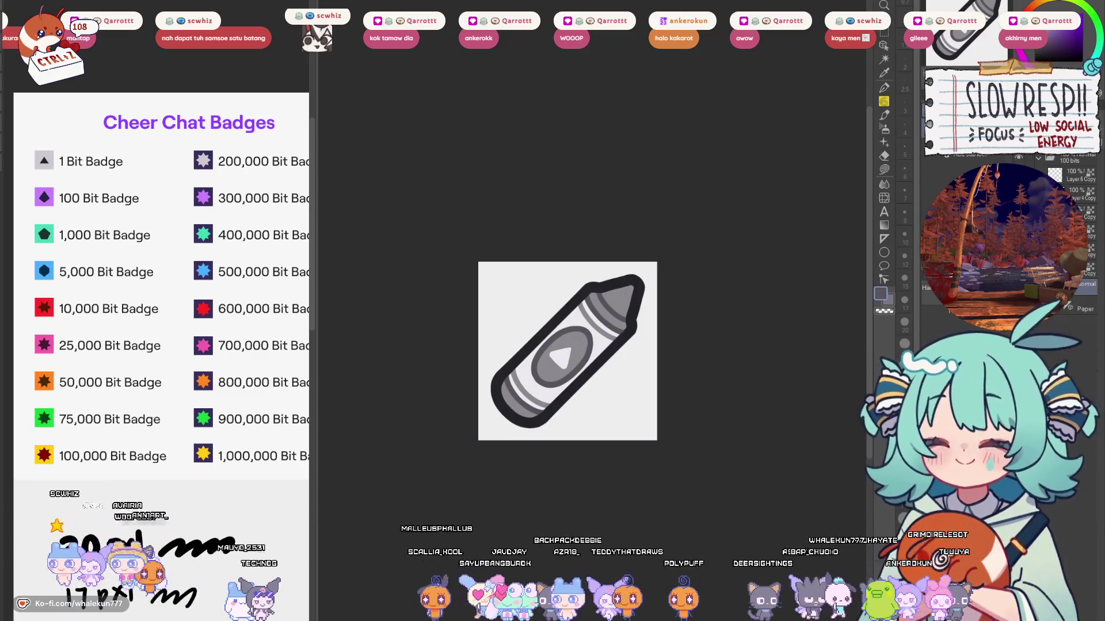
pyautogui.click(1091, 183)
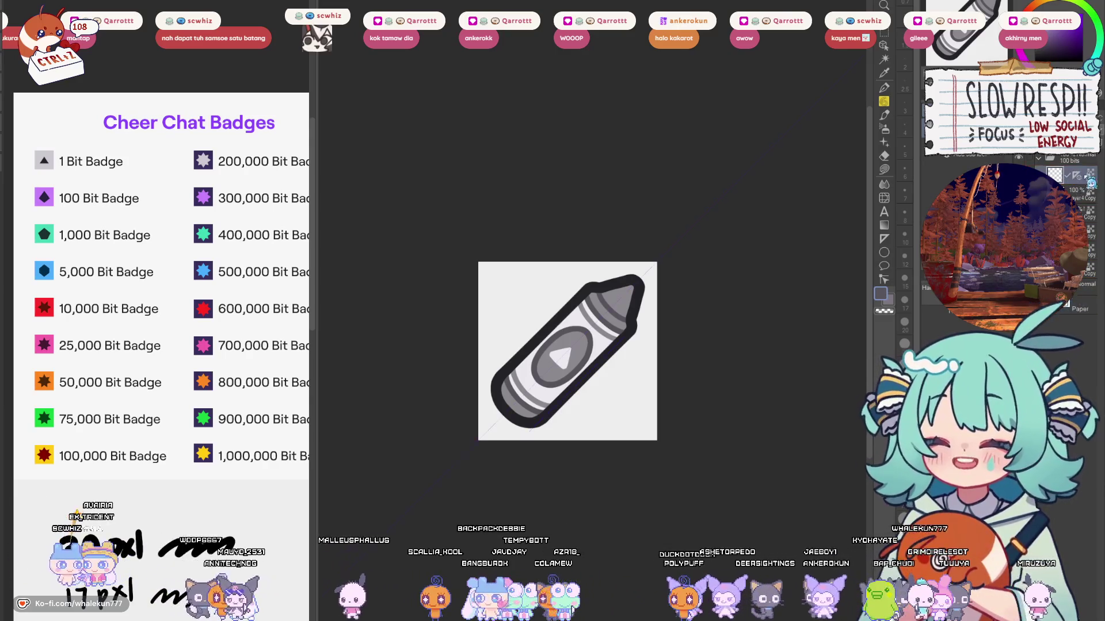
pyautogui.scroll(4, 567, 316)
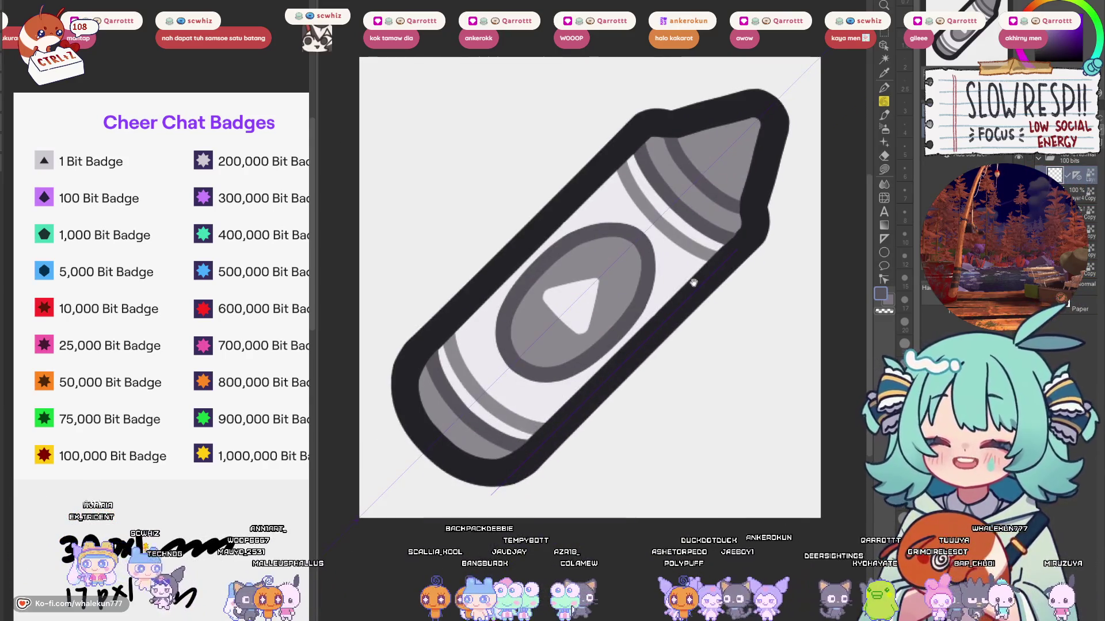
pyautogui.press('p')
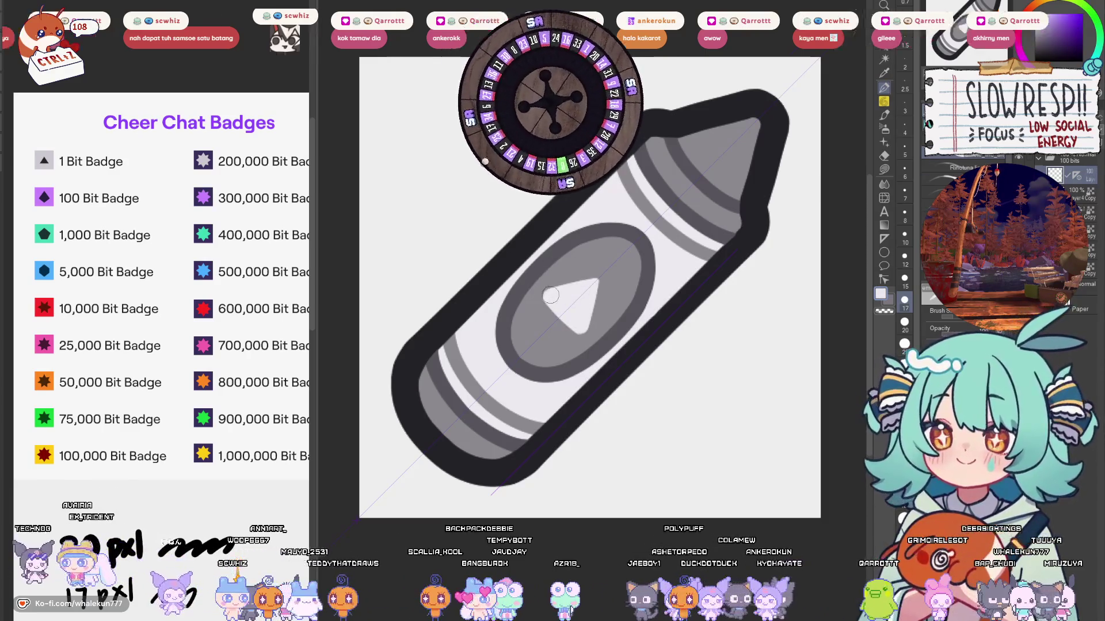
pyautogui.press('[')
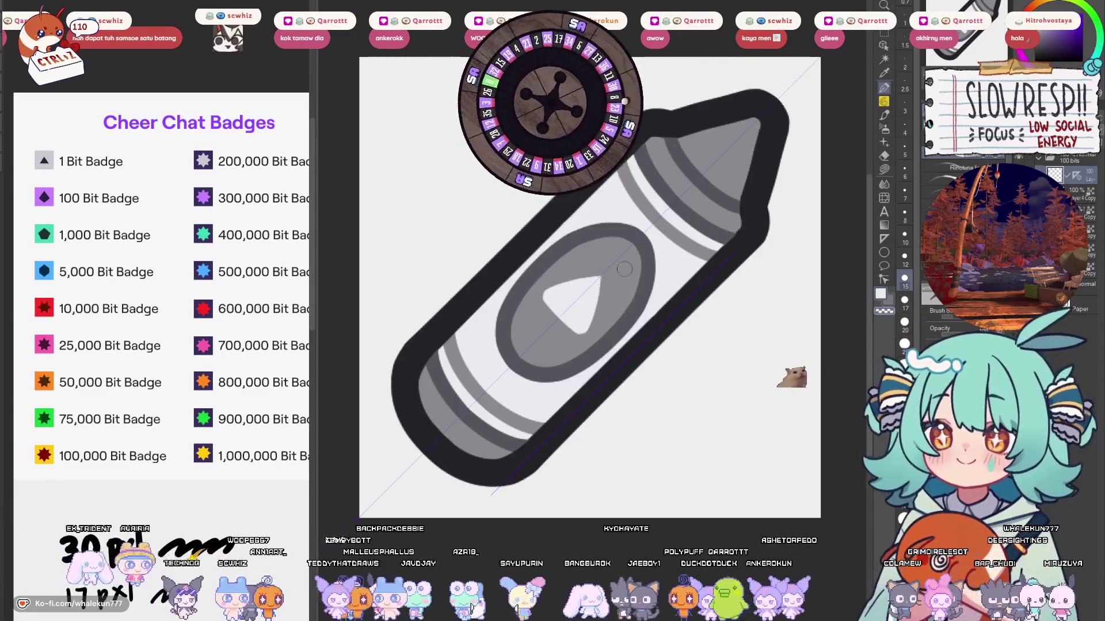
pyautogui.moveTo(545, 294); pyautogui.dragTo(551, 320)
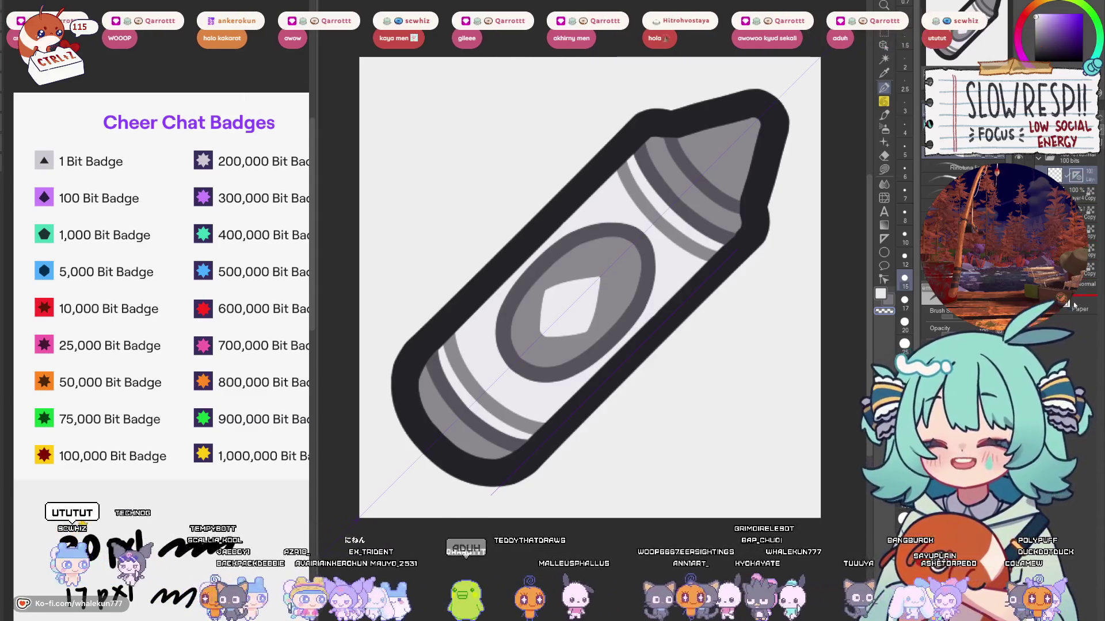
# Step: Nudge the white diamond slightly up and right to centre it on the label
pyautogui.click(1089, 183)
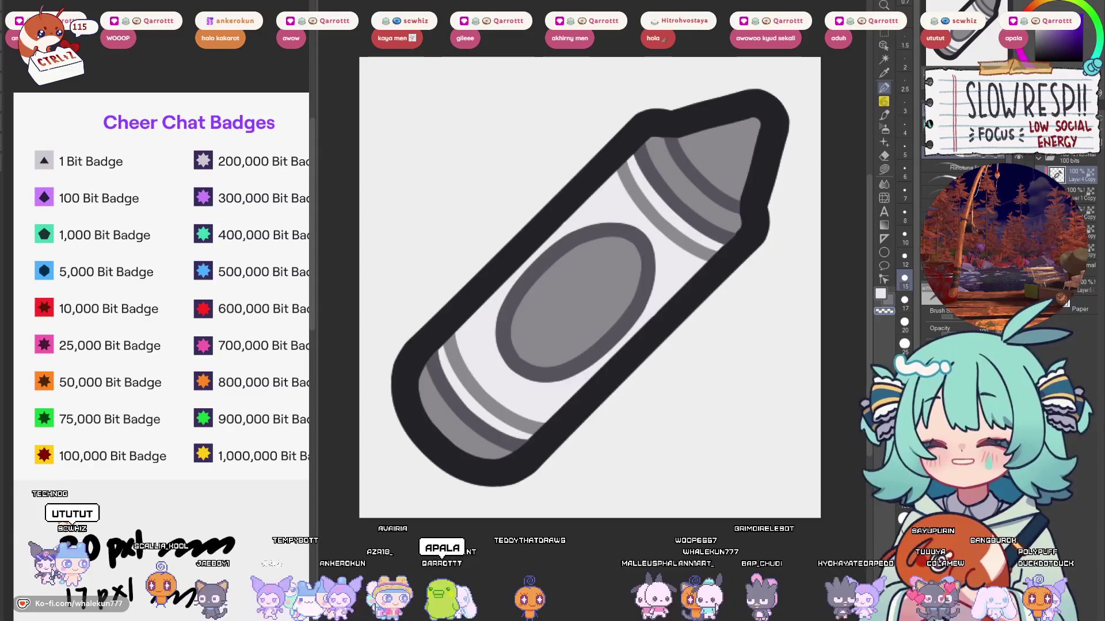
pyautogui.click(1086, 188)
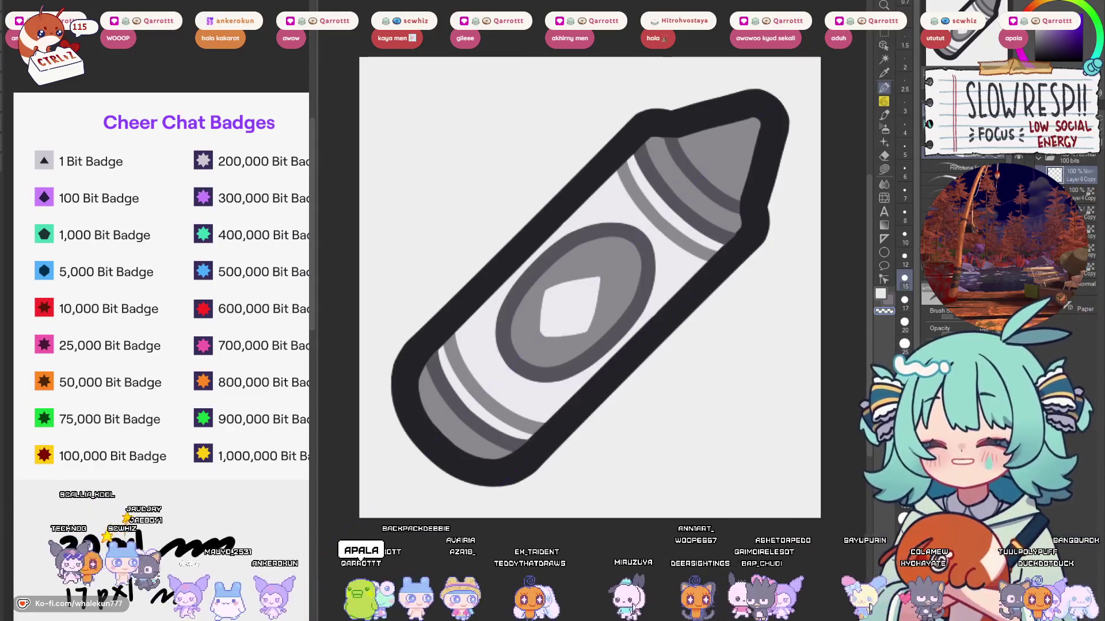
pyautogui.press('k')
pyautogui.moveTo(591, 332); pyautogui.dragTo(598, 324)
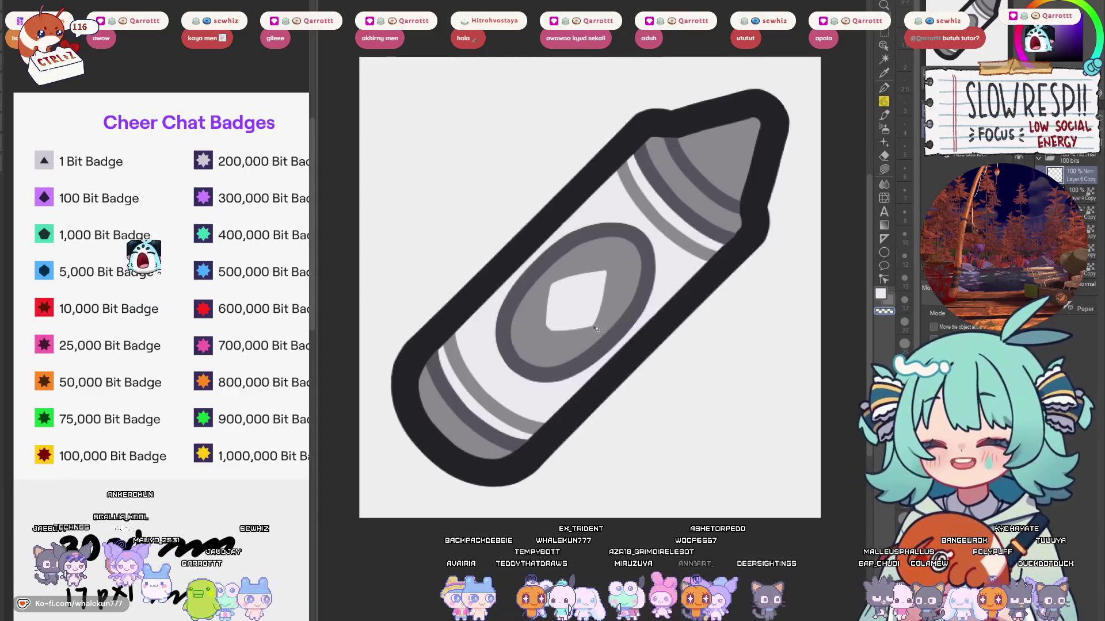
# Step: Zoom out and sample the purple from the 100 Bit Badge icon as the painting colour
pyautogui.hotkey('ctrl', '-')
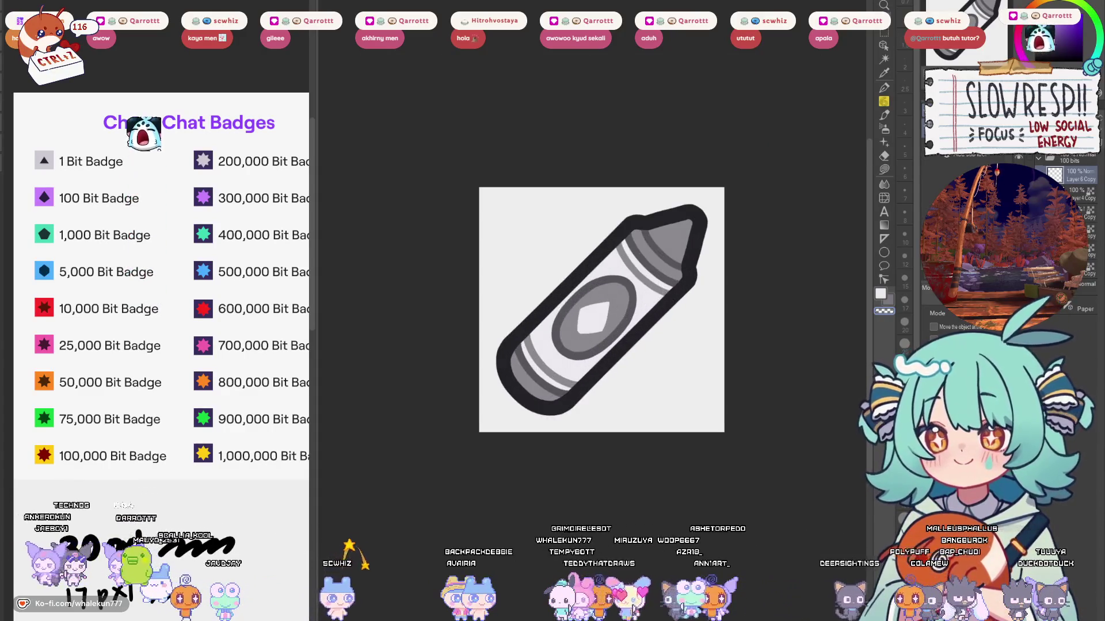
pyautogui.click(885, 88)
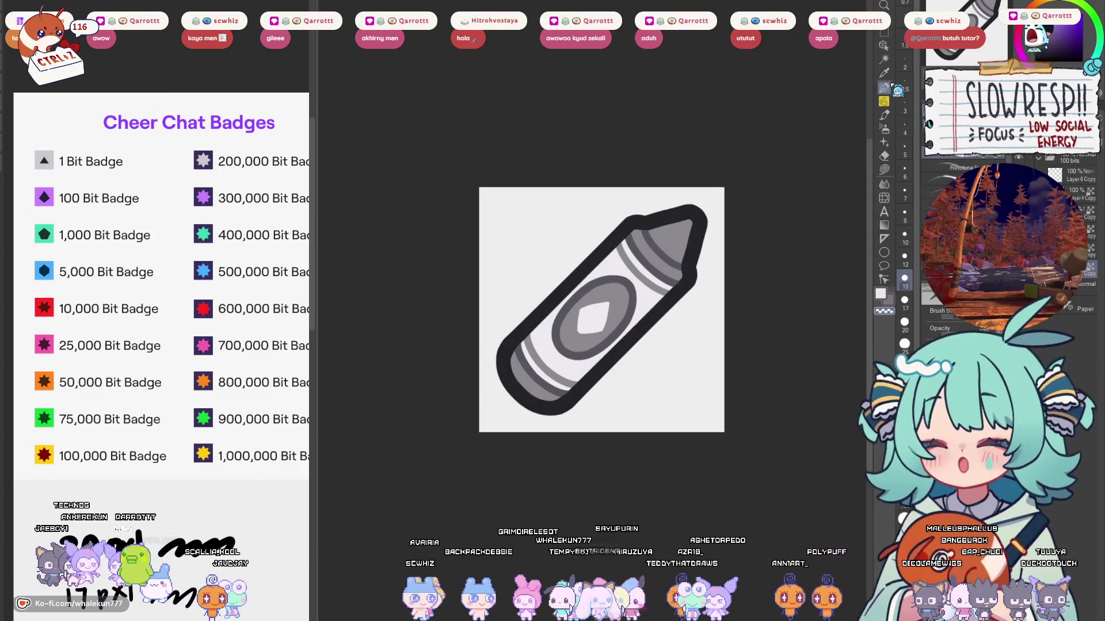
pyautogui.keyDown('alt'); pyautogui.click(43, 198); pyautogui.keyUp('alt')
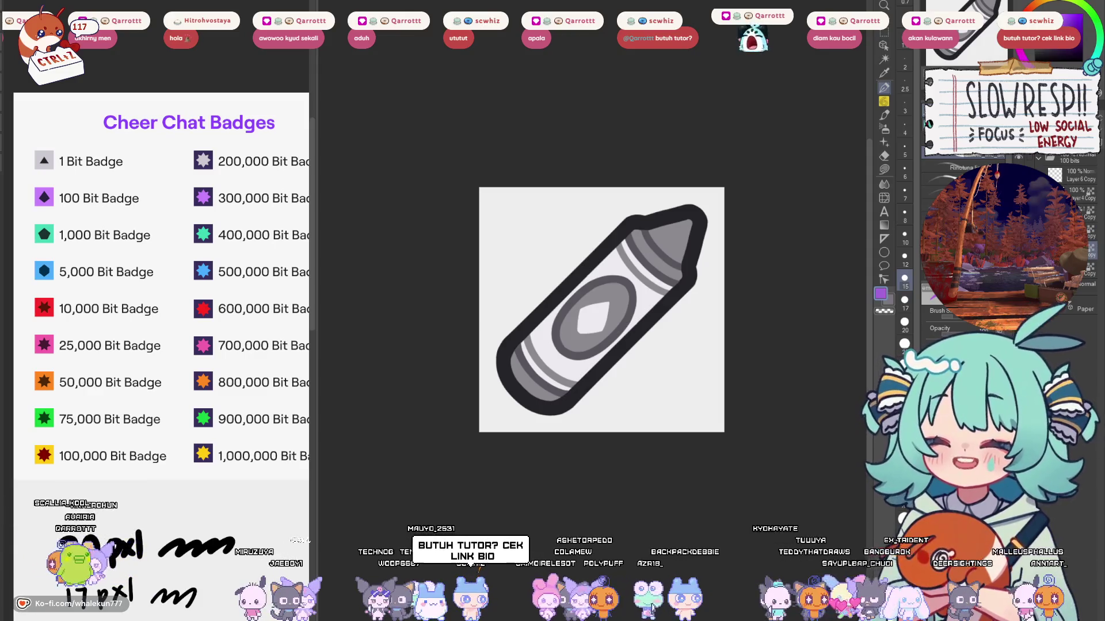
# Step: Recolour the tip and bands purple, fill the centre diamond dark, and the body light lavender
pyautogui.hotkey('alt', 'BackSpace')
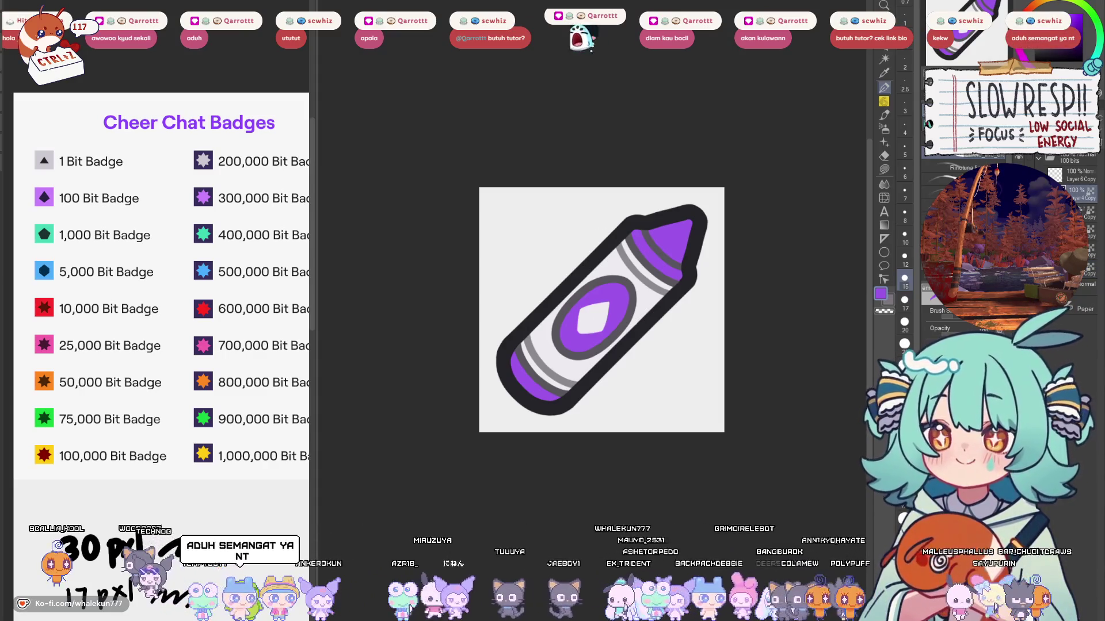
pyautogui.keyDown('alt'); pyautogui.click(700, 202); pyautogui.keyUp('alt')
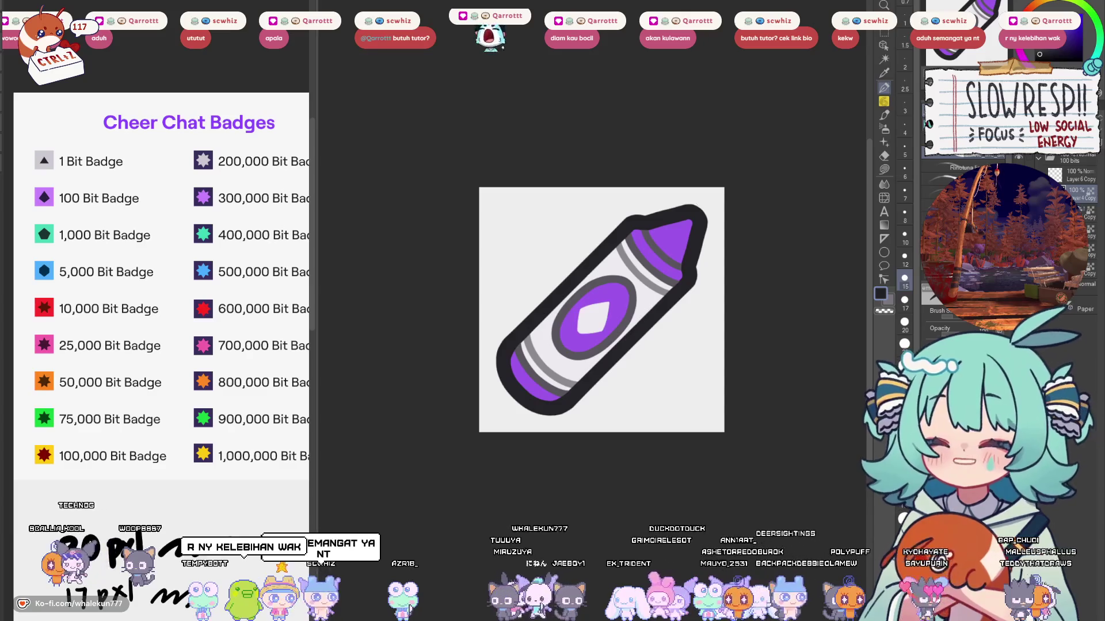
pyautogui.hotkey('ctrl', 'z')
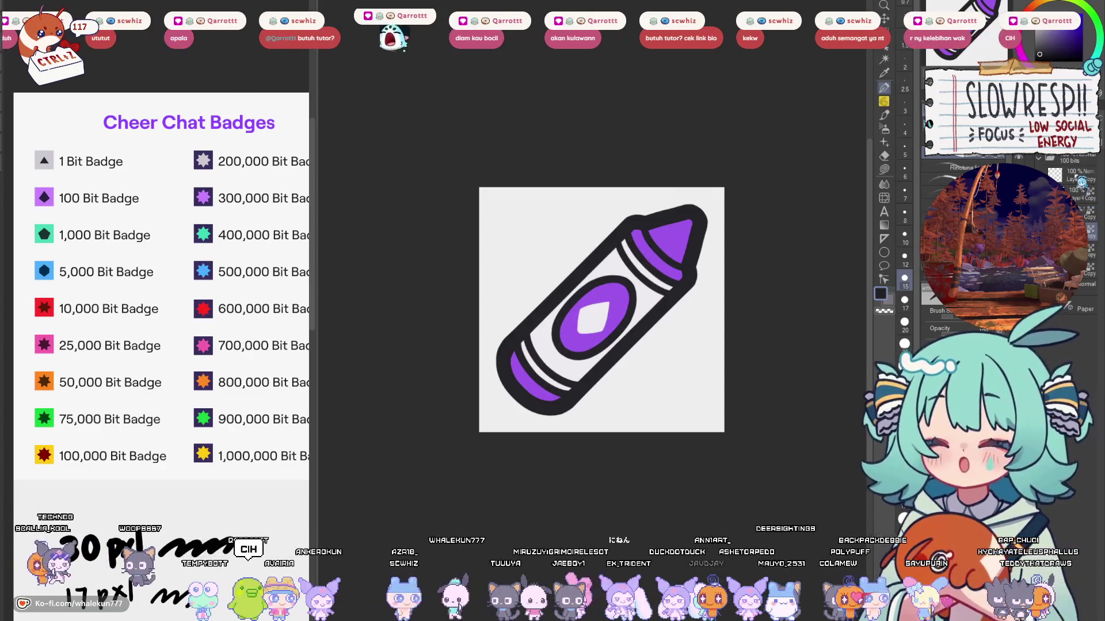
pyautogui.hotkey('alt', 'BackSpace')
pyautogui.hotkey('ctrl', 'z')
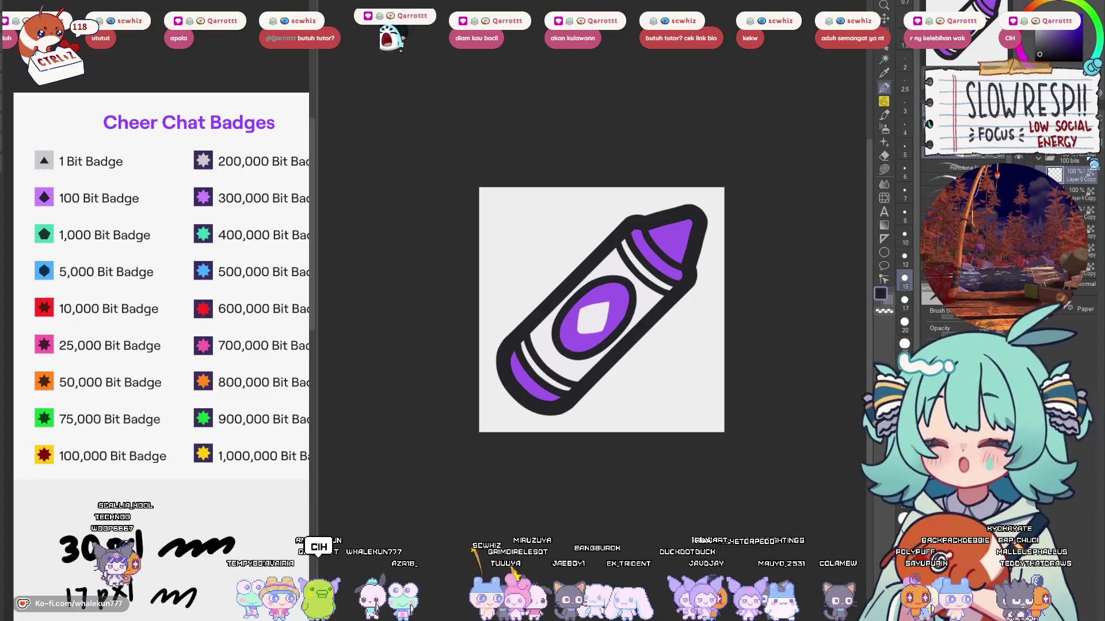
pyautogui.click(593, 318)
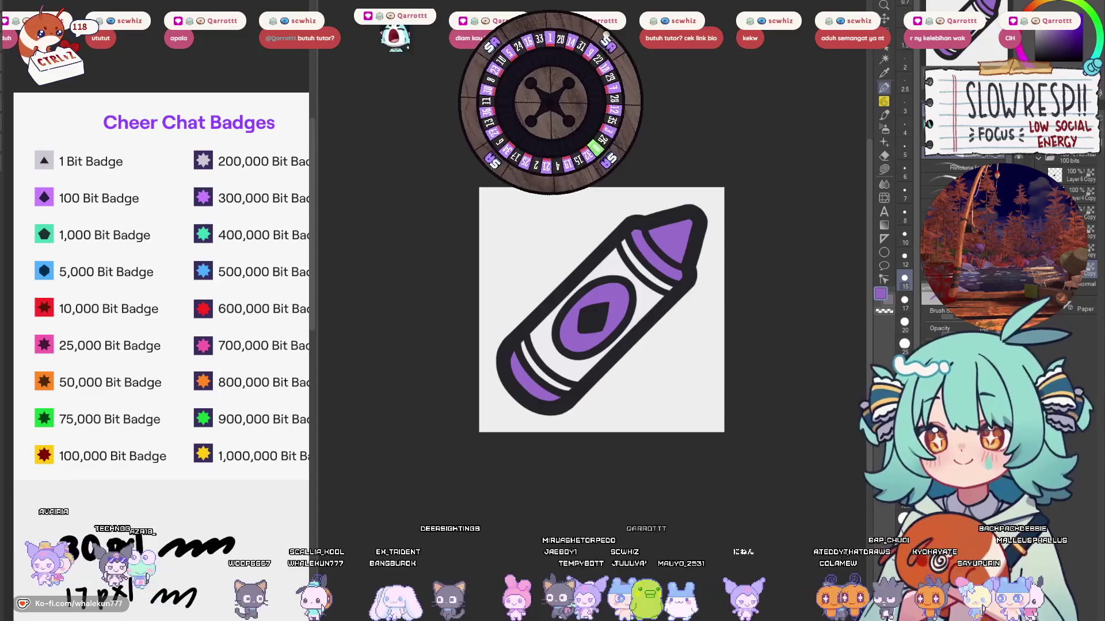
pyautogui.click(661, 294)
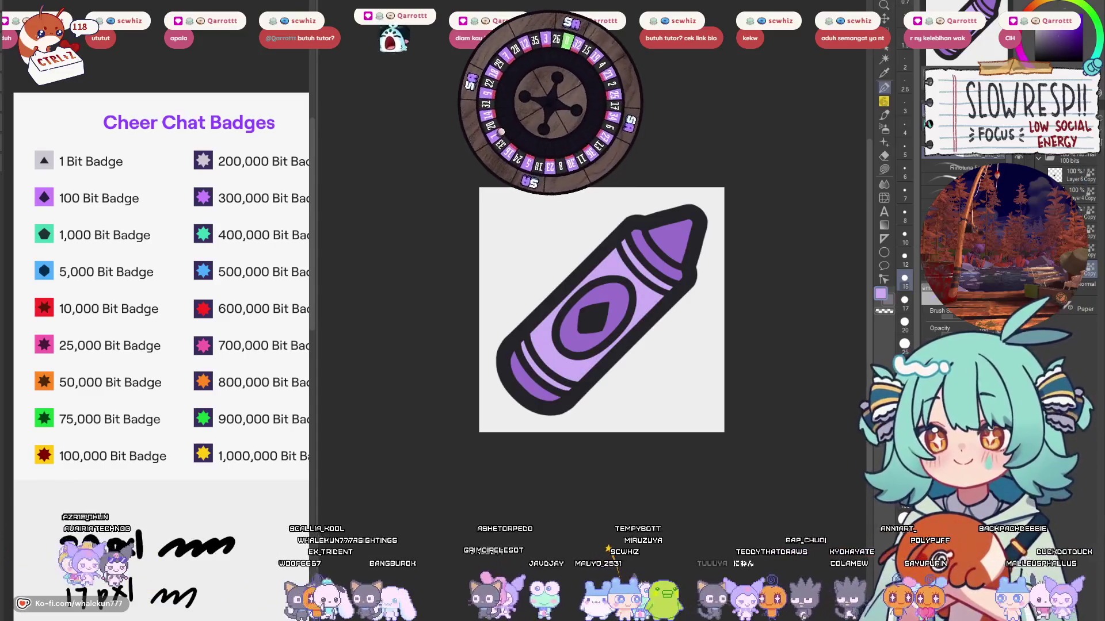
# Step: Pick a dark purple drawing colour, then sample the pale lavender from the crayon stripe
pyautogui.press('x')
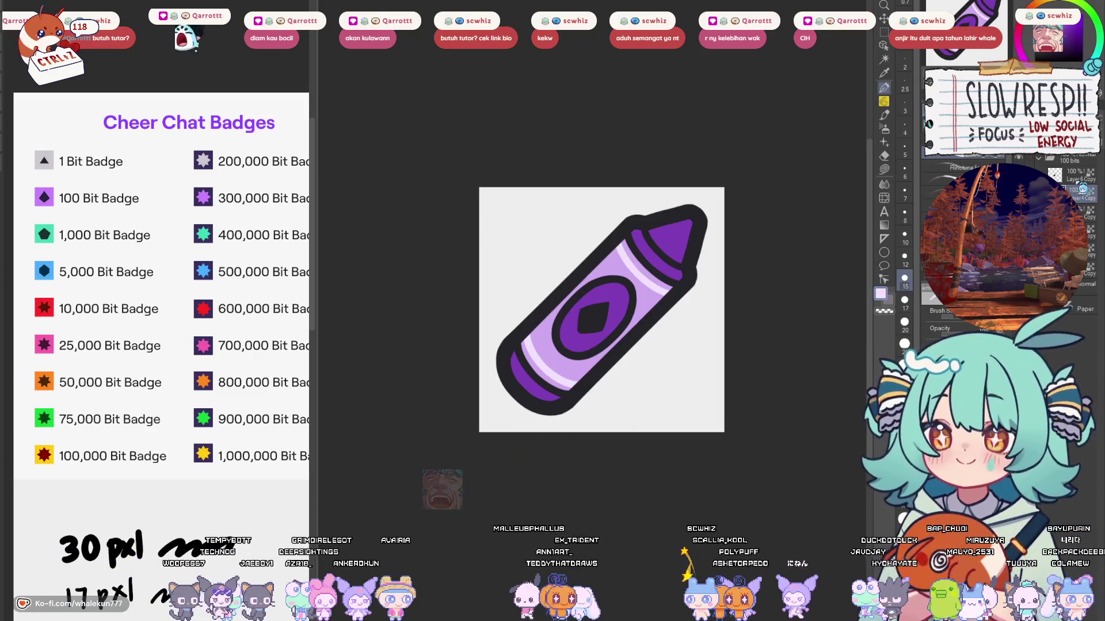
pyautogui.click(1073, 39)
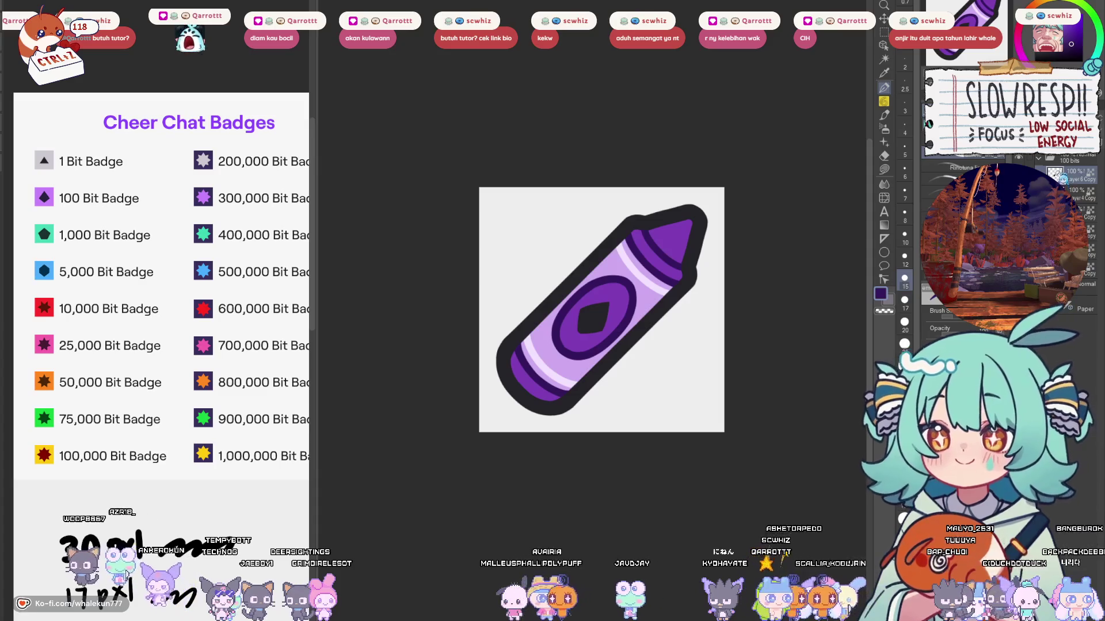
pyautogui.keyDown('alt'); pyautogui.click(653, 275); pyautogui.keyUp('alt')
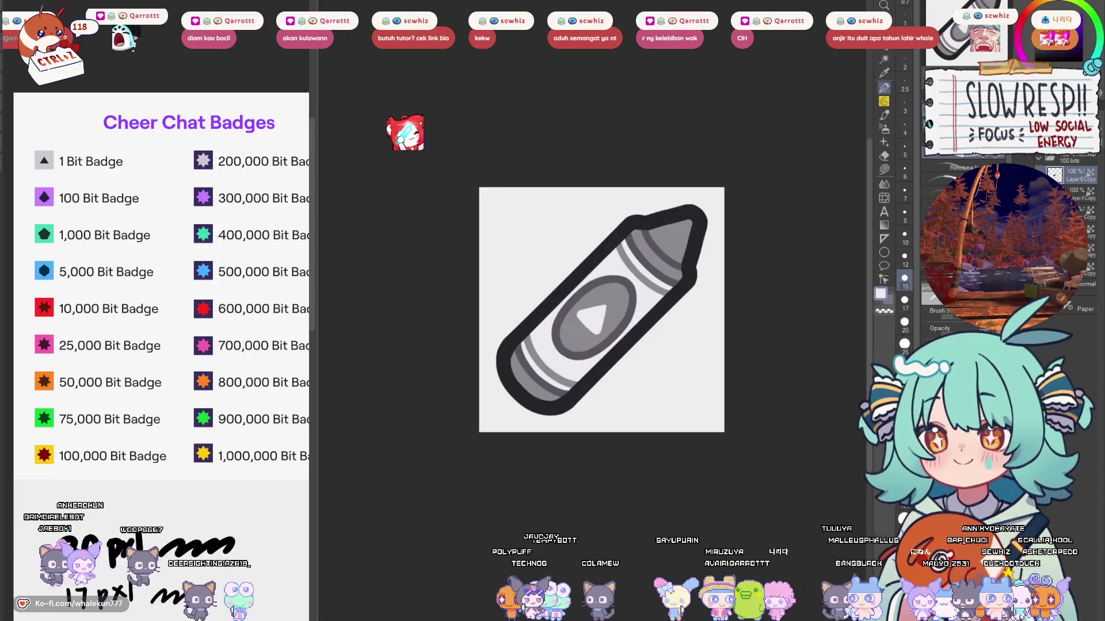
# Step: Fill the purple crayon's centre diamond with white
pyautogui.click(611, 298)
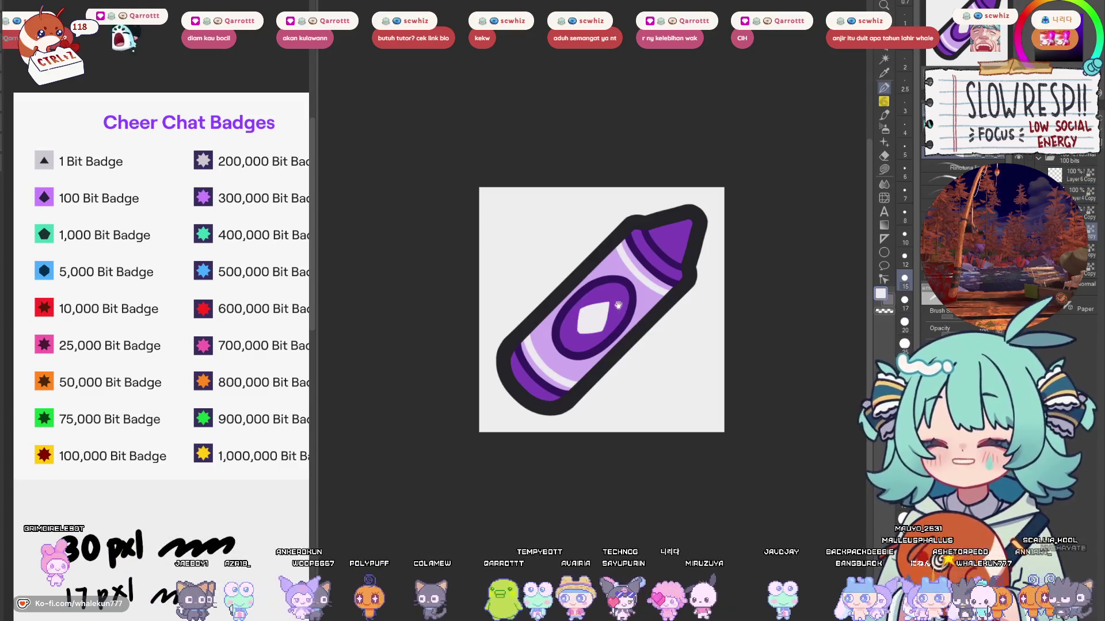
pyautogui.scroll(5, 619, 305)
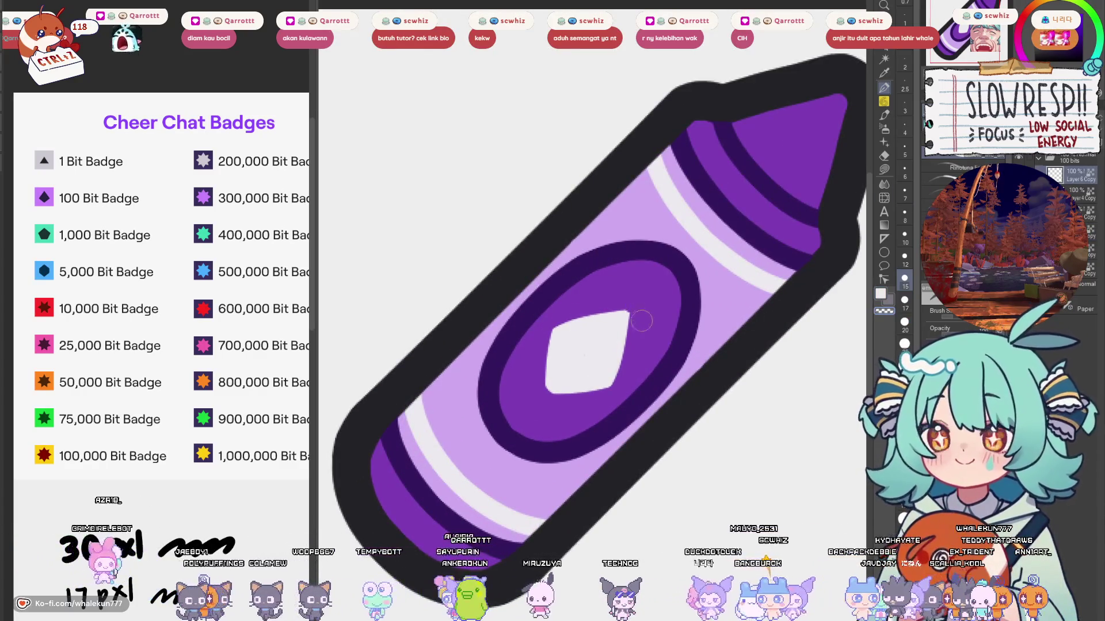
pyautogui.scroll(-10, 680, 300)
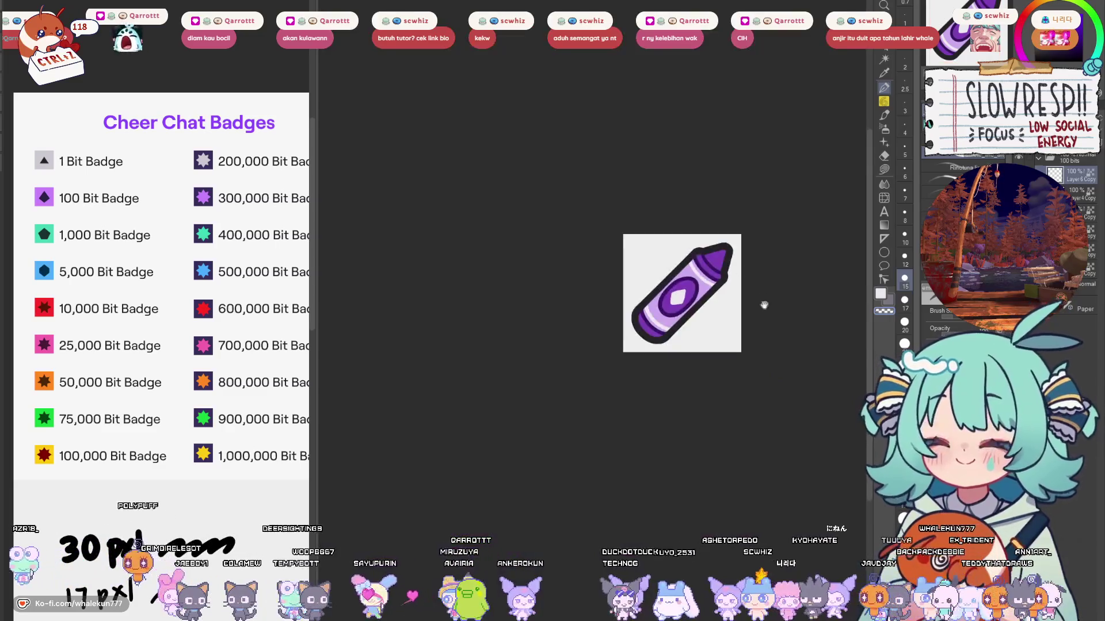
pyautogui.scroll(6, 585, 391)
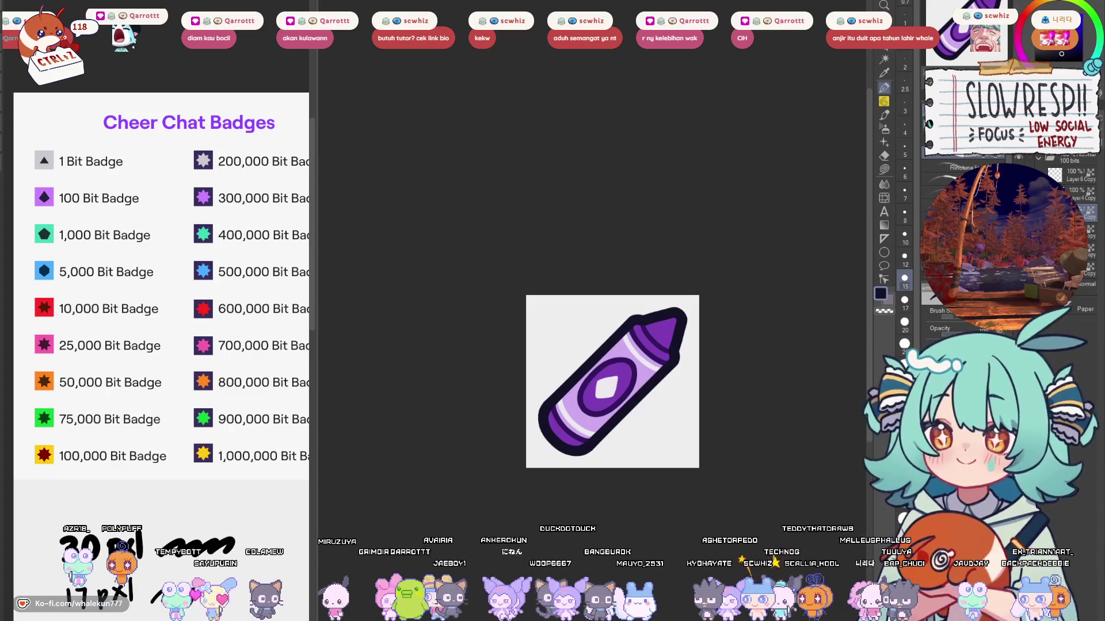
# Step: Select the layer above, recheck the dark purple ring shading, and raise brush size to 17
pyautogui.click(1080, 196)
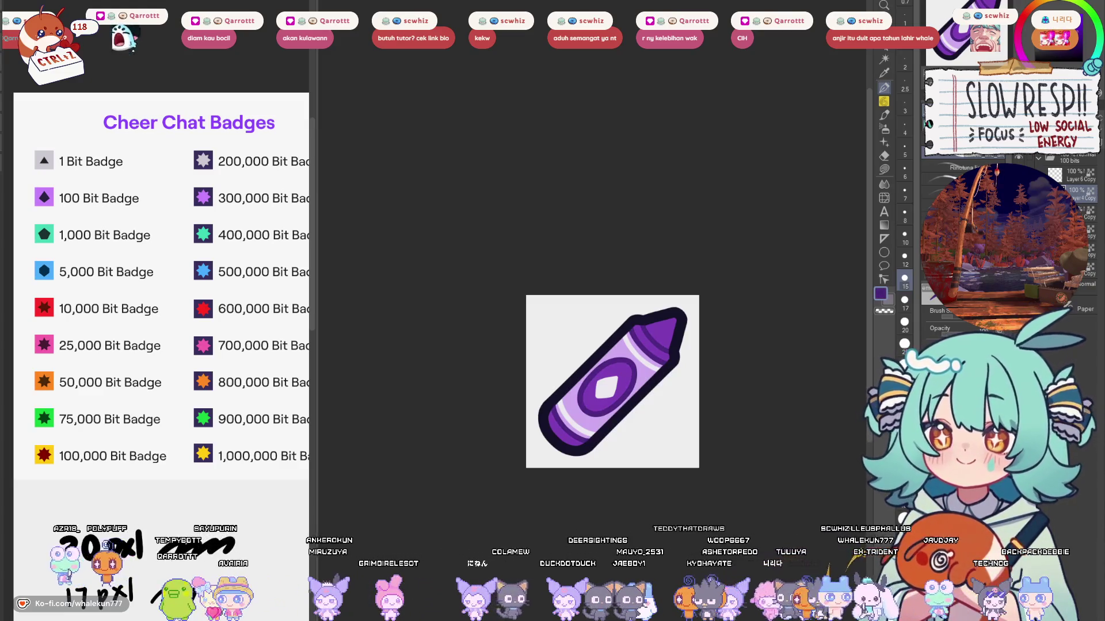
pyautogui.hotkey('ctrl', 'z')
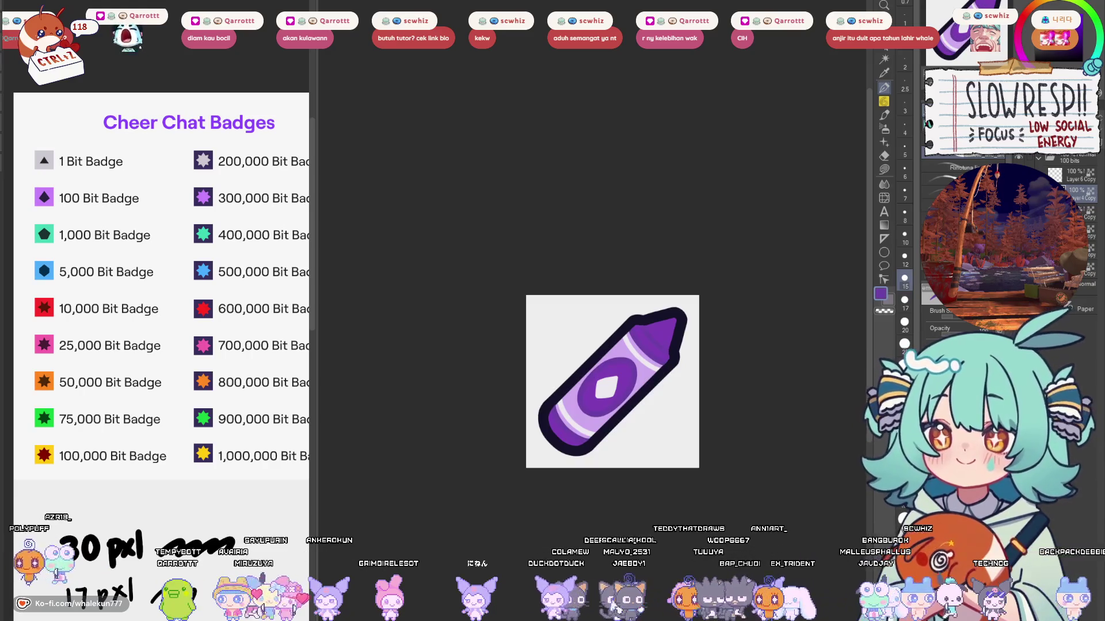
pyautogui.hotkey('ctrl', 'y')
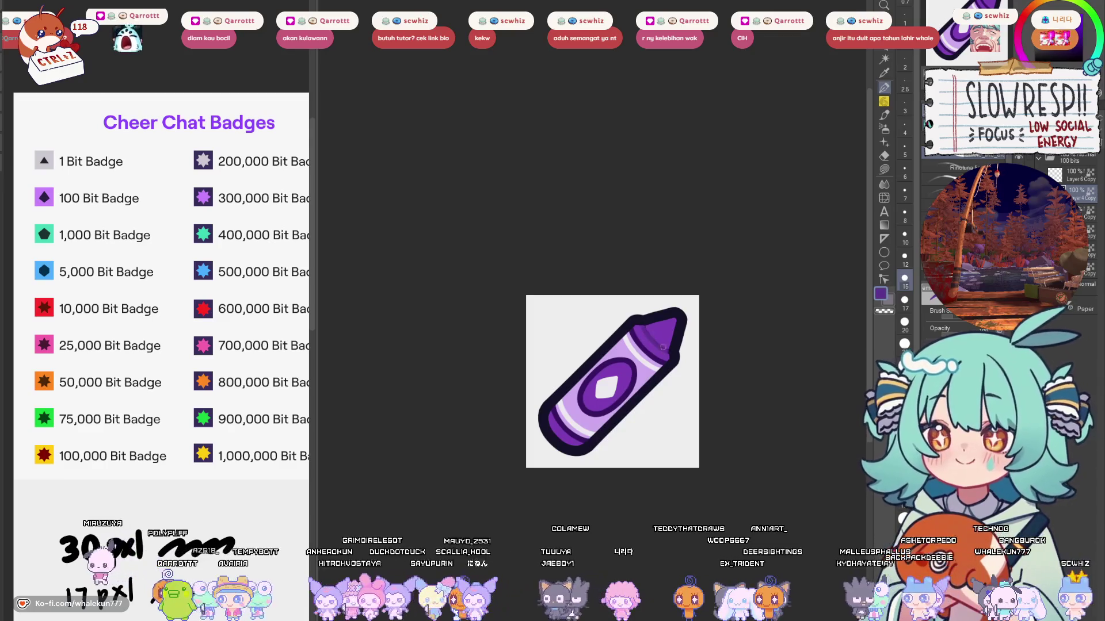
pyautogui.press(']')
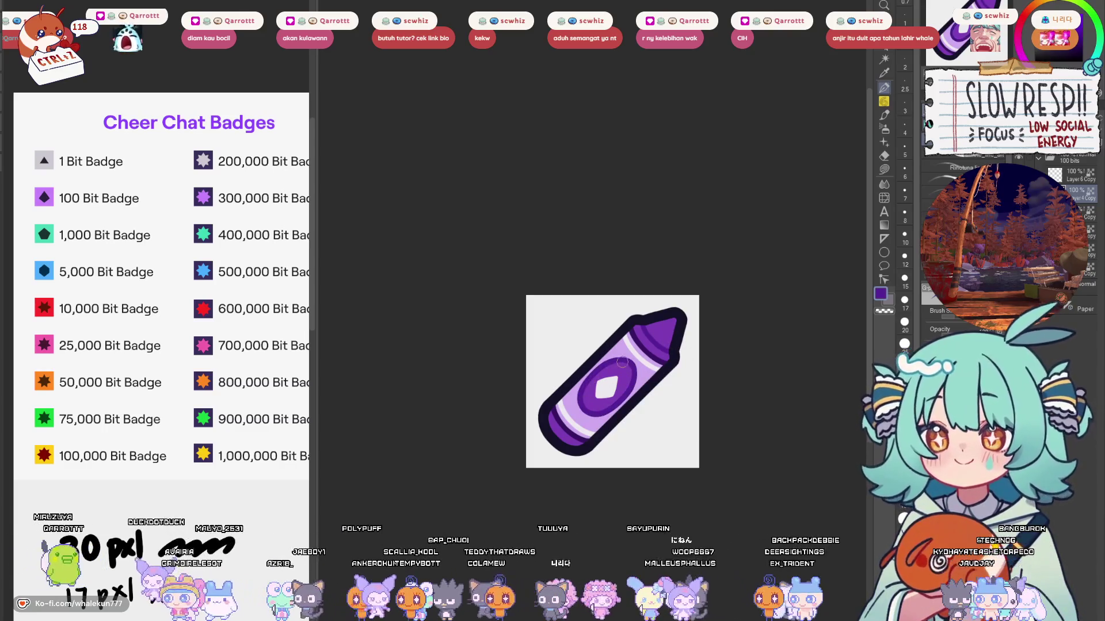
pyautogui.scroll(-3, 740, 278)
pyautogui.scroll(2, 694, 284)
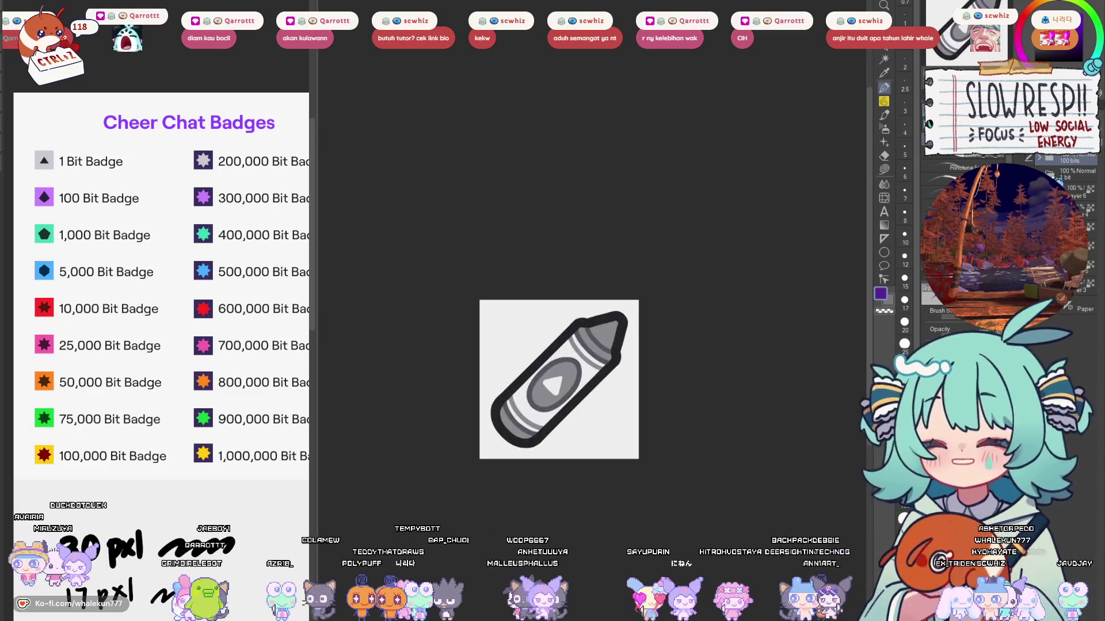
# Step: Sample the grey from the grey crayon's tip, then switch to the purple crayon document
pyautogui.scroll(2, 599, 317)
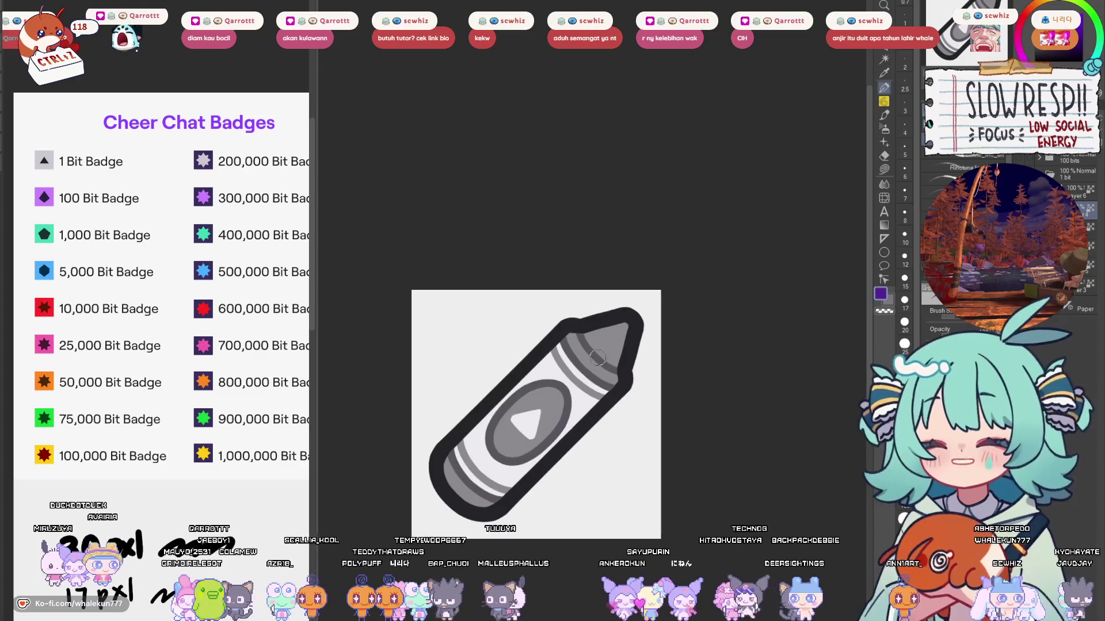
pyautogui.keyDown('alt'); pyautogui.click(606, 343); pyautogui.keyUp('alt')
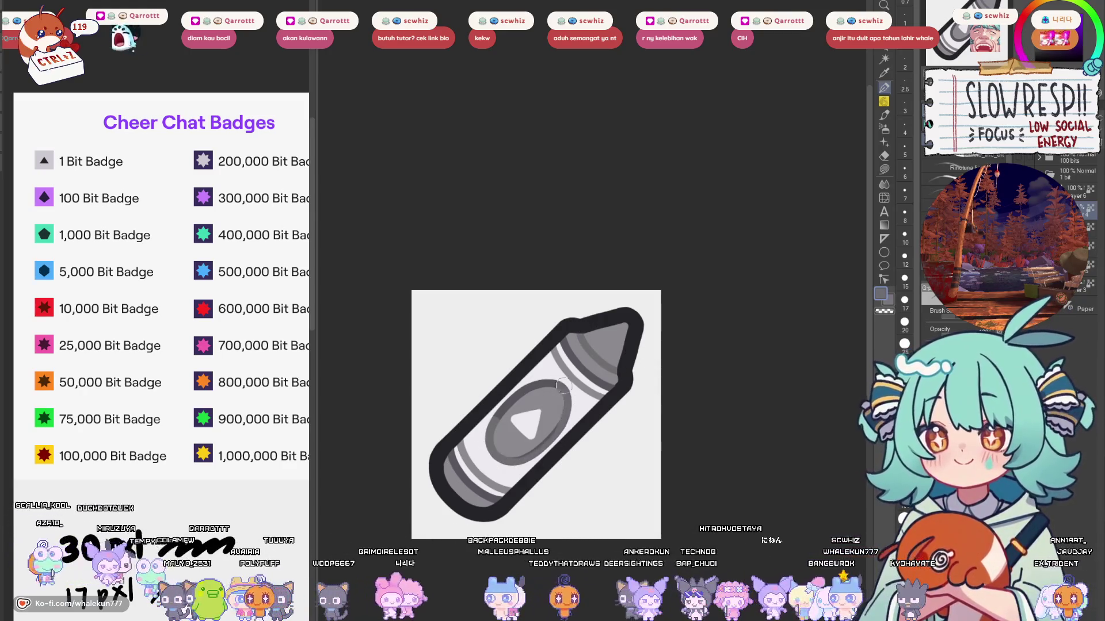
pyautogui.scroll(-6, 652, 267)
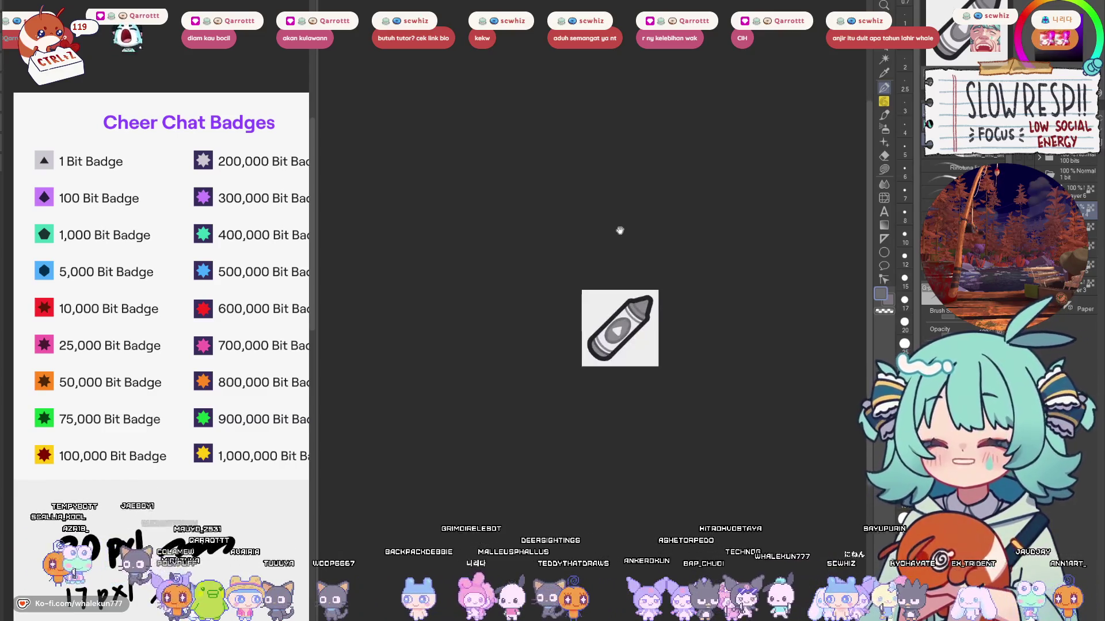
pyautogui.scroll(3, 690, 377)
pyautogui.moveTo(701, 381); pyautogui.dragTo(641, 427)
pyautogui.hotkey('ctrl', 'Tab')
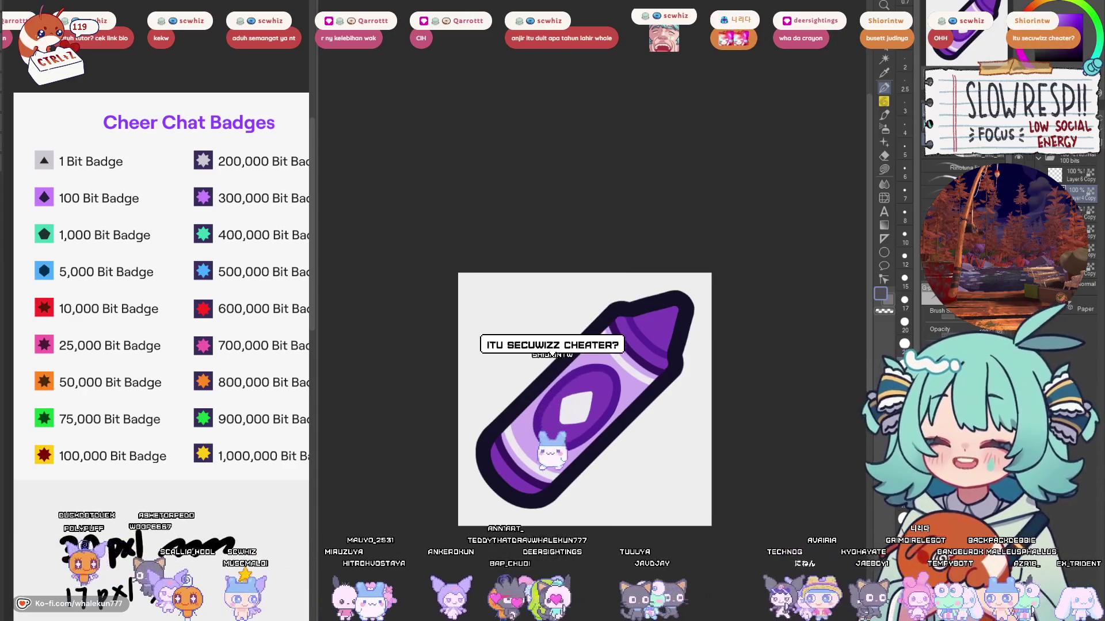
pyautogui.moveTo(641, 455)
pyautogui.mouseDown()
pyautogui.moveTo(646, 387)
pyautogui.moveTo(703, 368)
pyautogui.mouseUp()
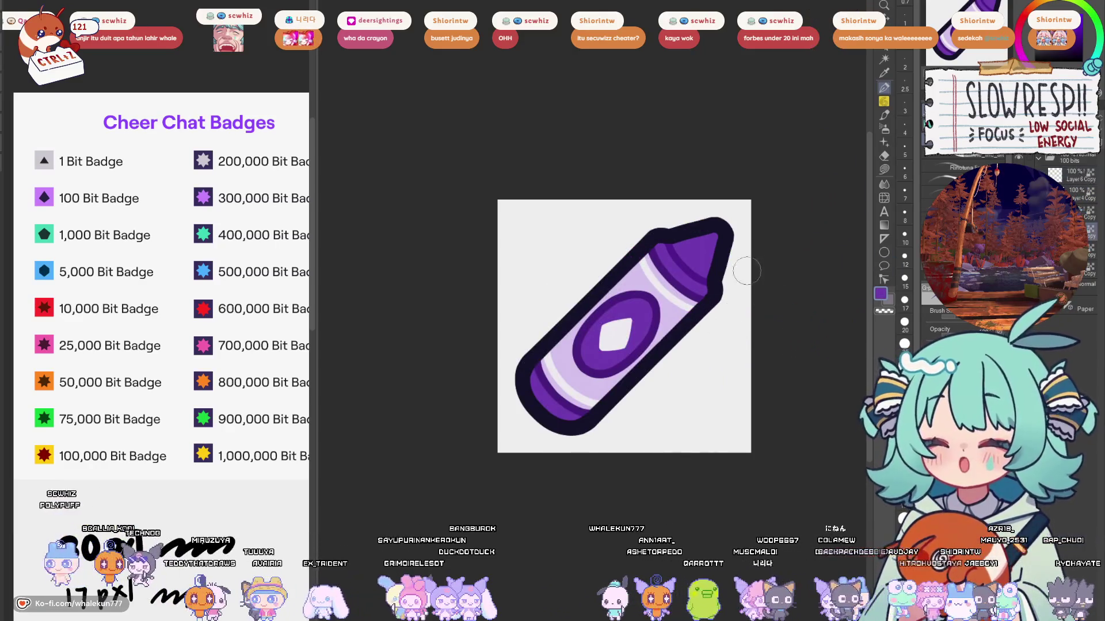
# Step: Try filling the grey crayon's triangle emblem with light grey, undo it, and return to the purple crayon
pyautogui.scroll(-8, 732, 370)
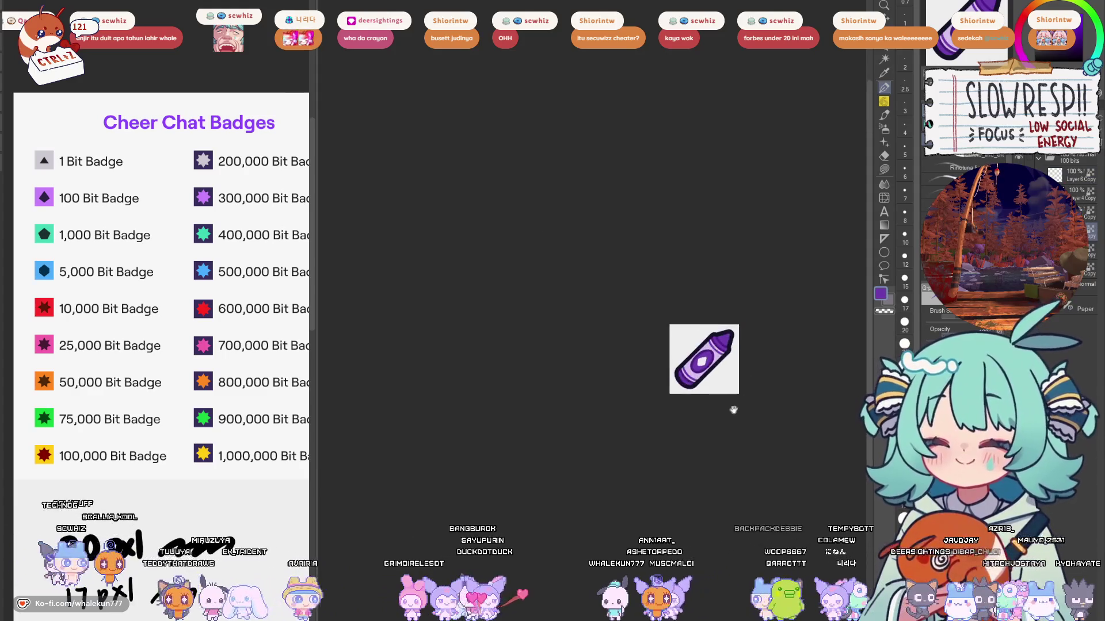
pyautogui.scroll(8, 632, 423)
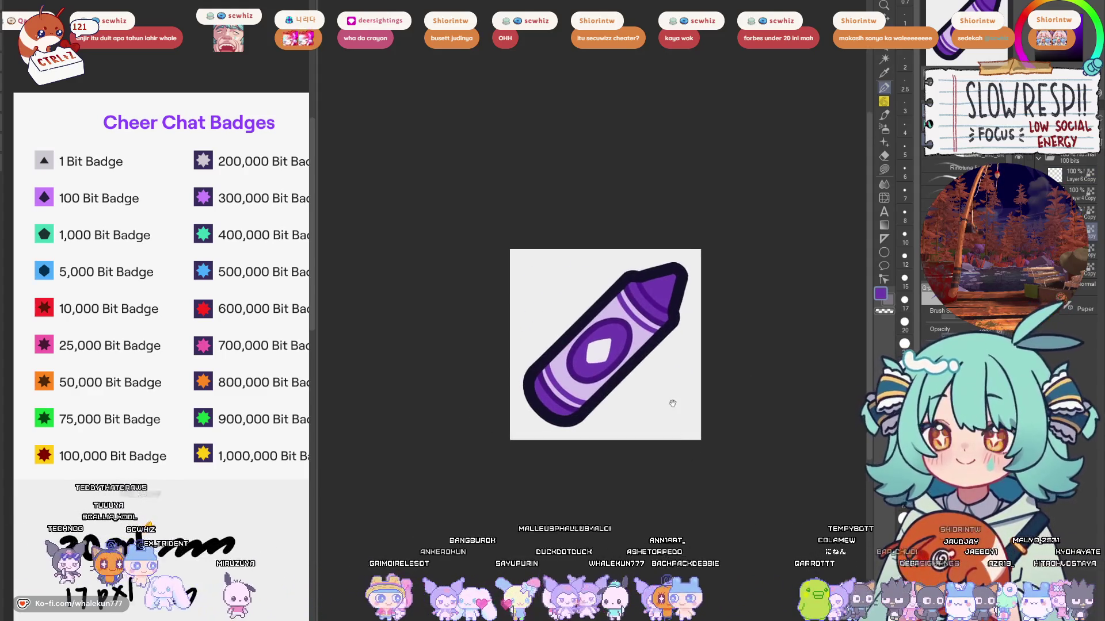
pyautogui.press('F5')
pyautogui.press('F5')
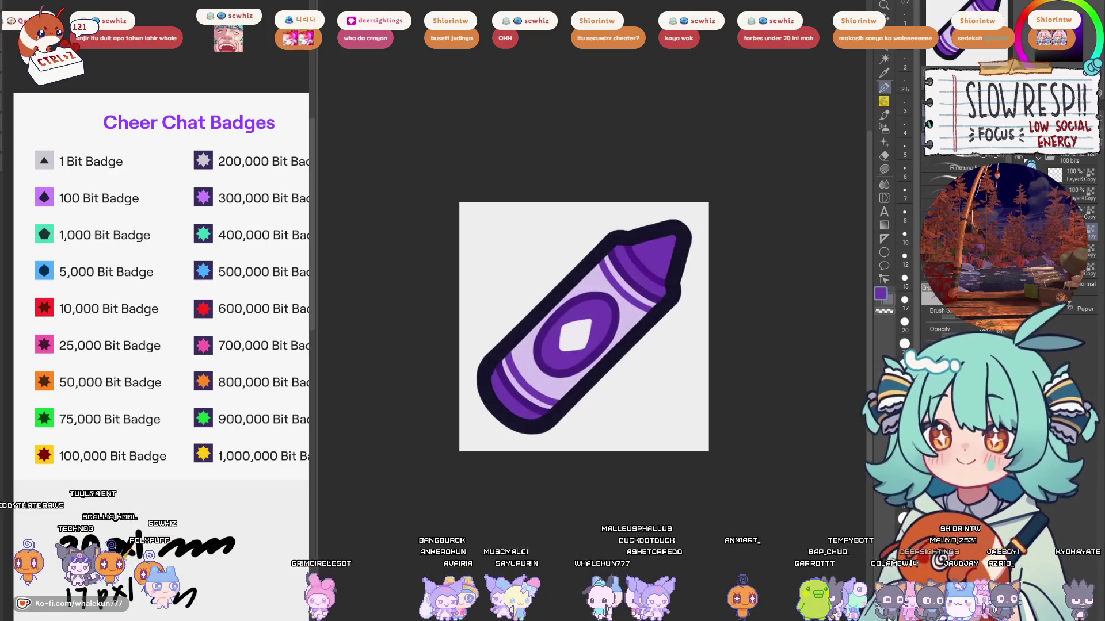
pyautogui.hotkey('ctrl', 'Tab')
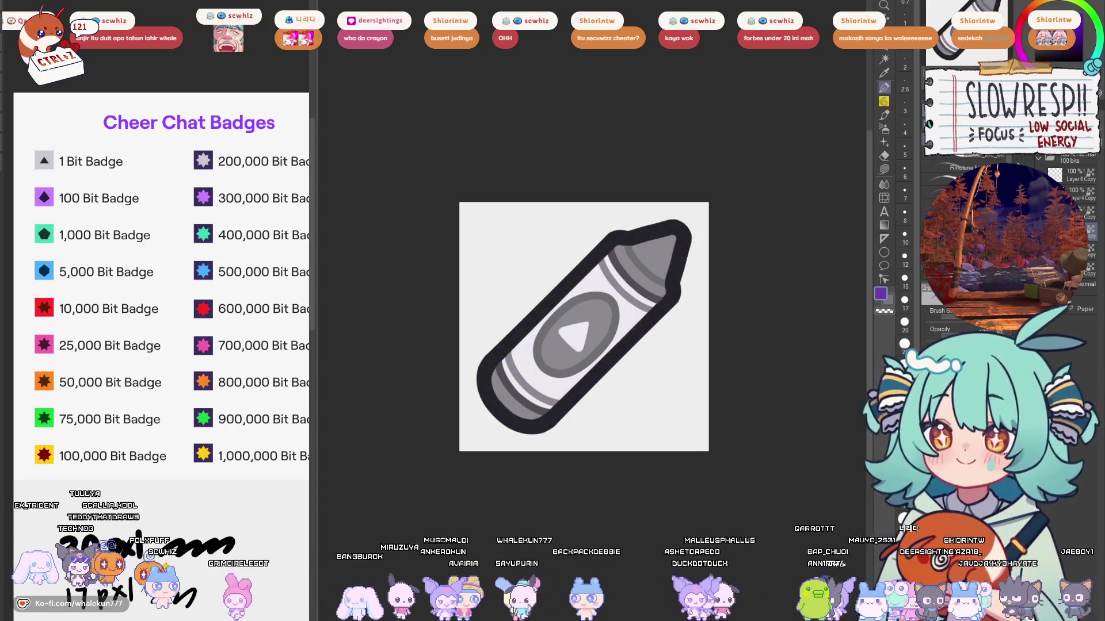
pyautogui.keyDown('alt'); pyautogui.click(636, 295); pyautogui.keyUp('alt')
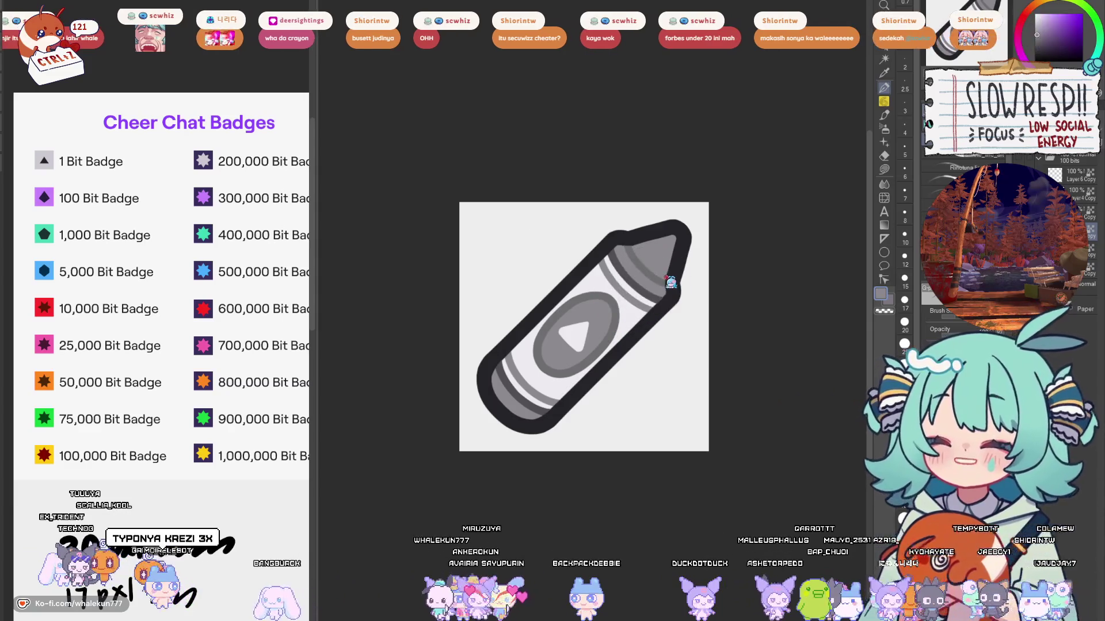
pyautogui.click(601, 312)
pyautogui.hotkey('ctrl', 'z')
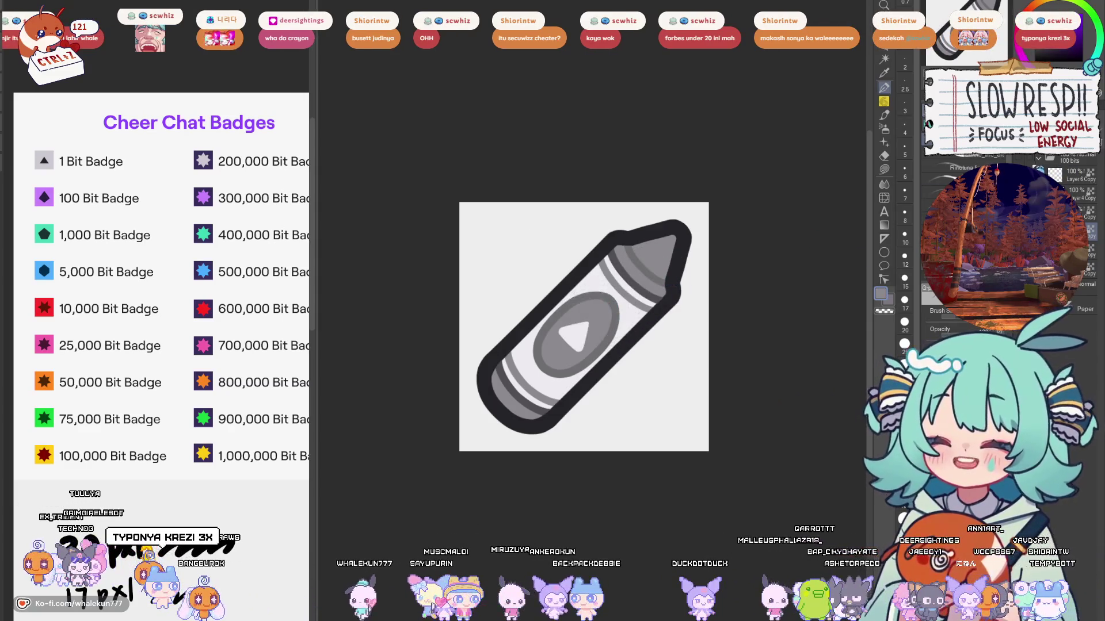
pyautogui.hotkey('ctrl', 'Tab')
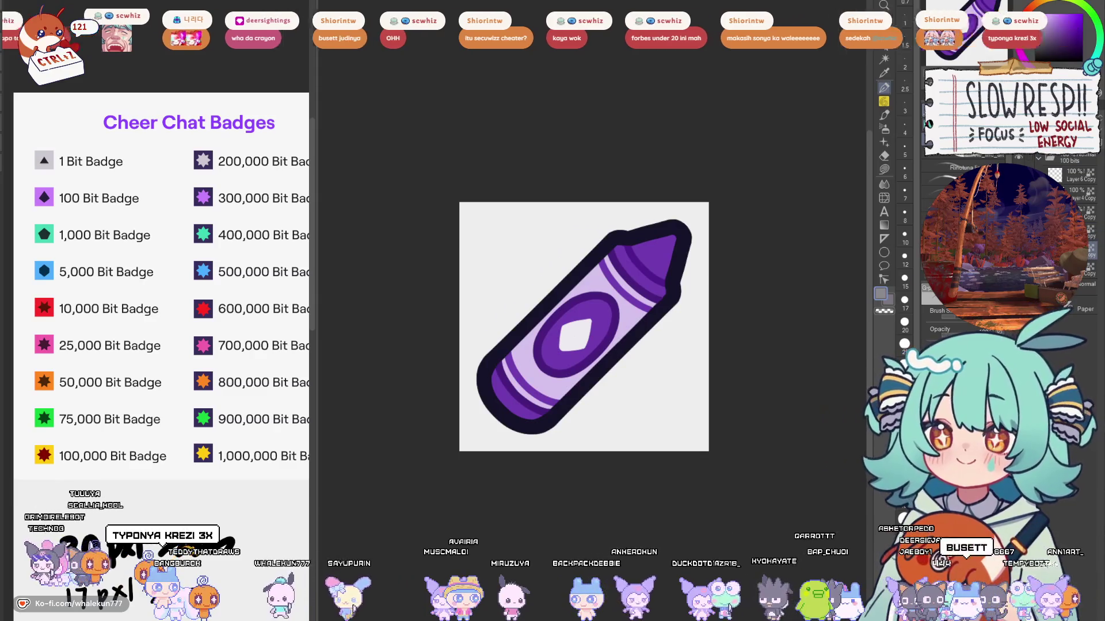
# Step: Sample colours from the purple crayon and fill its centre diamond with dark navy
pyautogui.keyDown('alt'); pyautogui.click(599, 312); pyautogui.keyUp('alt')
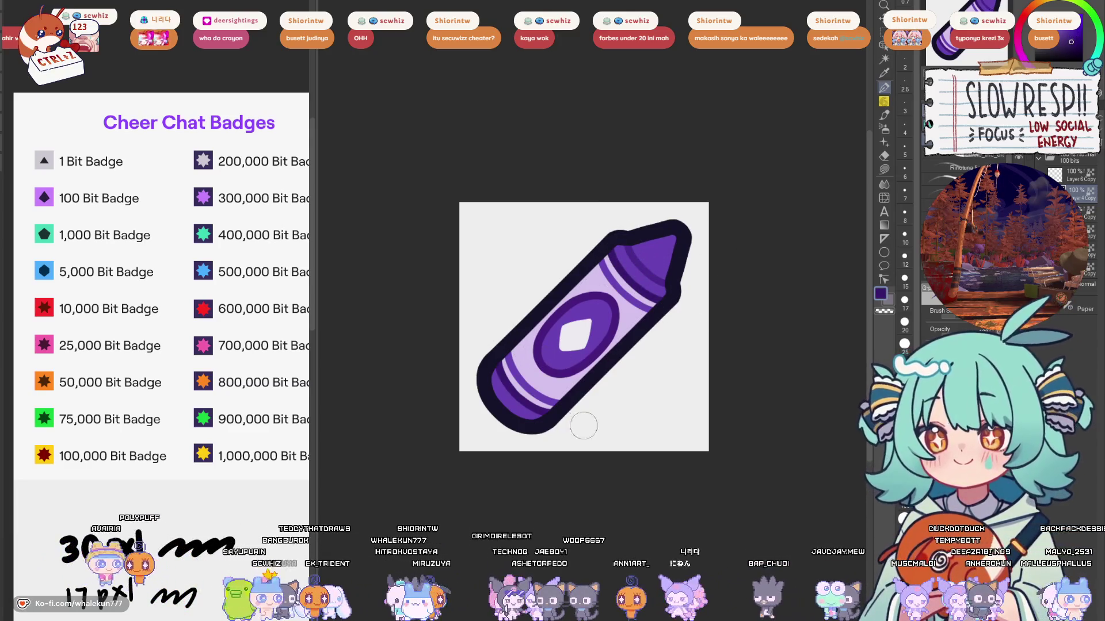
pyautogui.scroll(-3, 690, 269)
pyautogui.scroll(3, 664, 263)
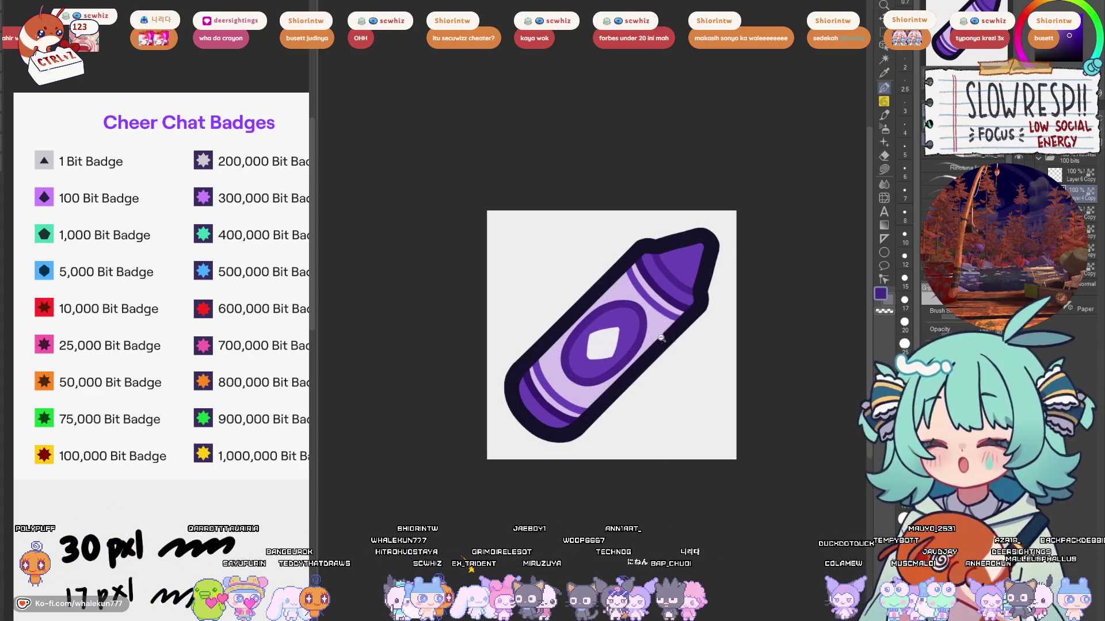
pyautogui.scroll(-3, 661, 338)
pyautogui.scroll(4, 662, 337)
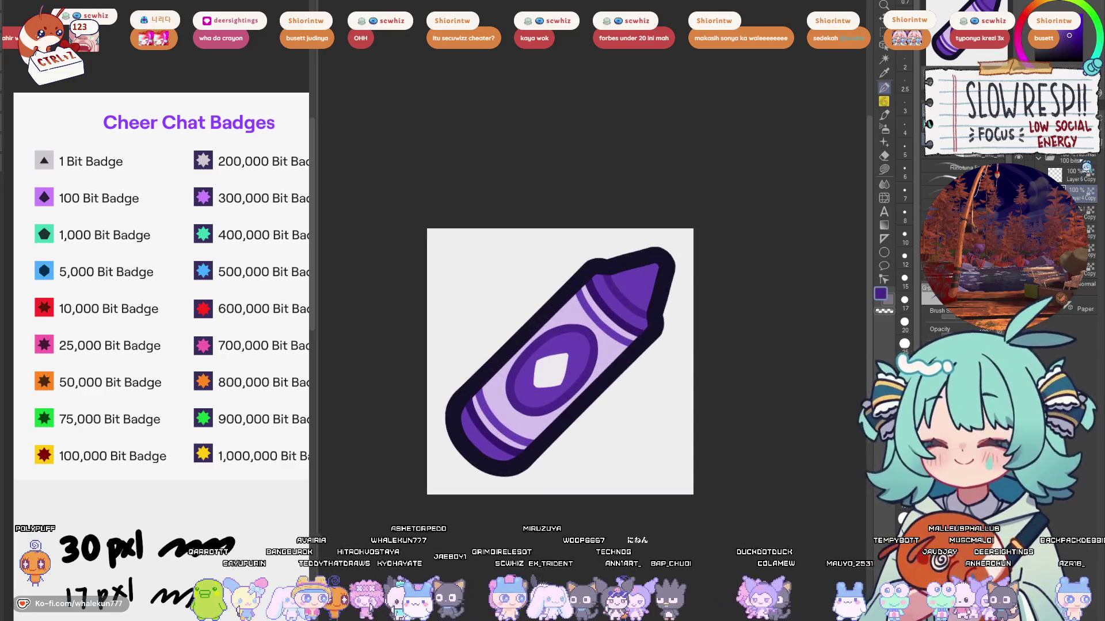
pyautogui.keyDown('alt'); pyautogui.click(604, 348); pyautogui.keyUp('alt')
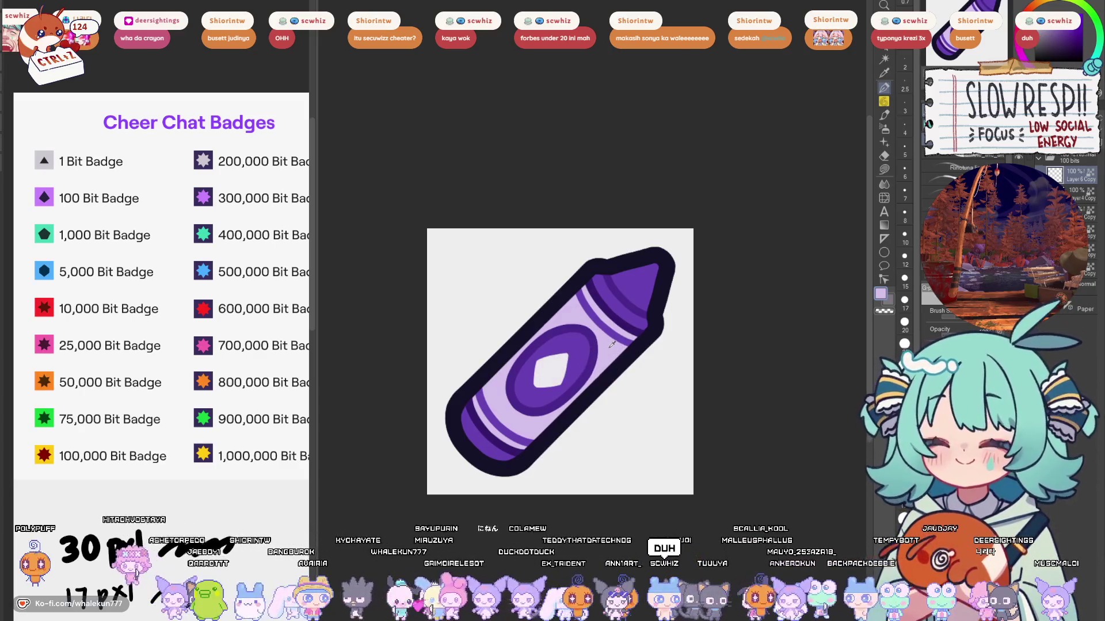
pyautogui.moveTo(600, 340); pyautogui.dragTo(615, 354)
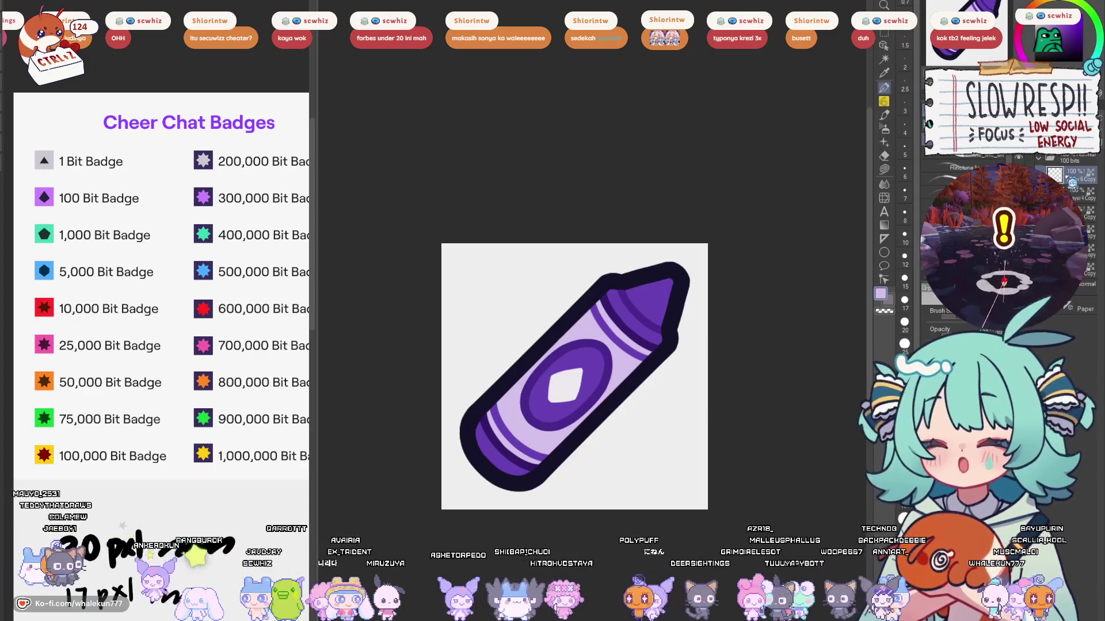
pyautogui.keyDown('alt'); pyautogui.click(620, 395); pyautogui.keyUp('alt')
pyautogui.click(565, 385)
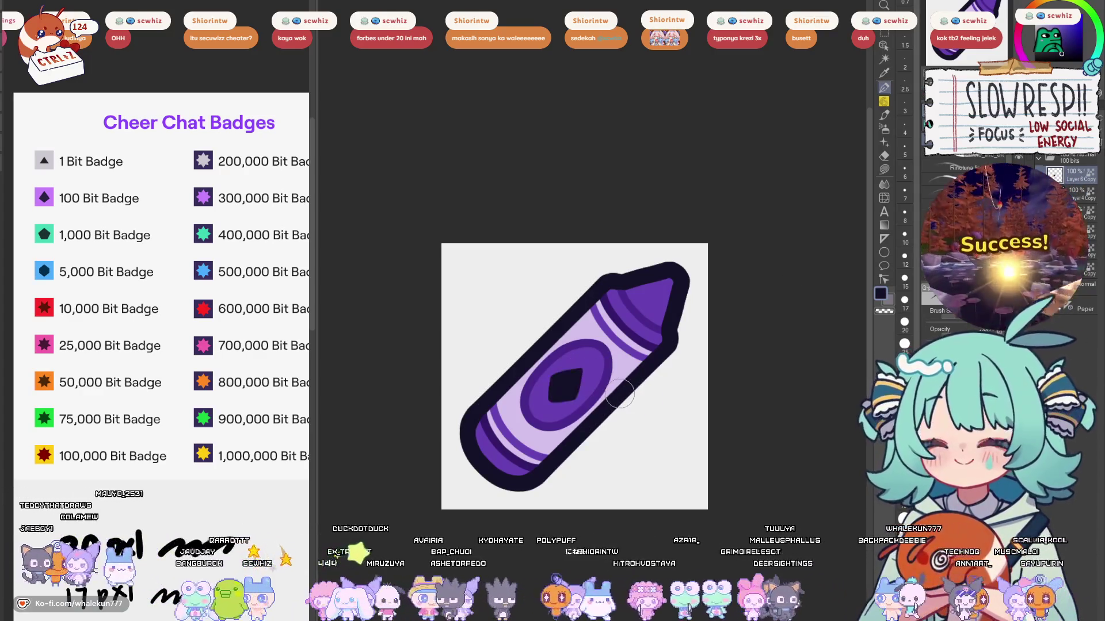
# Step: Fill the grey crayon's triangle emblem dark
pyautogui.hotkey('ctrl', 'Tab')
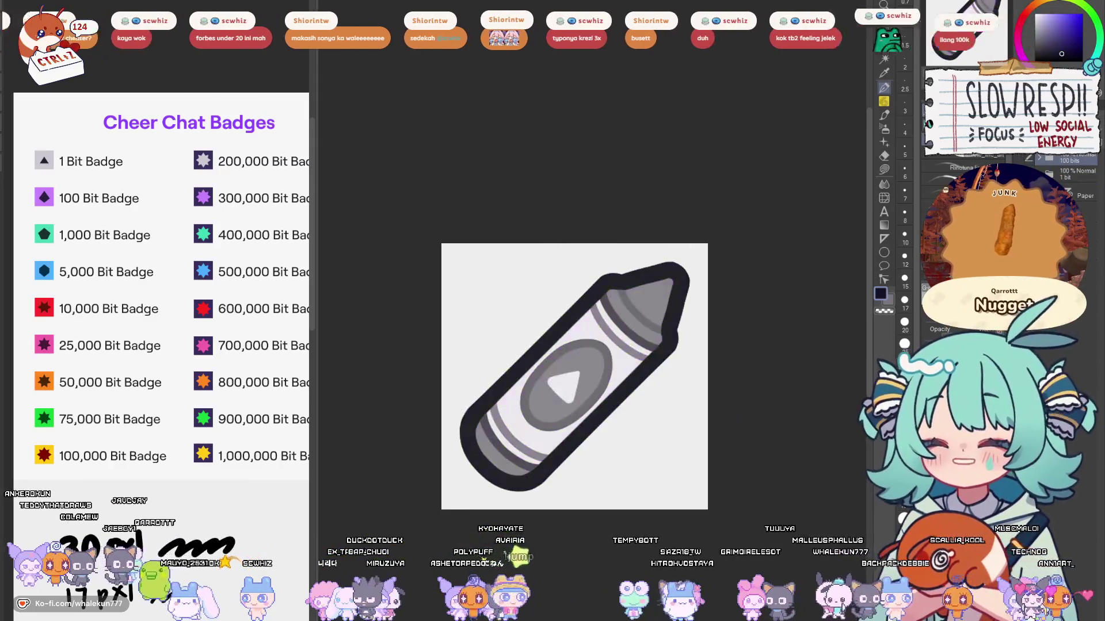
pyautogui.click(565, 387)
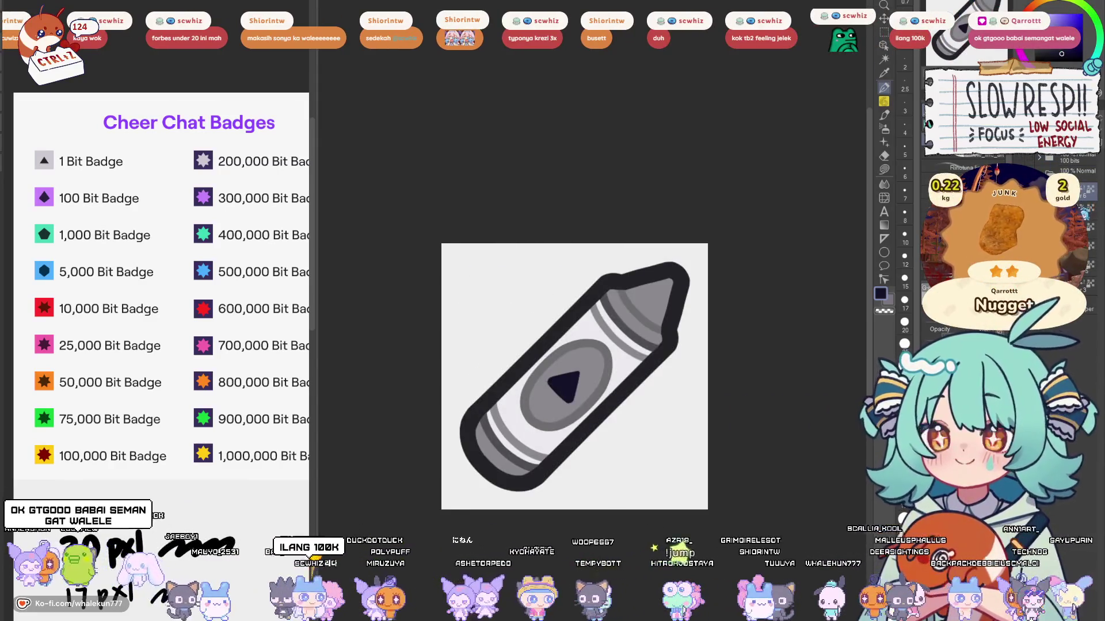
pyautogui.moveTo(707, 350)
pyautogui.mouseDown()
pyautogui.moveTo(658, 353)
pyautogui.moveTo(641, 385)
pyautogui.mouseUp()
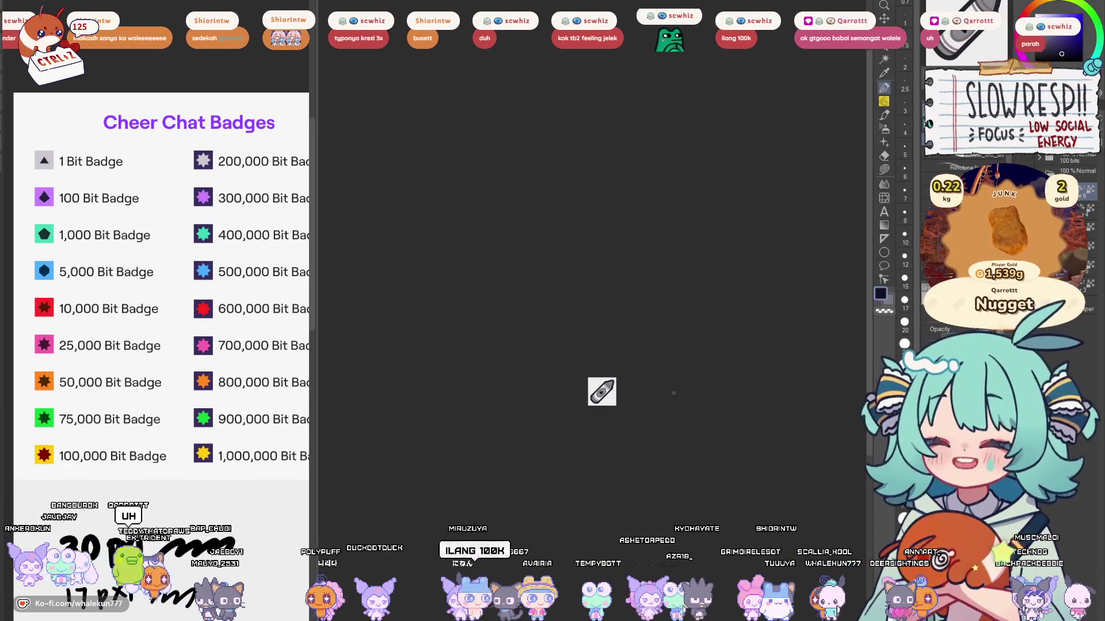
# Step: Toggle the purple crayon's visibility to compare, and rename the copied folder '1000bits Copy'
pyautogui.click(1028, 165)
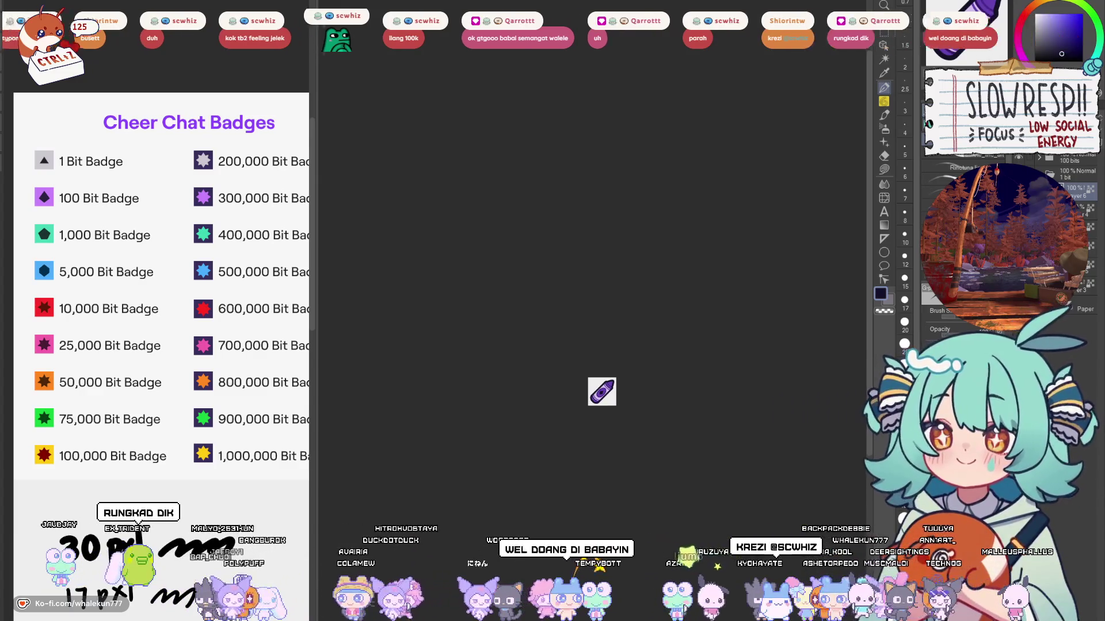
pyautogui.click(1026, 163)
pyautogui.click(1026, 163)
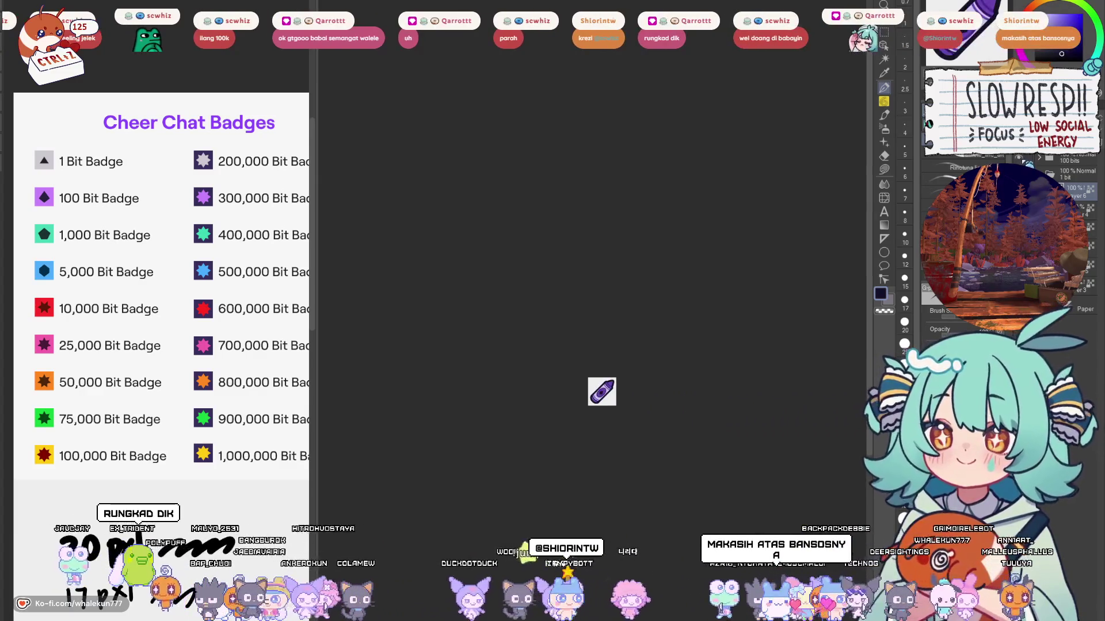
pyautogui.click(1061, 166)
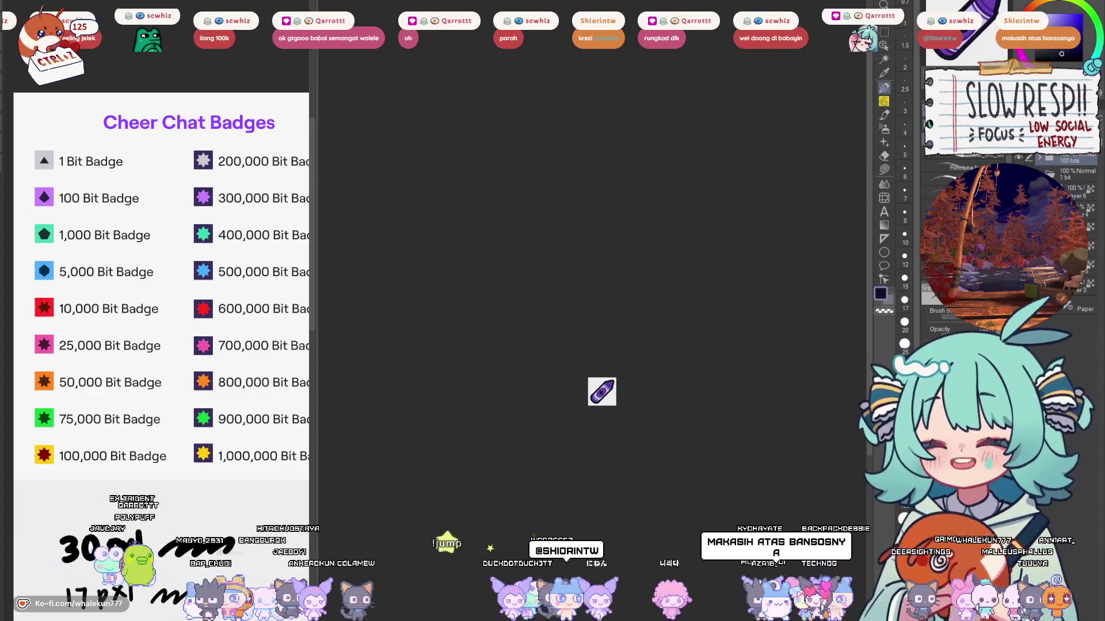
pyautogui.click(1076, 172)
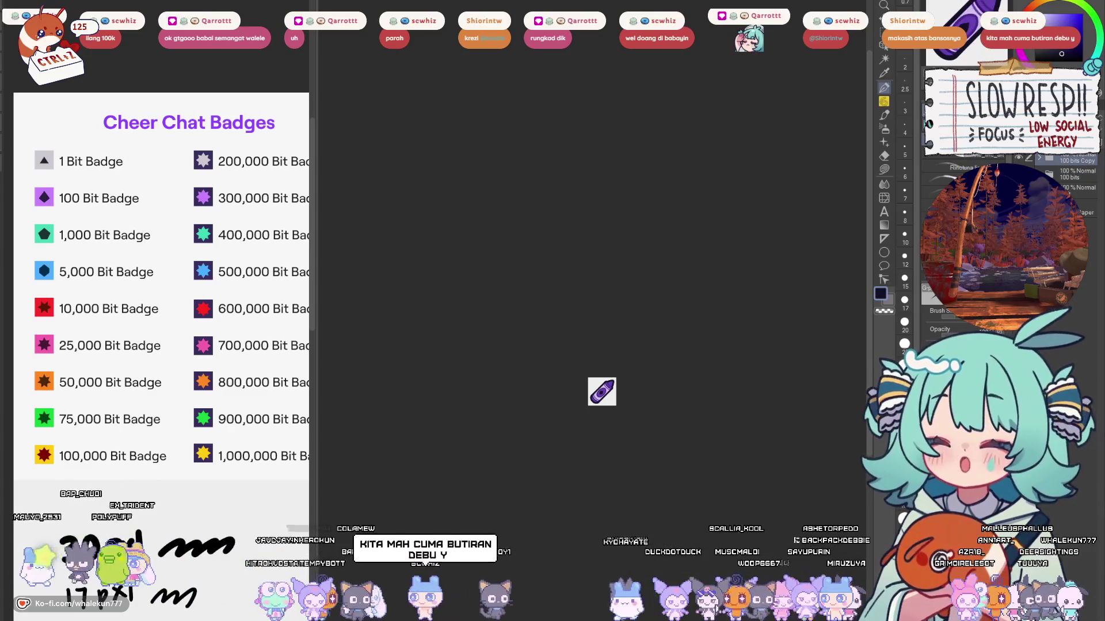
pyautogui.write('0')
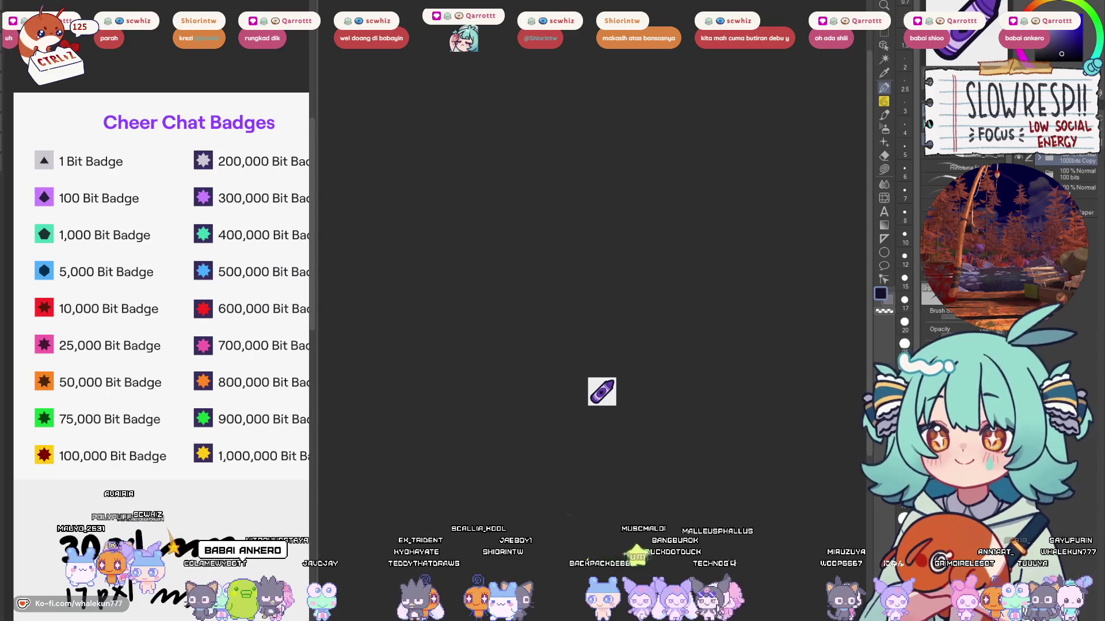
pyautogui.click(1080, 171)
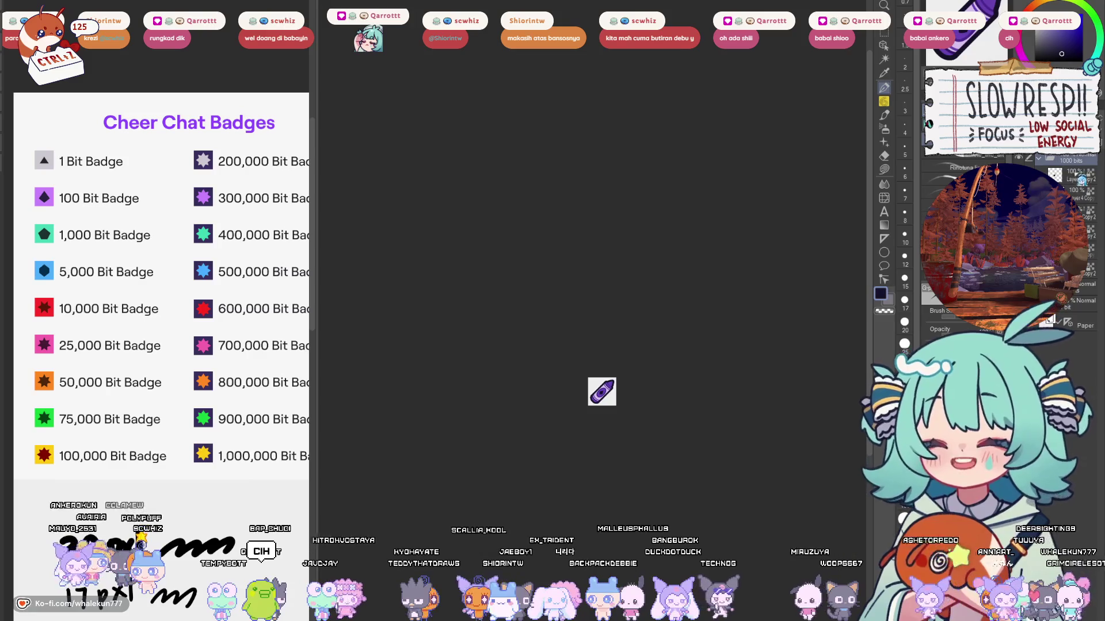
pyautogui.scroll(6, 599, 365)
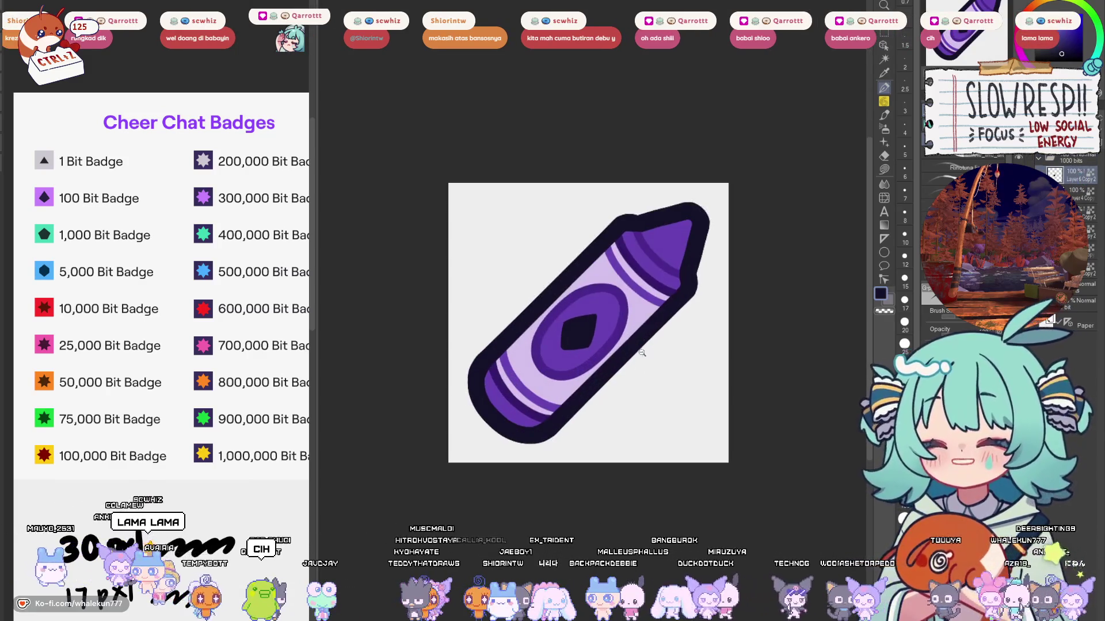
# Step: Select Layer 6 Copy 2 and paint over the dark diamond with purple
pyautogui.click(1073, 178)
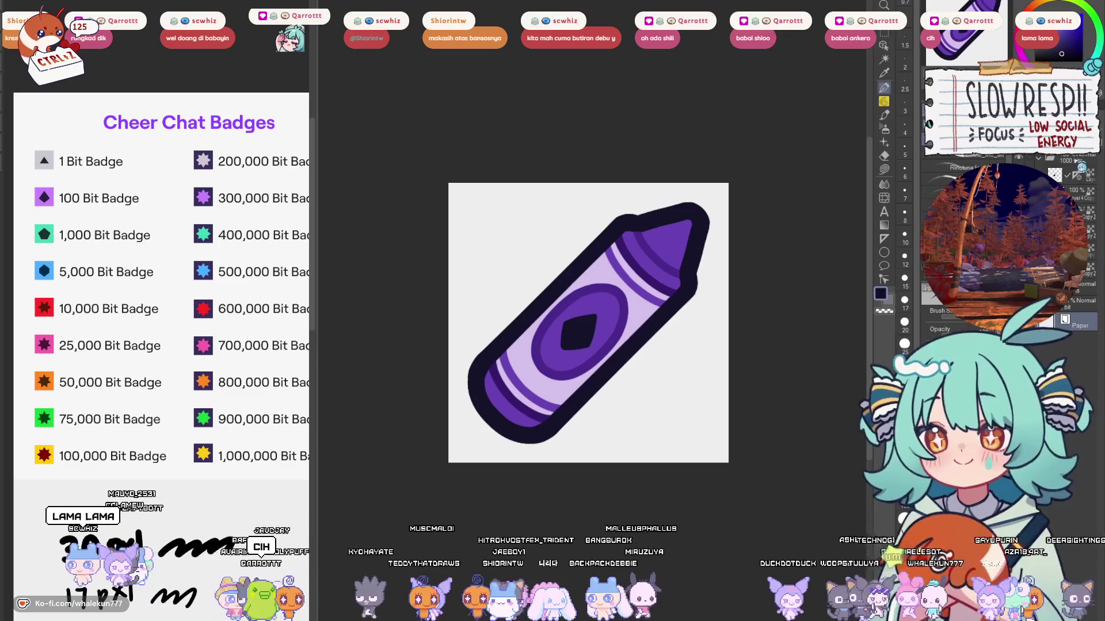
pyautogui.click(1085, 183)
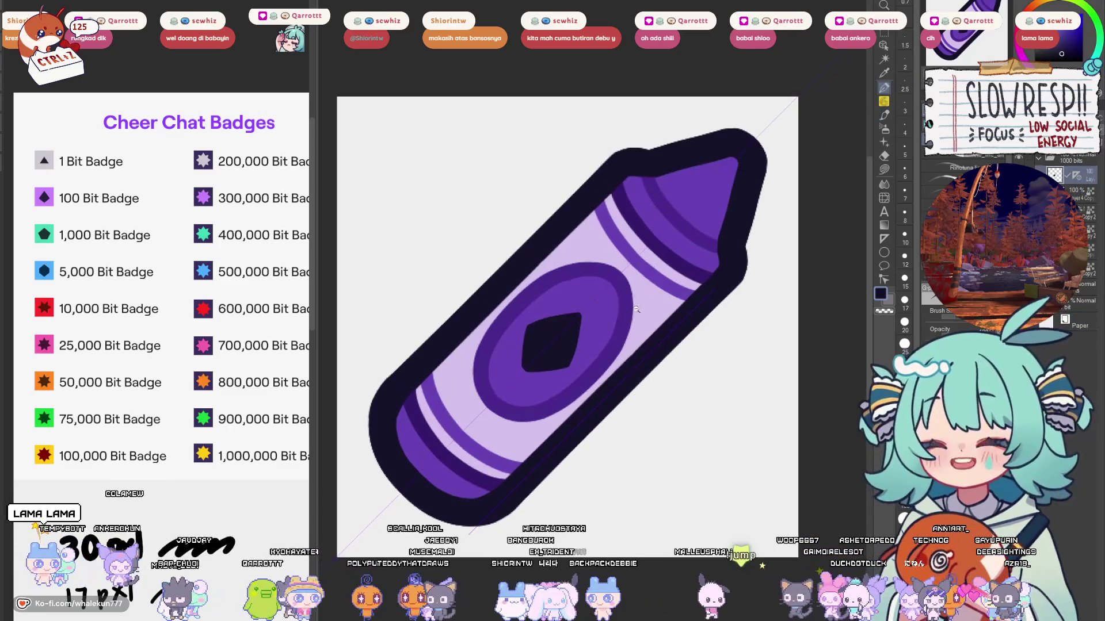
pyautogui.scroll(2, 677, 310)
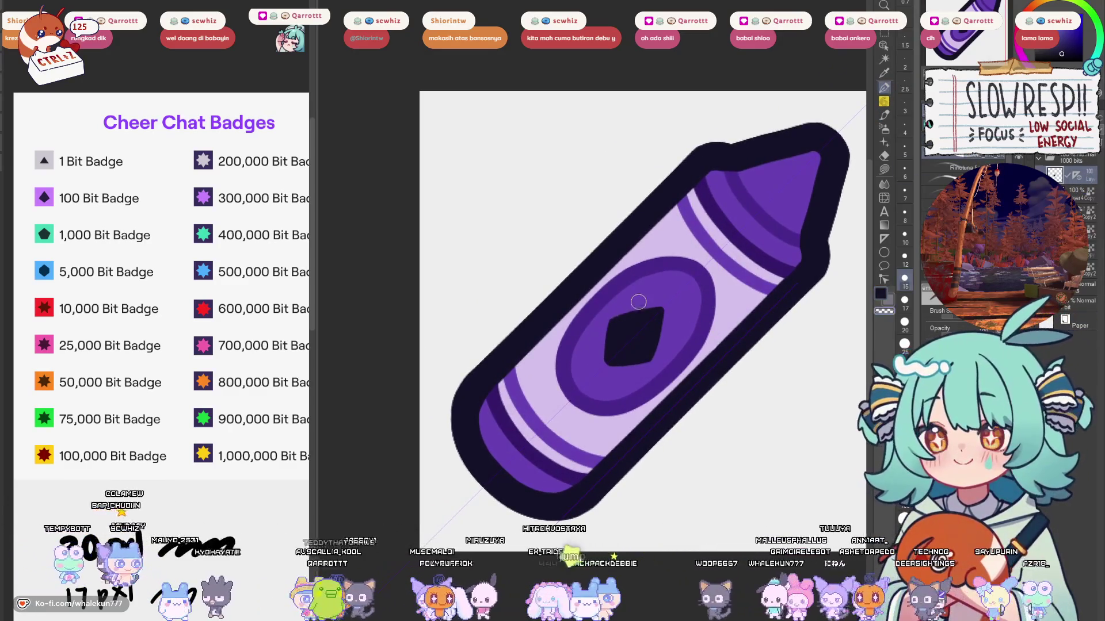
pyautogui.moveTo(638, 302); pyautogui.dragTo(639, 329)
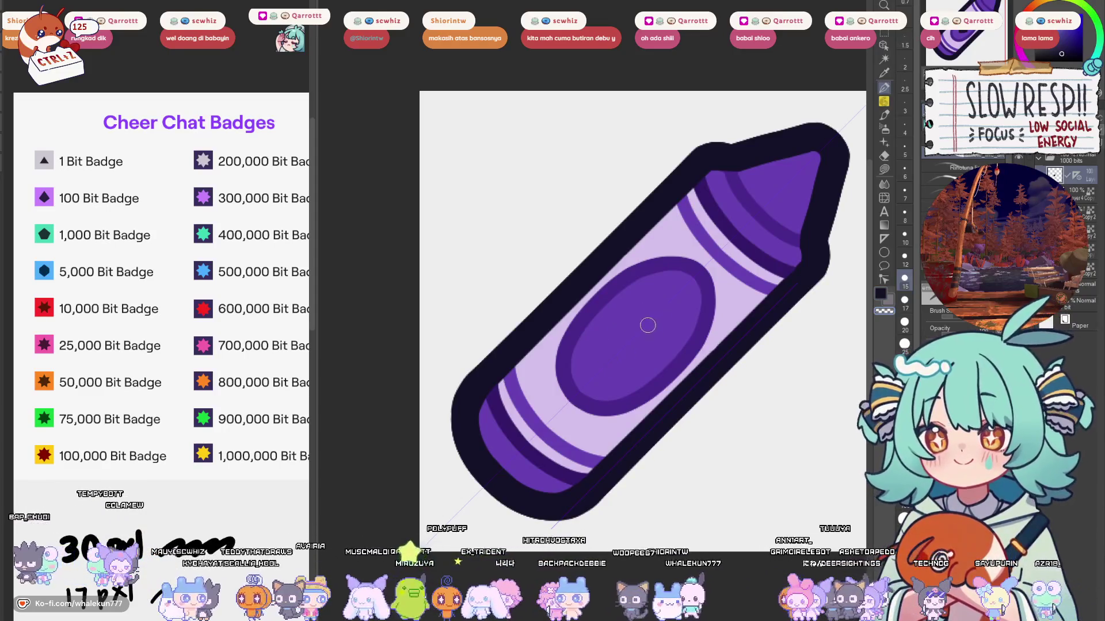
# Step: Draw a larger dark gem in the oval label and flip the view to check it
pyautogui.moveTo(646, 306); pyautogui.dragTo(662, 303)
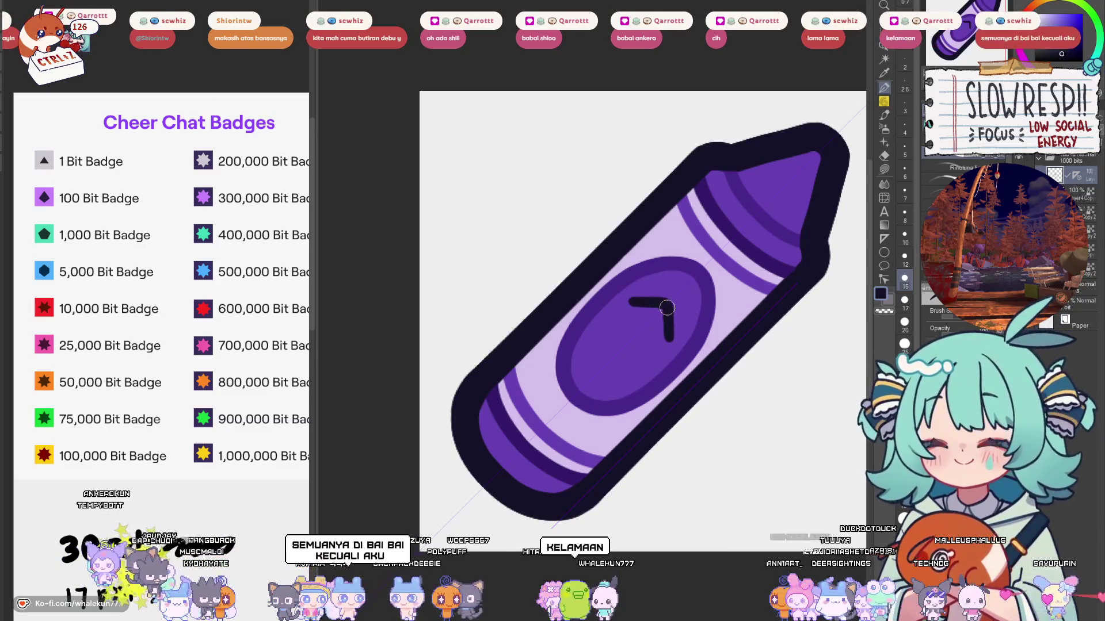
pyautogui.hotkey('ctrl', 'z')
pyautogui.hotkey('ctrl', 'z')
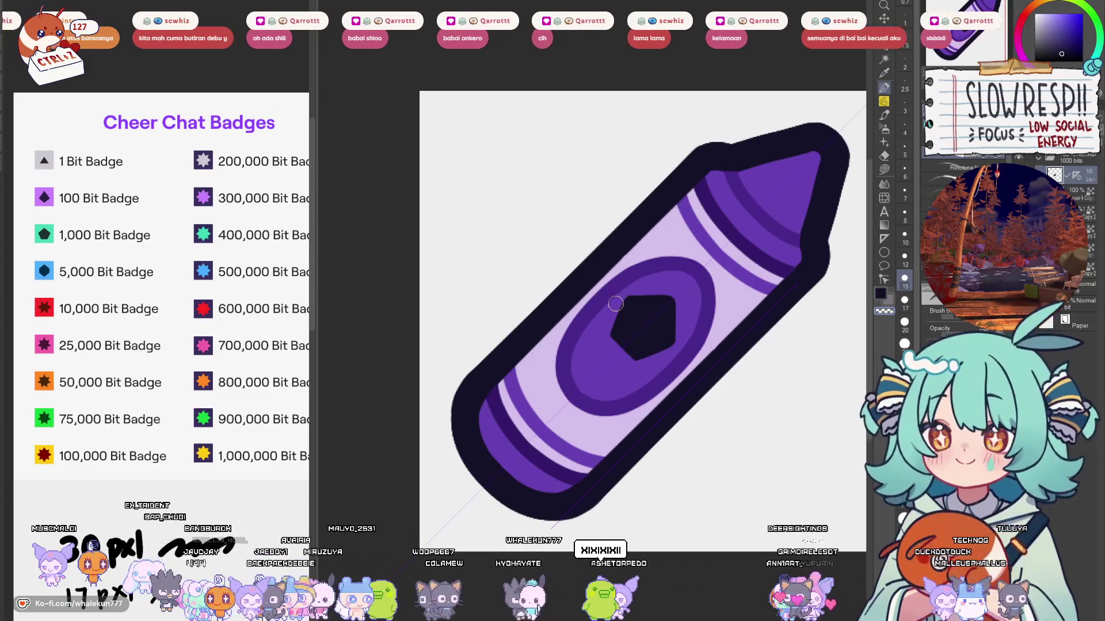
pyautogui.hotkey('ctrl', 'z')
pyautogui.hotkey('ctrl', 'z')
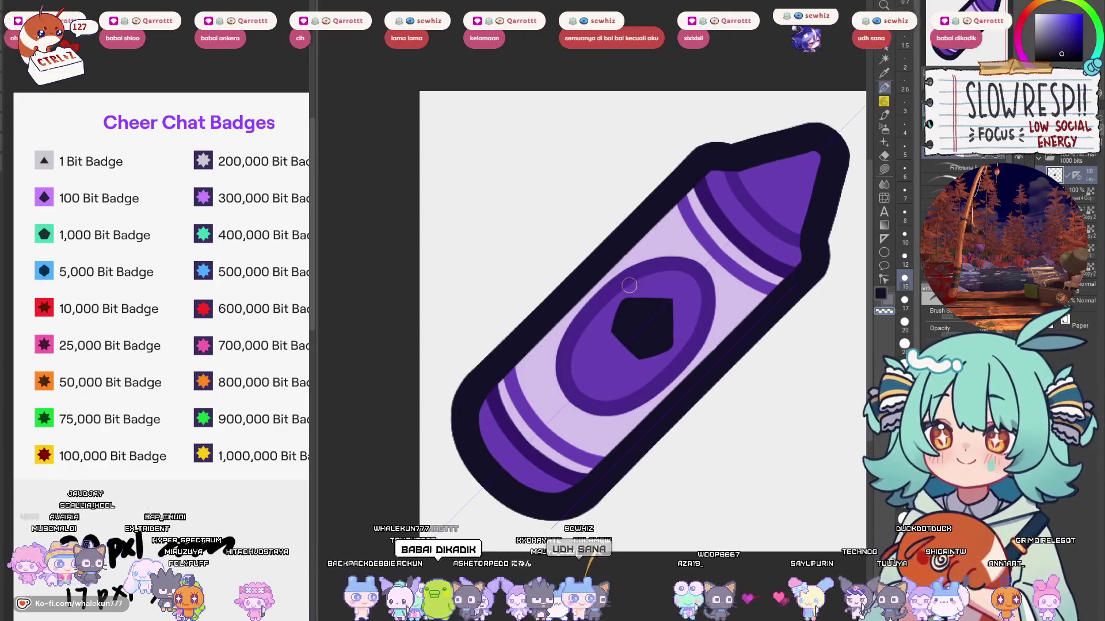
pyautogui.moveTo(663, 294); pyautogui.dragTo(610, 313)
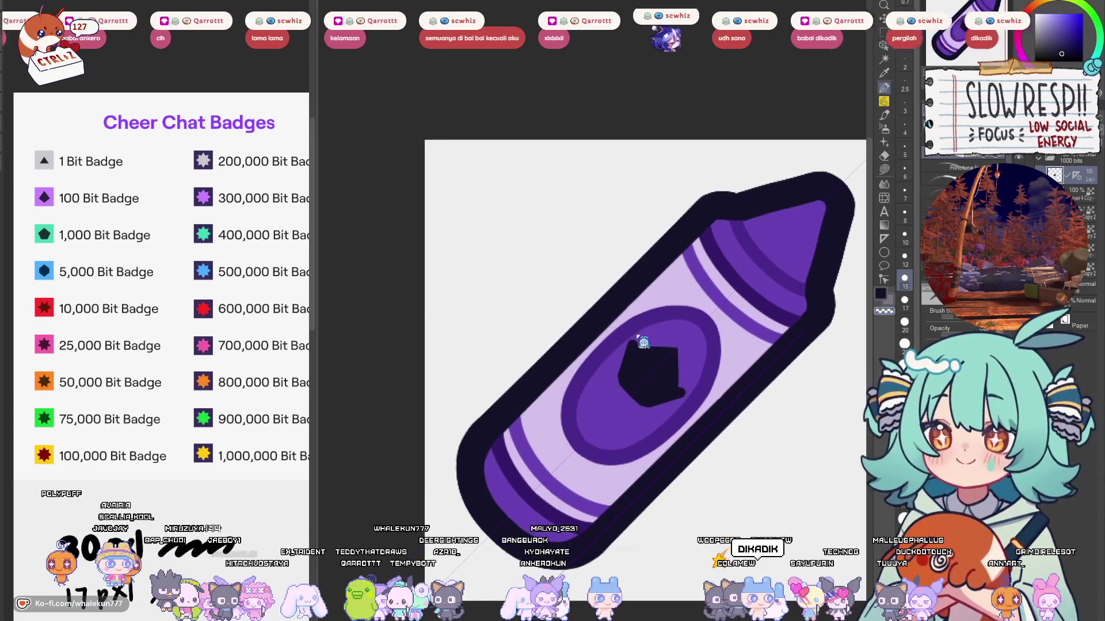
pyautogui.press('h')
pyautogui.press('h')
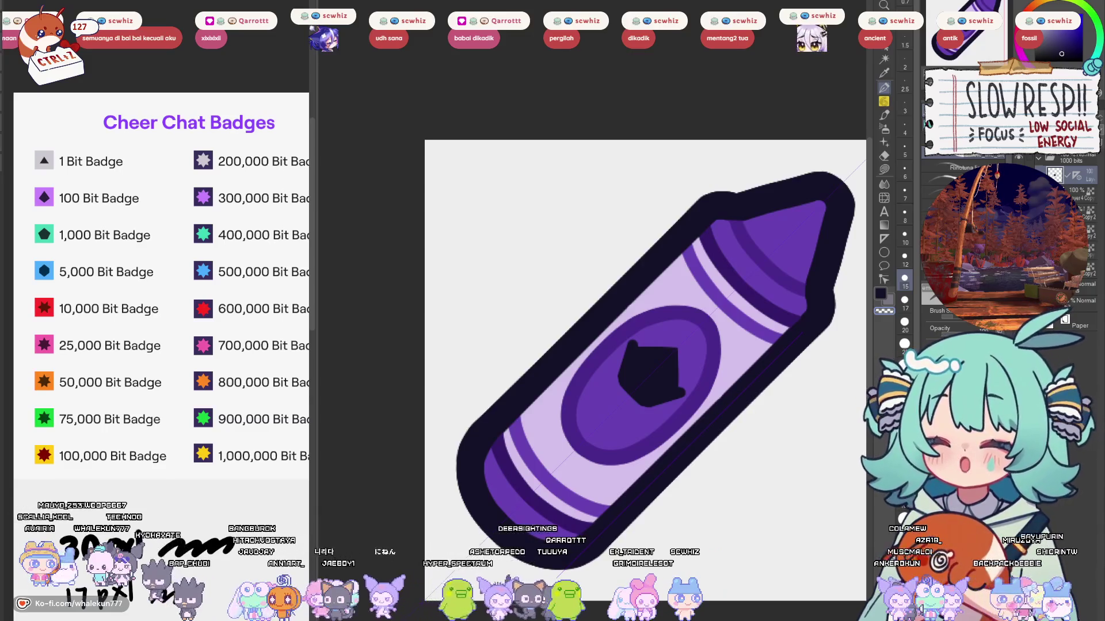
# Step: Redraw the dark gem as a rounded hexagon and nudge it slightly down-left to centre it
pyautogui.moveTo(633, 343)
pyautogui.mouseDown()
pyautogui.moveTo(659, 308)
pyautogui.moveTo(652, 334)
pyautogui.moveTo(708, 313)
pyautogui.mouseUp()
pyautogui.hotkey('ctrl', 'z')
pyautogui.hotkey('ctrl', 'z')
pyautogui.hotkey('ctrl', 'z')
pyautogui.hotkey('ctrl', 'z')
pyautogui.hotkey('ctrl', 'z')
pyautogui.hotkey('ctrl', 'z')
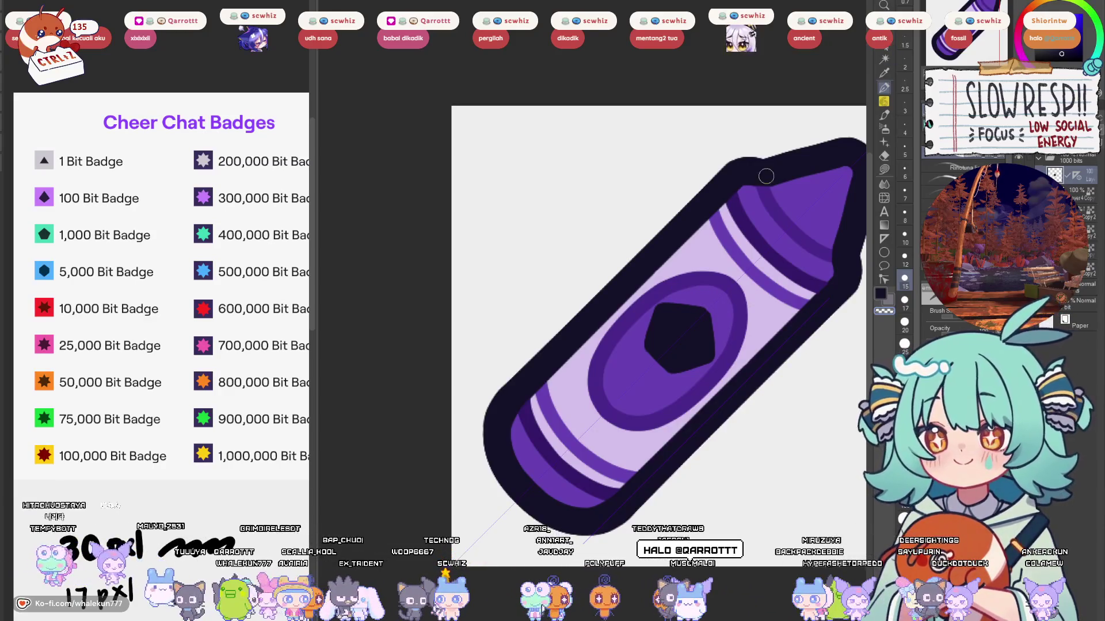
pyautogui.hotkey('ctrl', 'z')
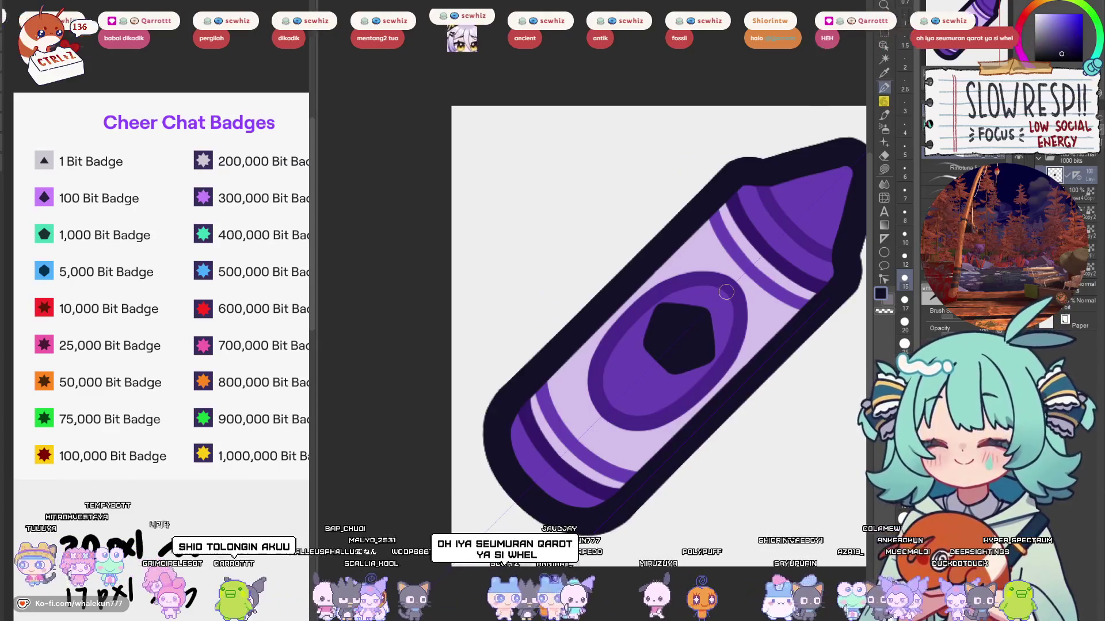
pyautogui.press('k')
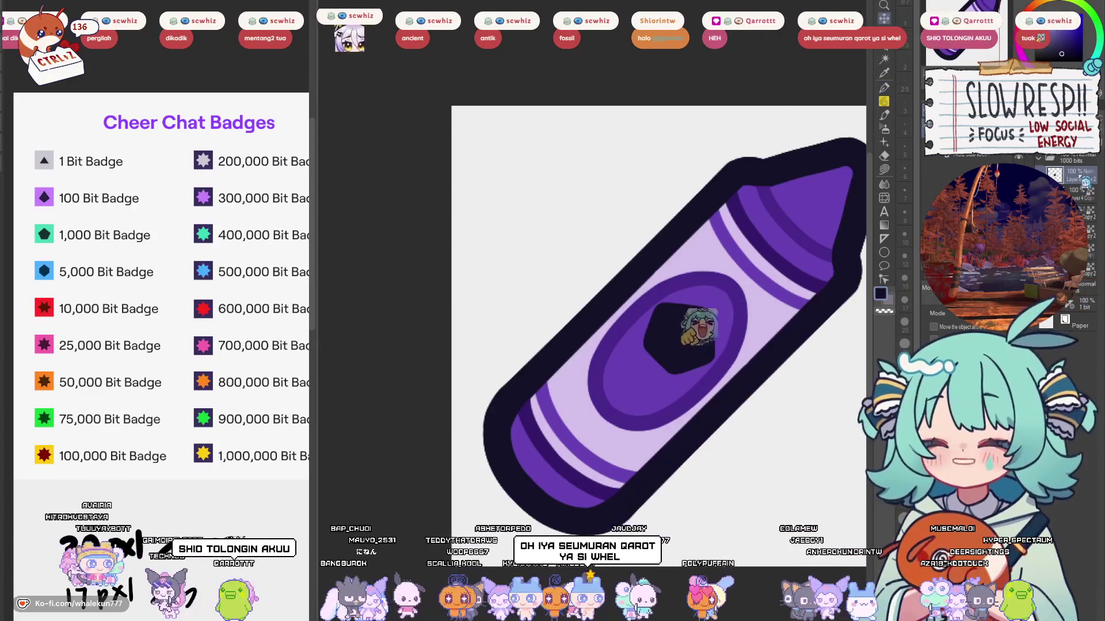
pyautogui.hotkey('ctrl', 'z')
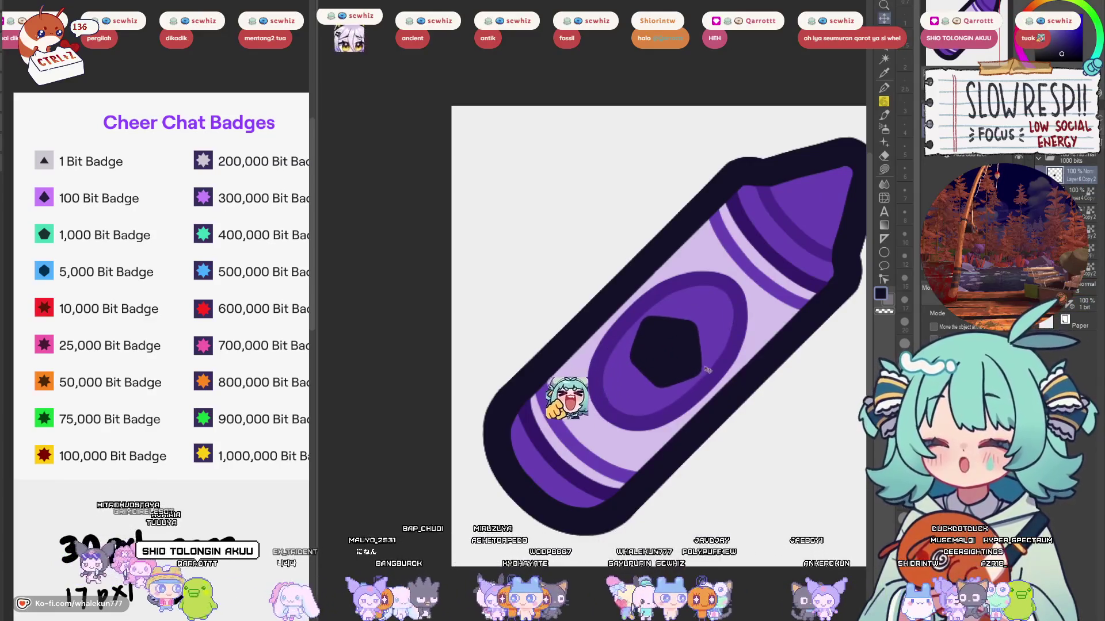
pyautogui.moveTo(707, 364); pyautogui.dragTo(697, 373)
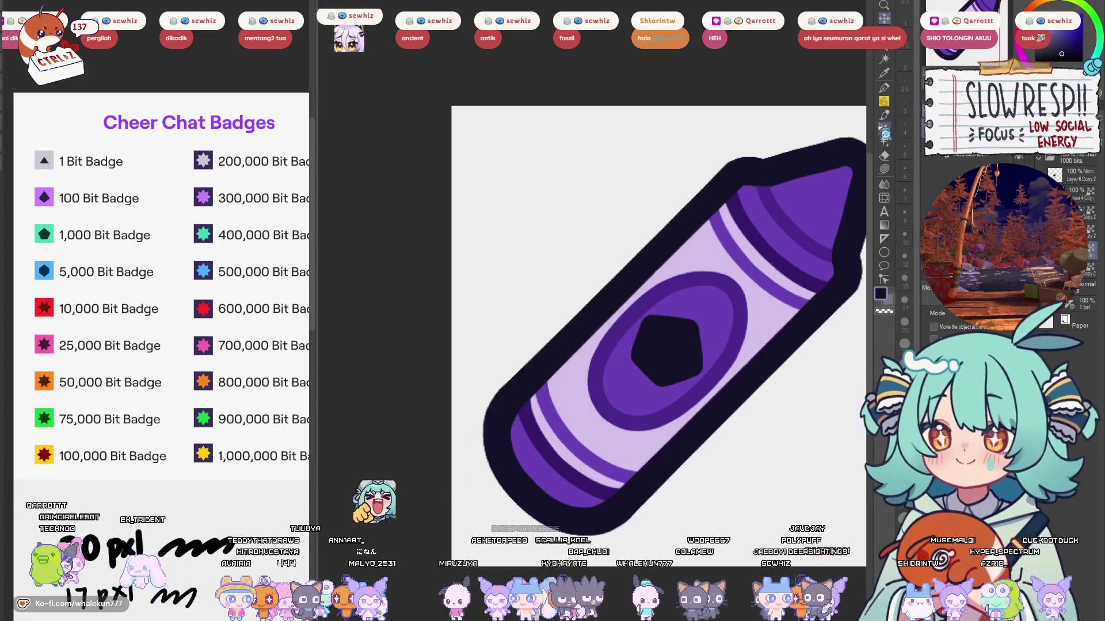
# Step: Fill the medium-purple areas teal, the body light cyan, and the mint areas darker teal
pyautogui.click(884, 169)
pyautogui.moveTo(659, 414); pyautogui.dragTo(599, 423)
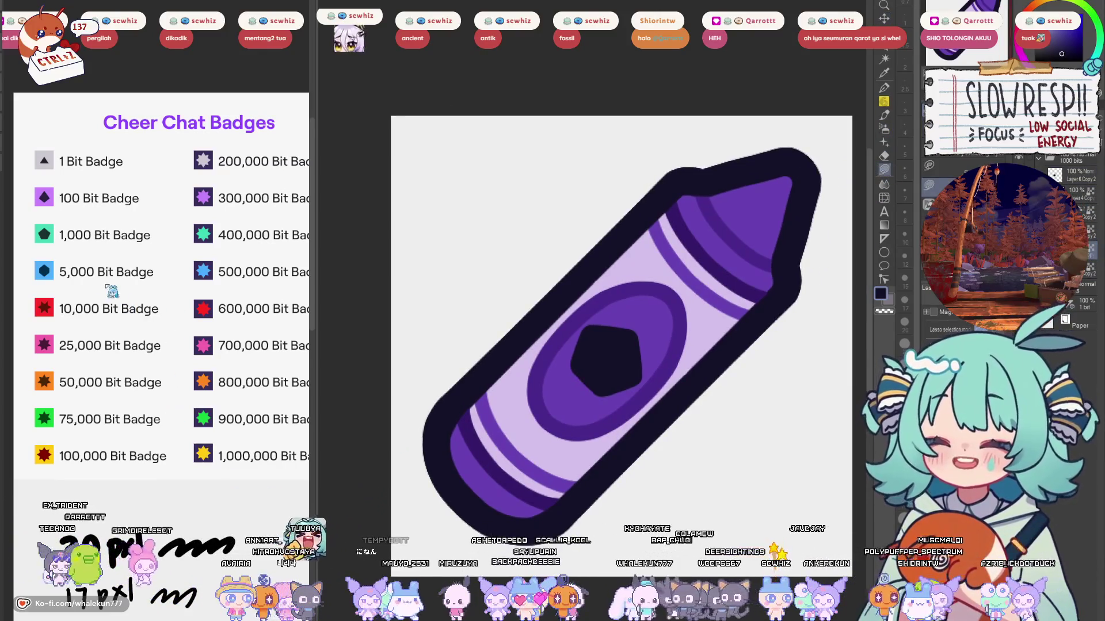
pyautogui.click(44, 235)
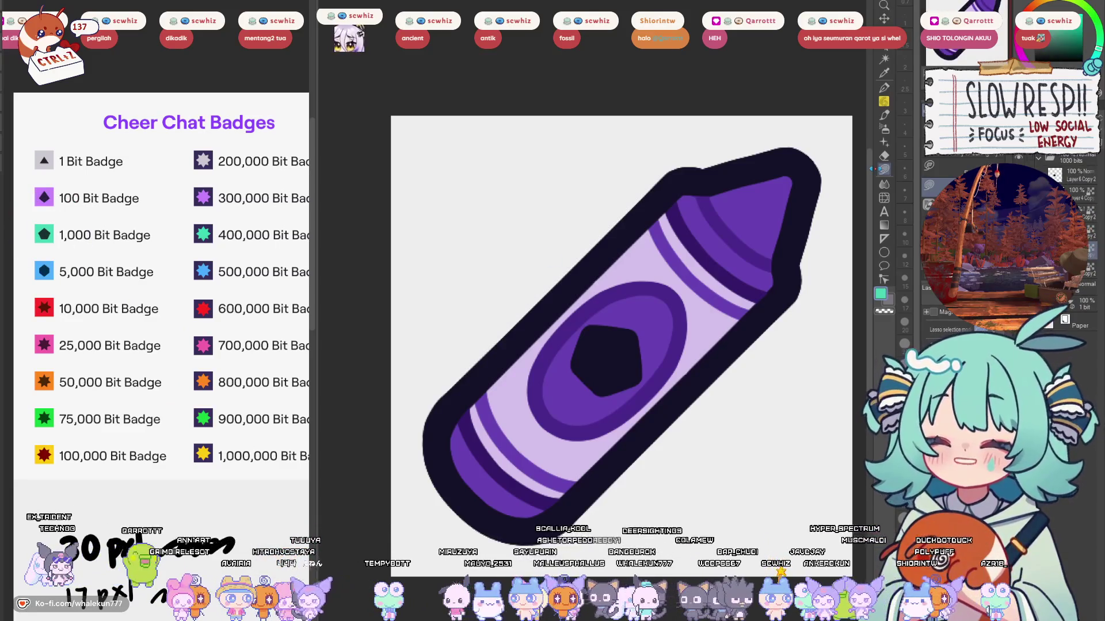
pyautogui.hotkey('alt', 'BackSpace')
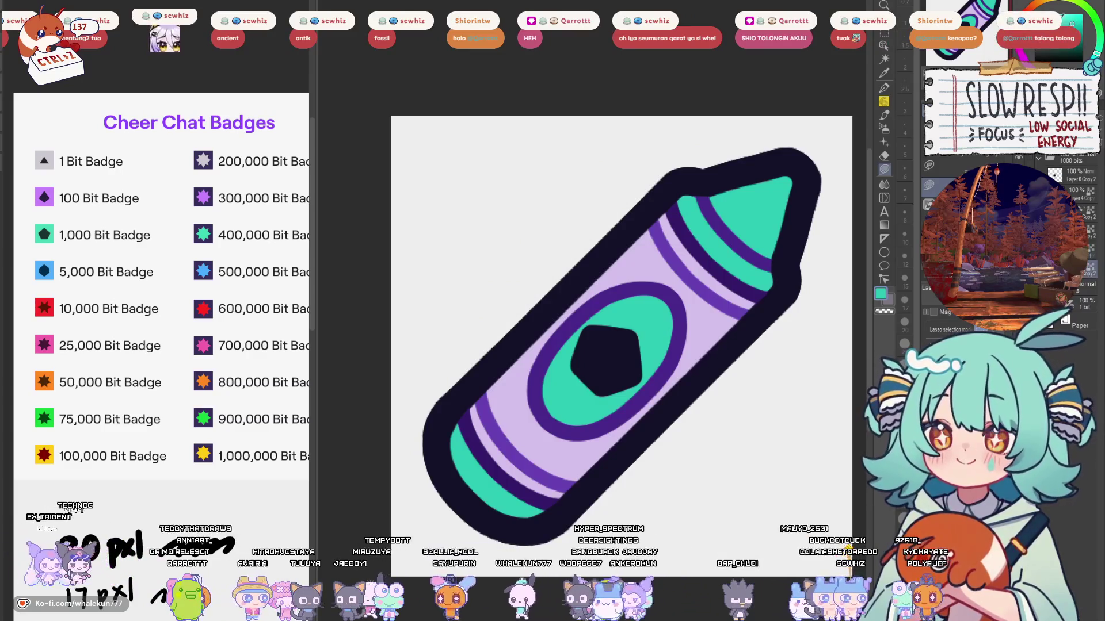
pyautogui.hotkey('alt', 'BackSpace')
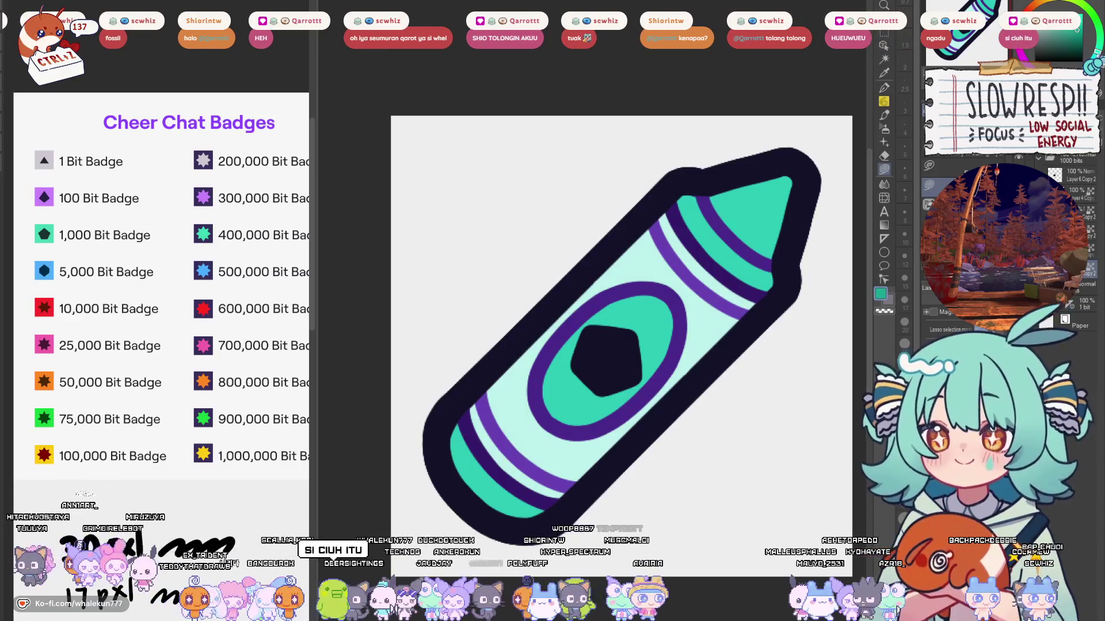
pyautogui.hotkey('alt', 'BackSpace')
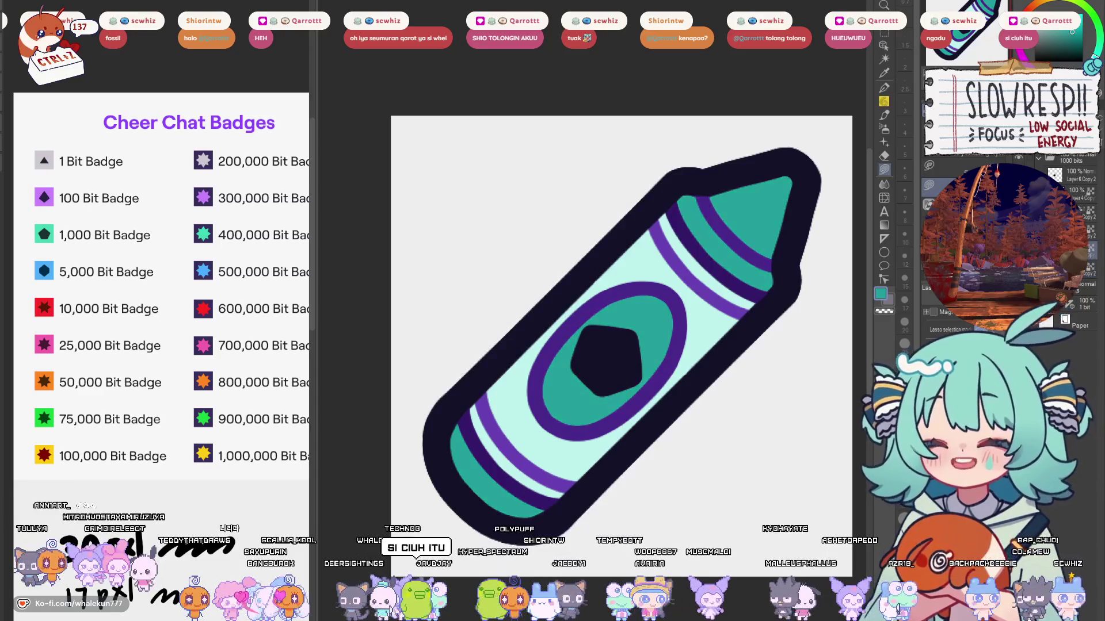
pyautogui.scroll(-6, 749, 321)
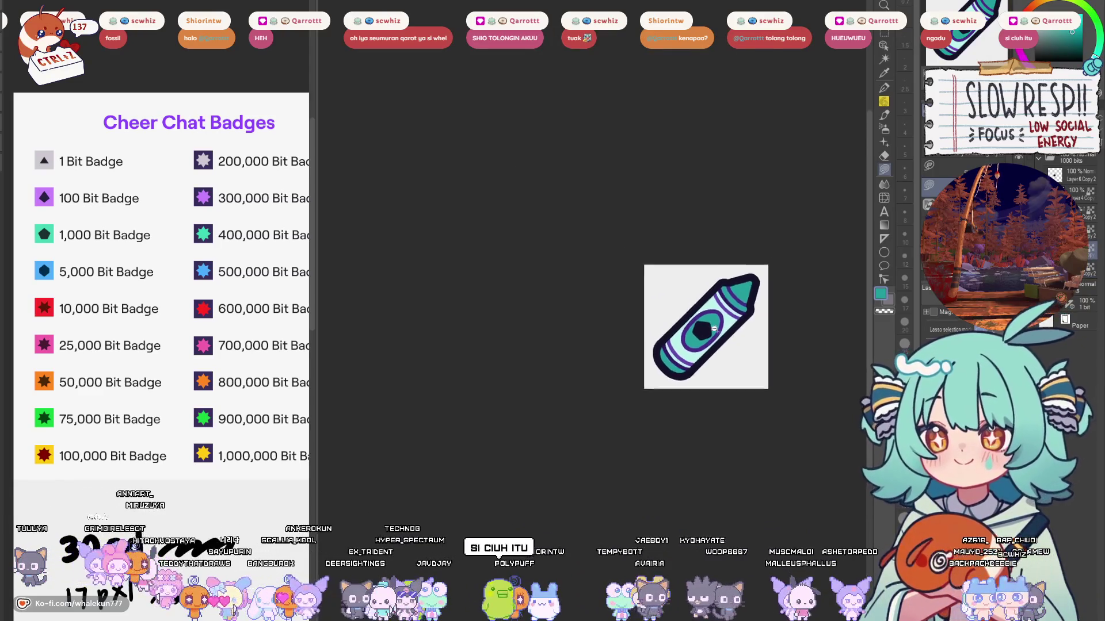
# Step: Paint the oval label ring and both purple stripes dark teal with the Pen
pyautogui.scroll(4, 748, 321)
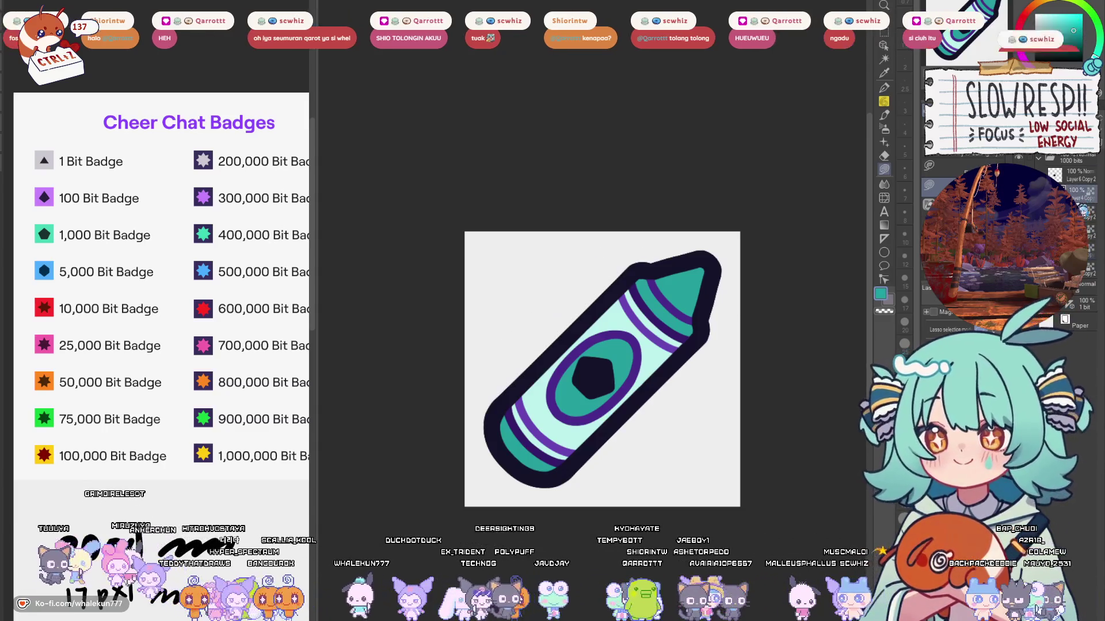
pyautogui.press('p')
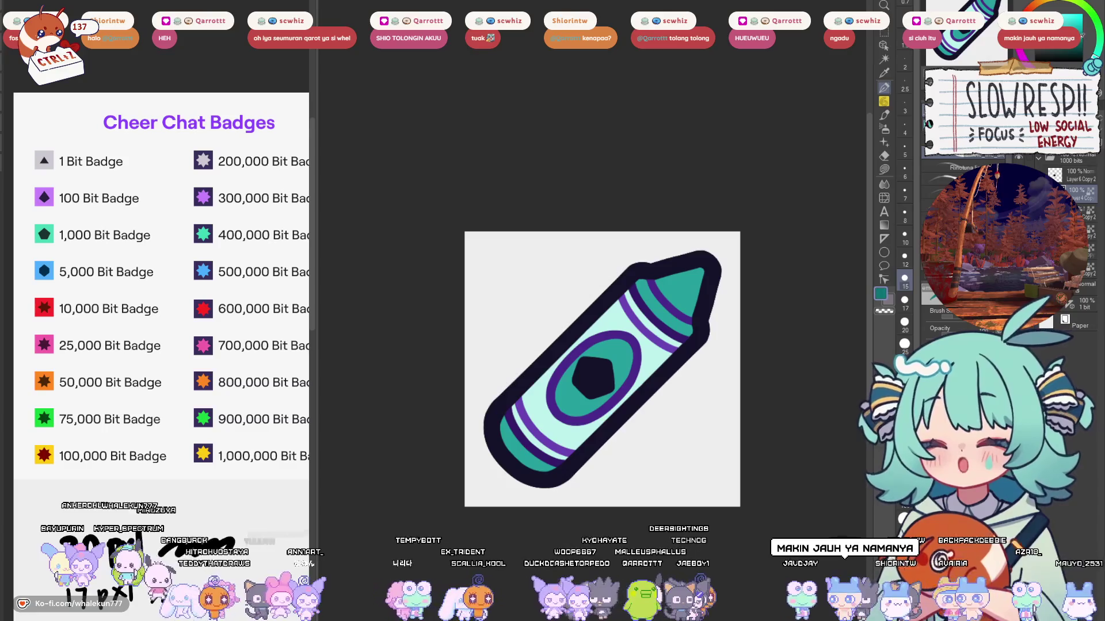
pyautogui.moveTo(675, 345); pyautogui.dragTo(677, 363)
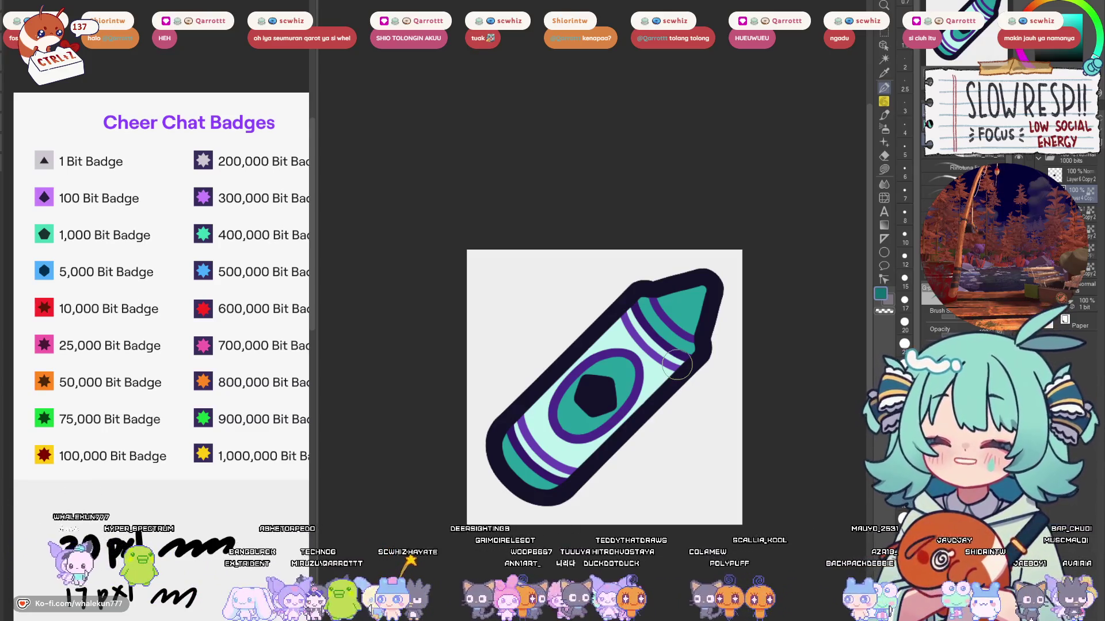
pyautogui.moveTo(677, 364)
pyautogui.mouseDown()
pyautogui.moveTo(637, 339)
pyautogui.moveTo(663, 321)
pyautogui.mouseUp()
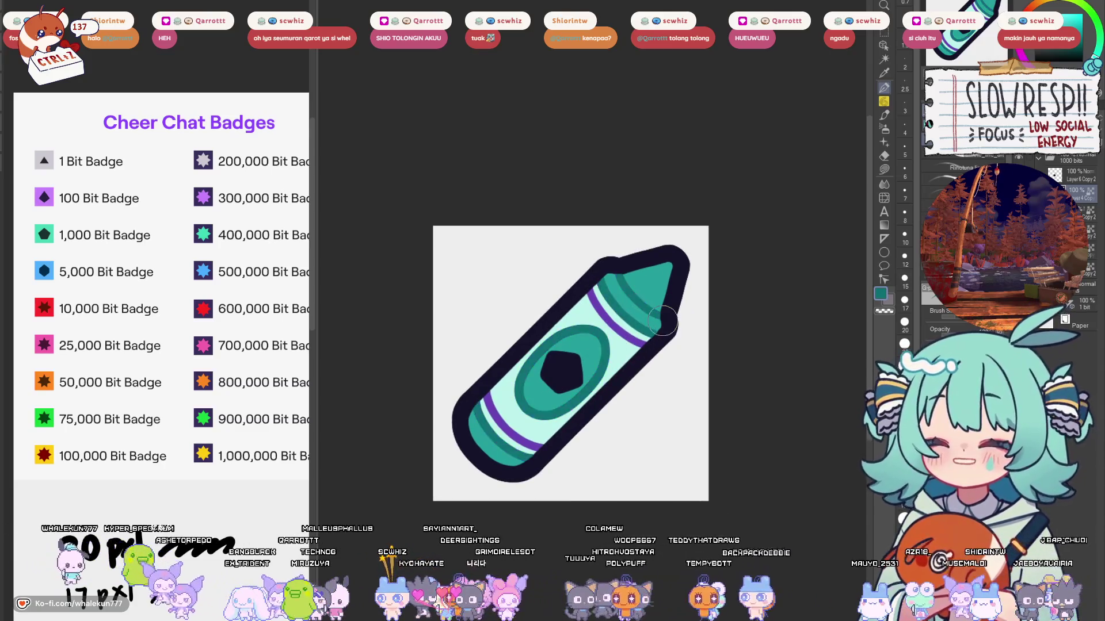
pyautogui.keyDown('alt'); pyautogui.click(653, 284); pyautogui.keyUp('alt')
pyautogui.hotkey('alt', 'BackSpace')
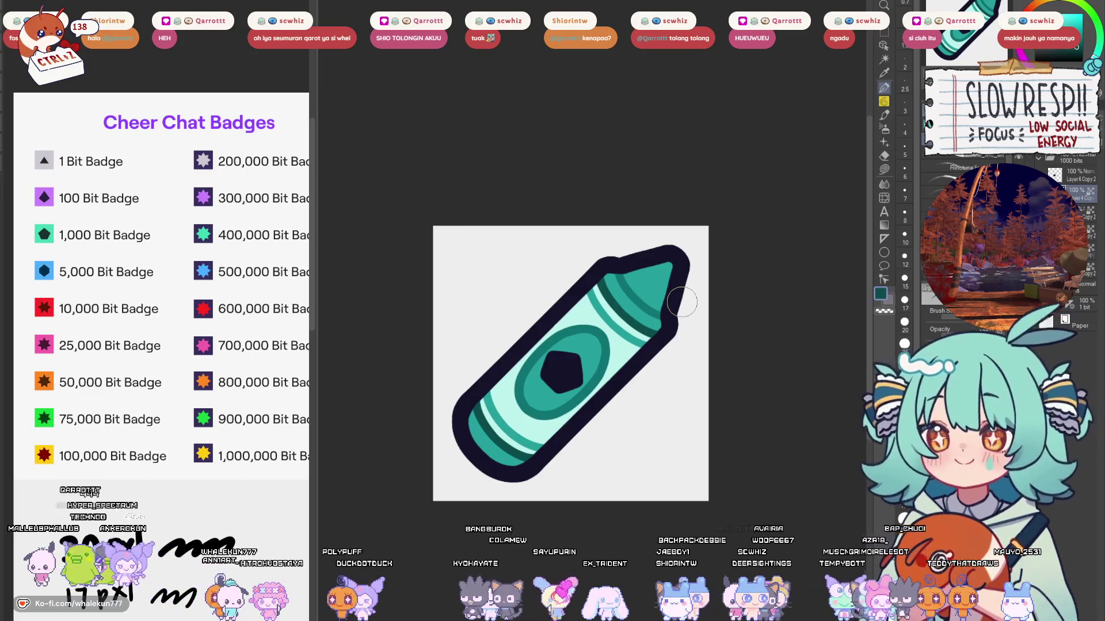
pyautogui.scroll(-5, 700, 422)
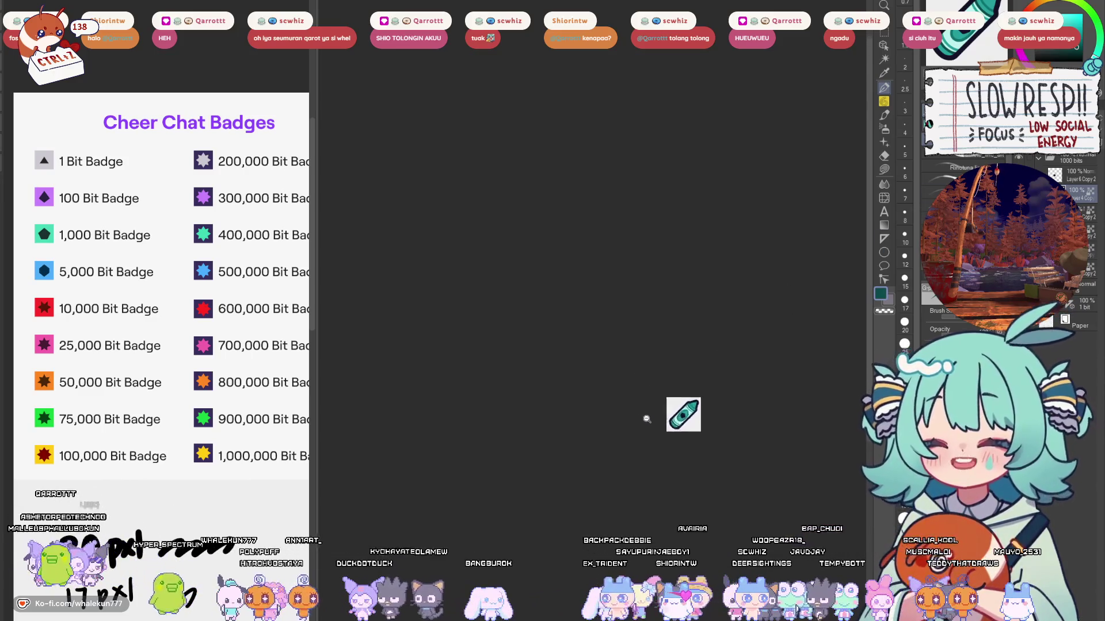
# Step: Collapse the 1000 bits folder and duplicate it with copy and paste
pyautogui.scroll(3, 603, 388)
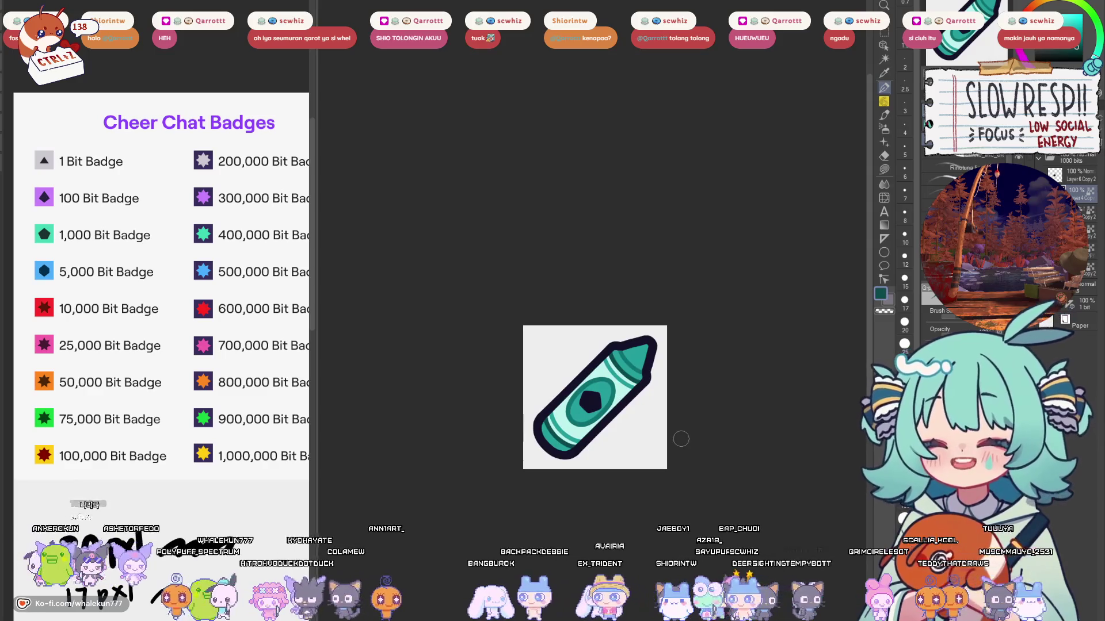
pyautogui.click(1039, 158)
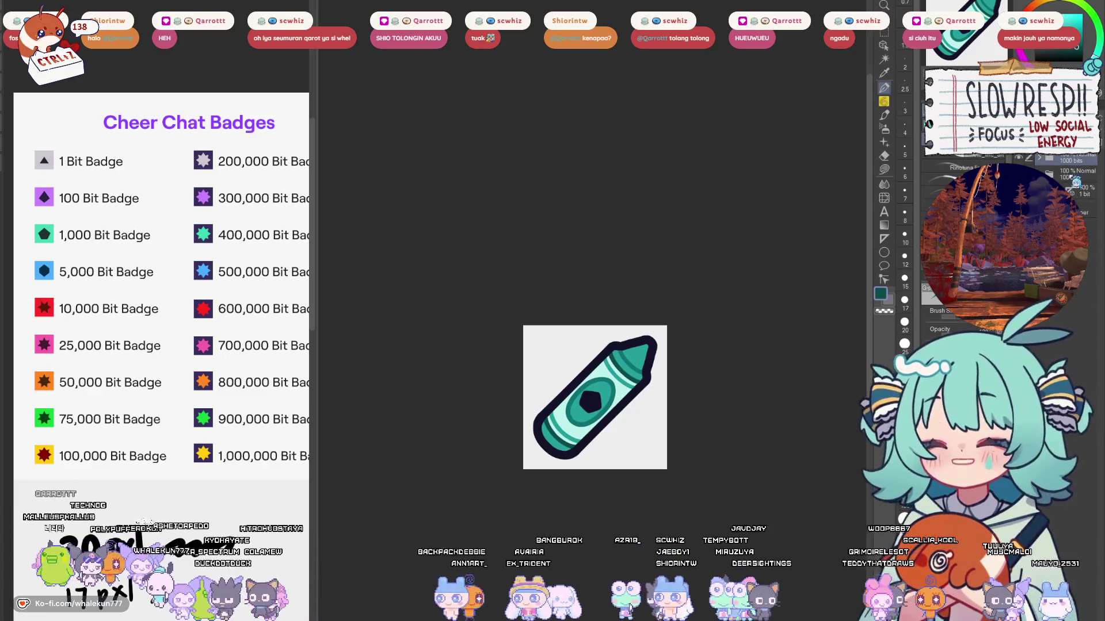
pyautogui.hotkey('ctrl', 'c')
pyautogui.hotkey('ctrl', 'v')
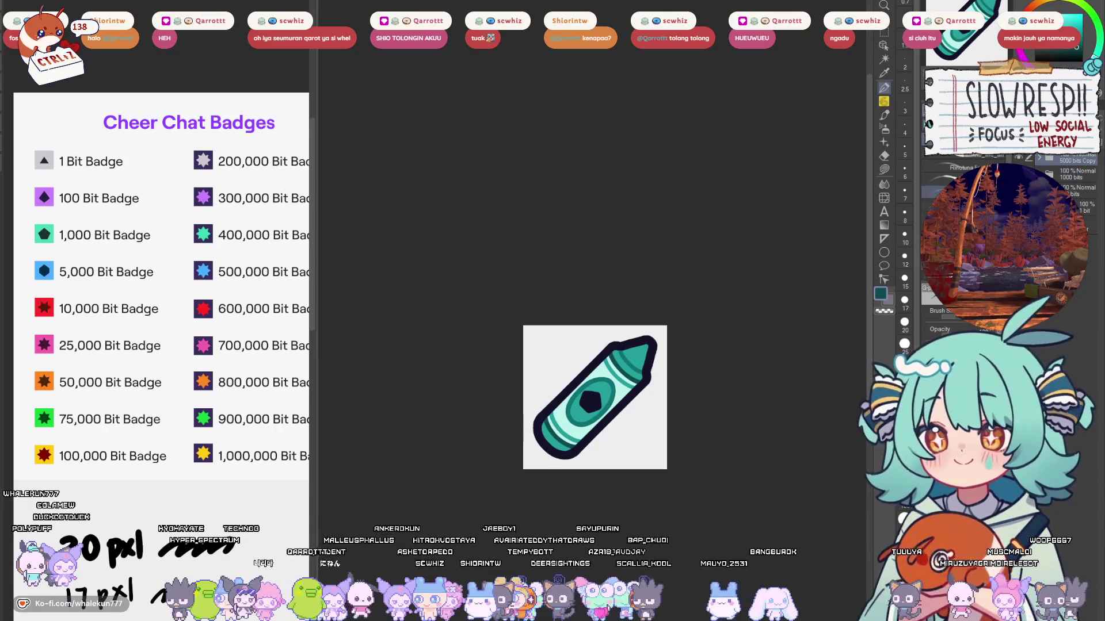
pyautogui.moveTo(634, 461)
pyautogui.mouseDown()
pyautogui.moveTo(644, 435)
pyautogui.moveTo(624, 486)
pyautogui.mouseUp()
pyautogui.scroll(2, 642, 408)
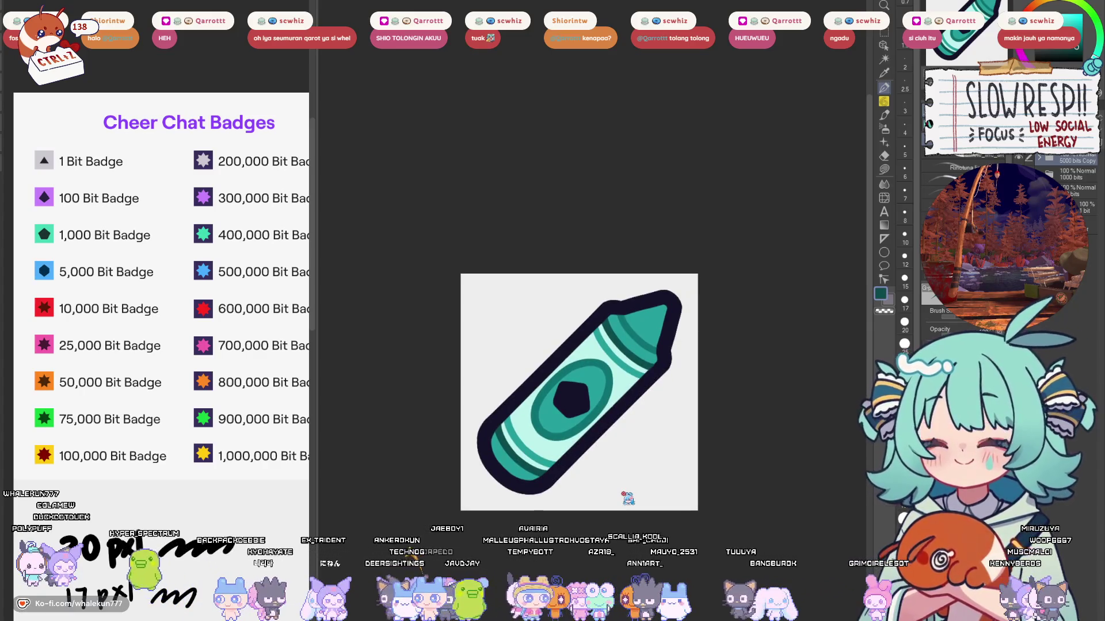
pyautogui.moveTo(627, 499); pyautogui.dragTo(624, 456)
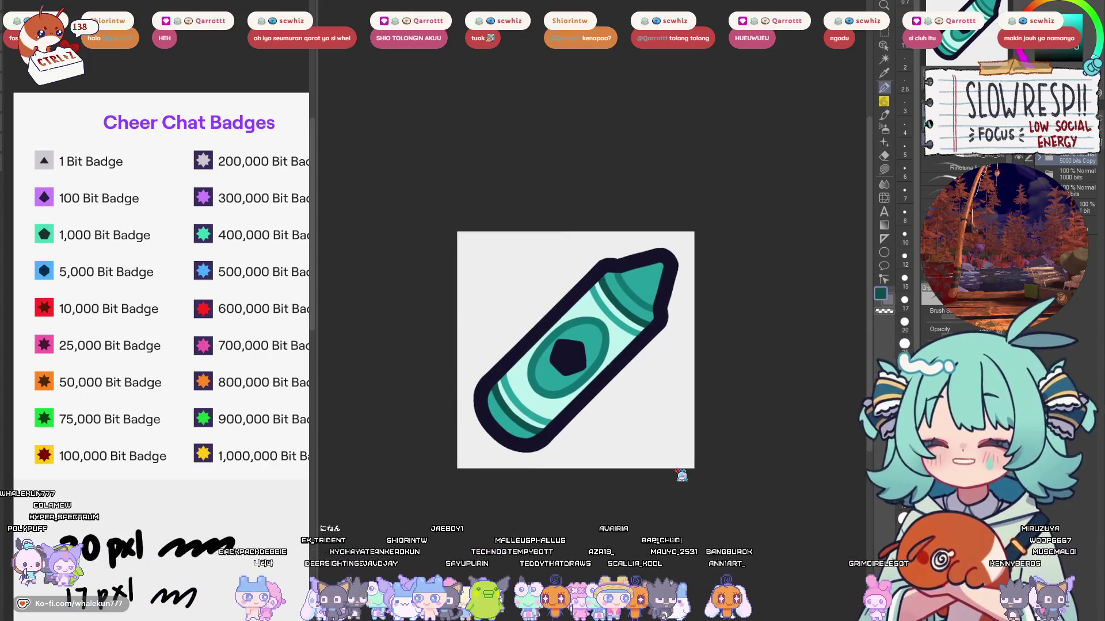
pyautogui.scroll(2, 678, 357)
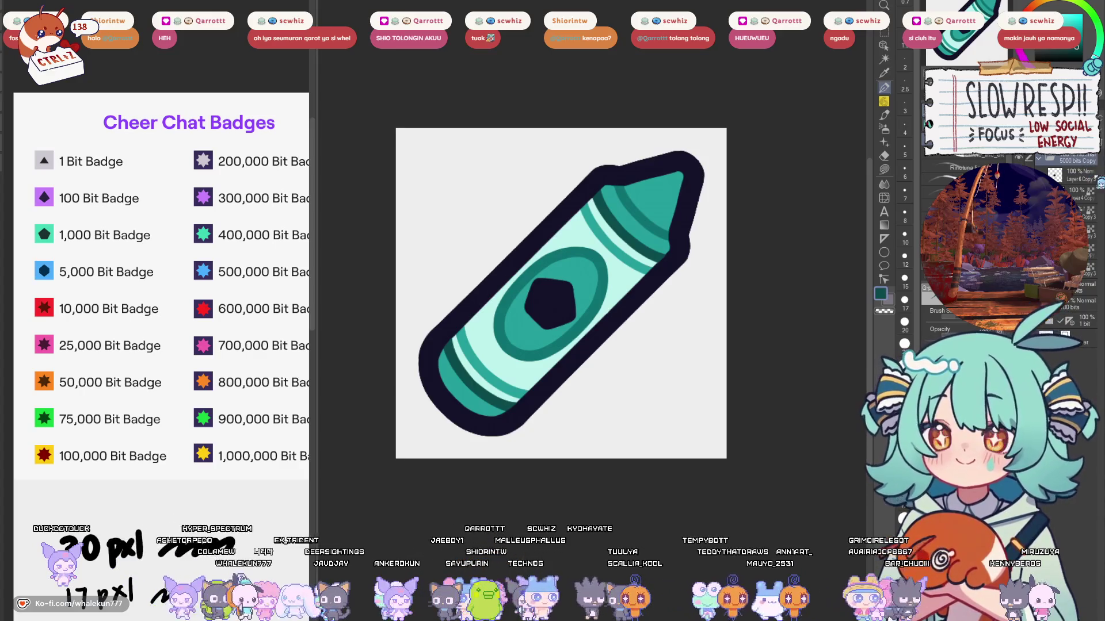
# Step: Turn the view upright, zoom in, and erase the dark pentagon gem from the oval label
pyautogui.press('m')
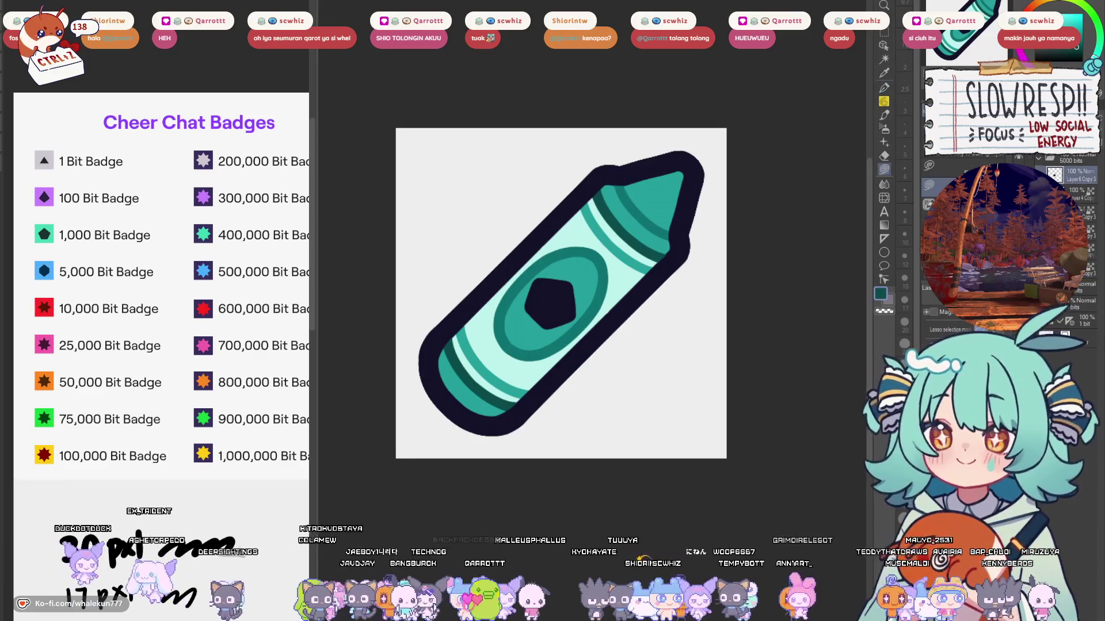
pyautogui.press('p')
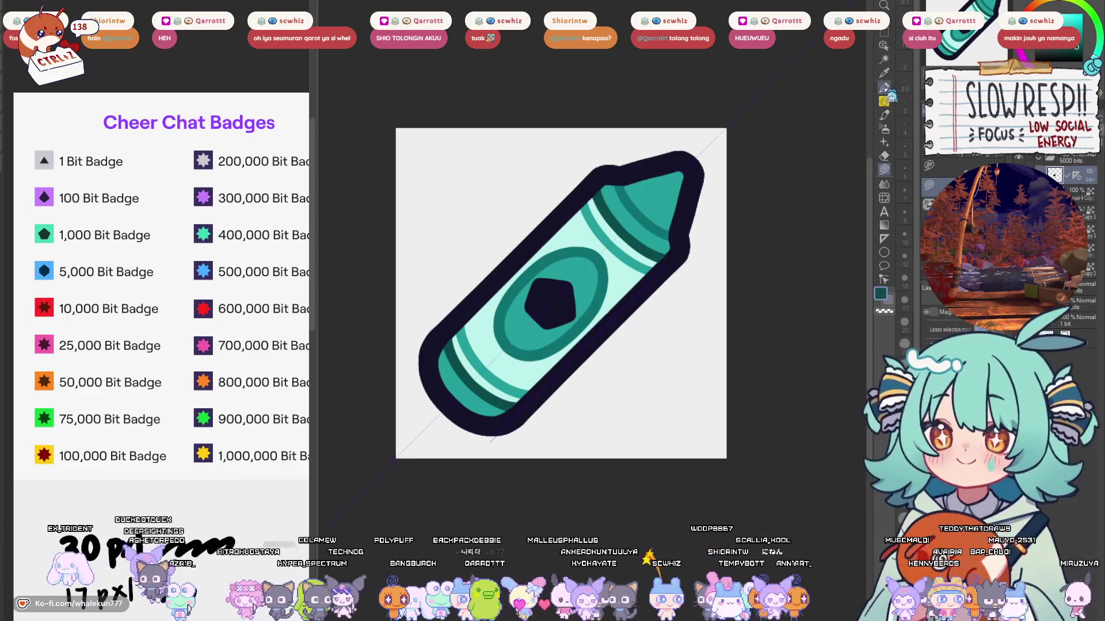
pyautogui.press('-')
pyautogui.hotkey('ctrl', '+')
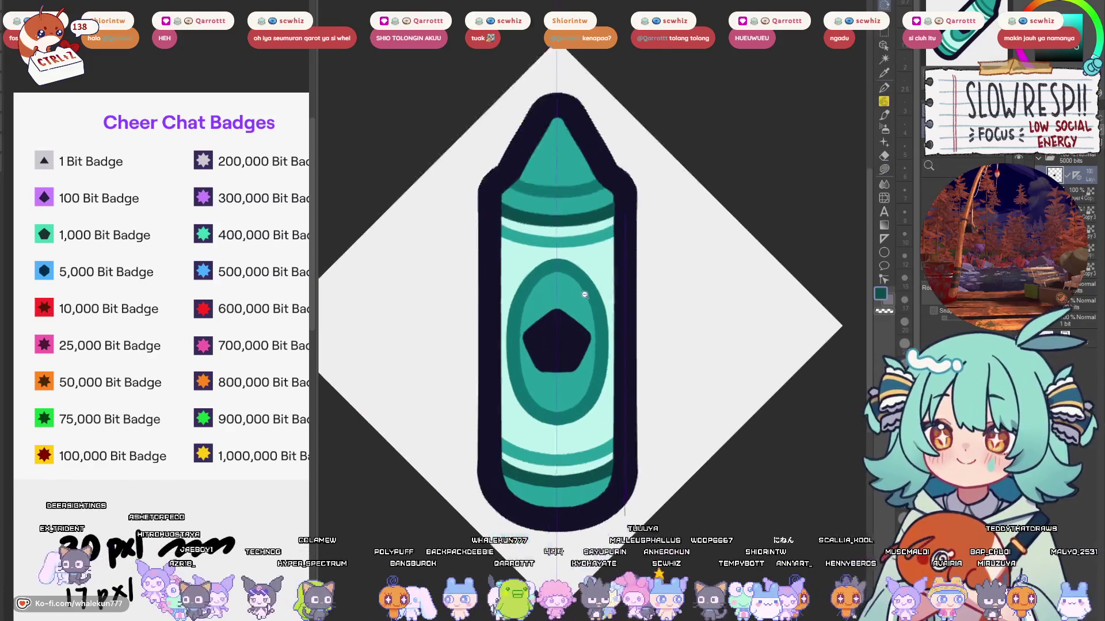
pyautogui.hotkey('ctrl', '+')
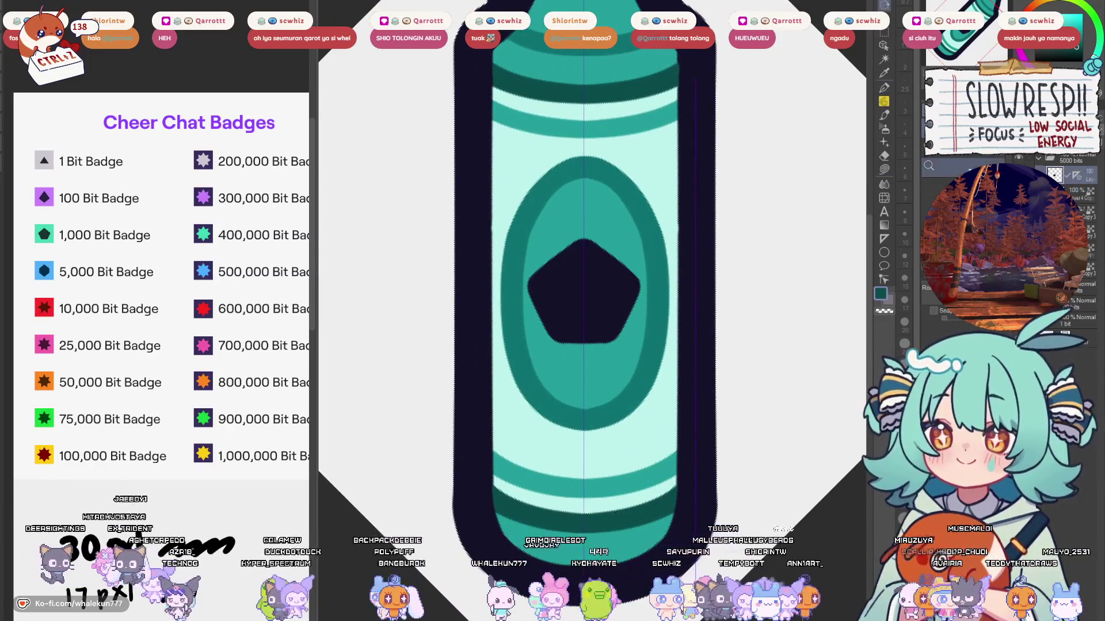
pyautogui.click(886, 46)
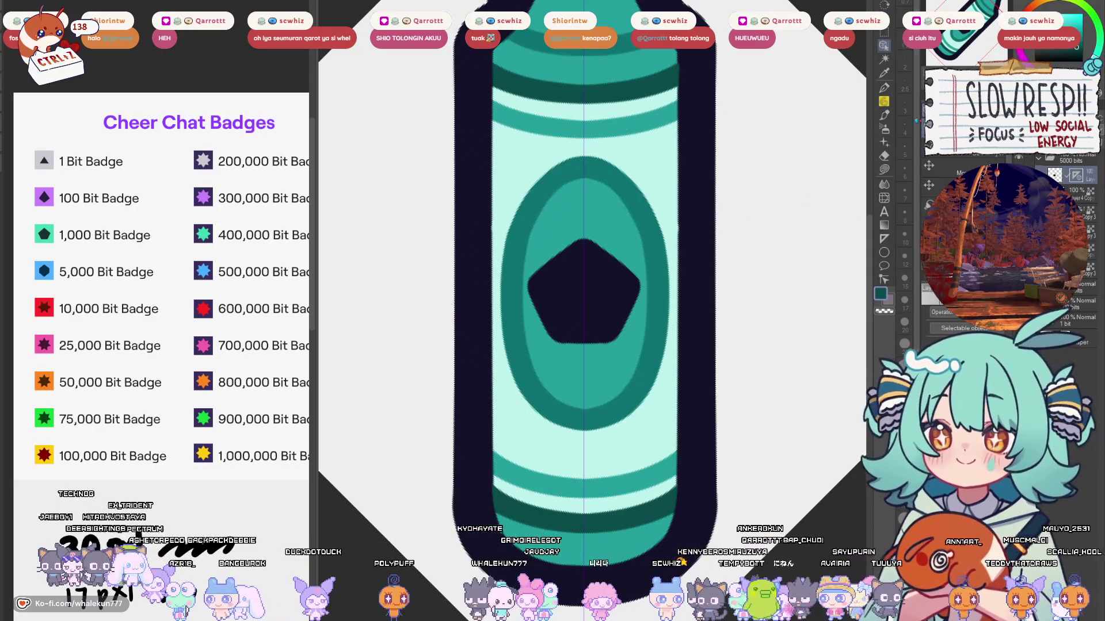
pyautogui.click(884, 87)
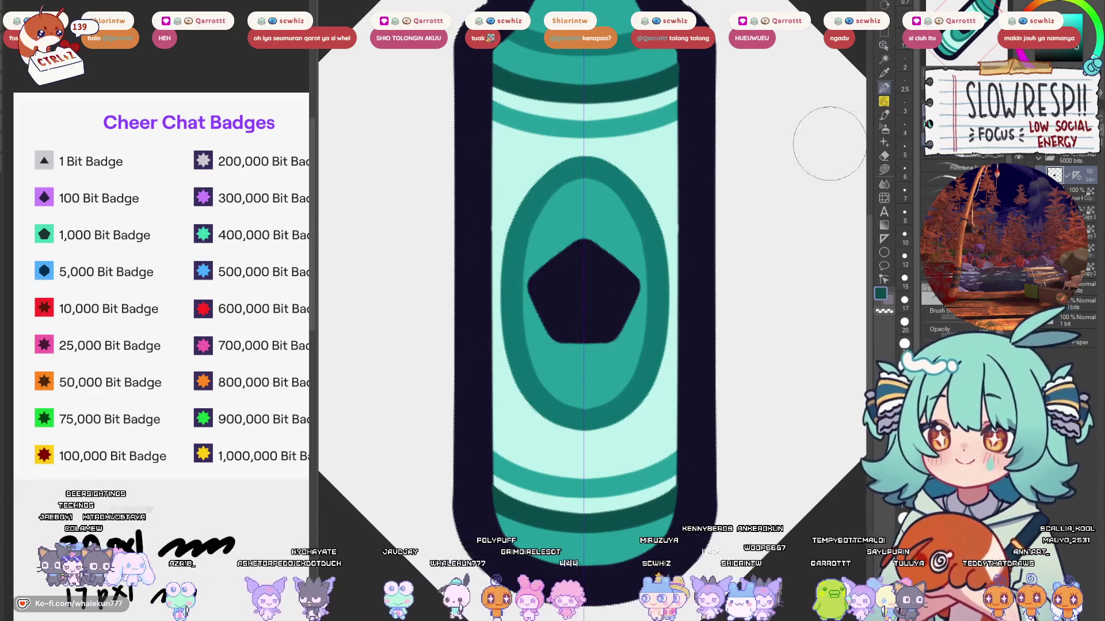
pyautogui.hotkey('ctrl', 'z')
# Step: With dark navy at brush size 15, draw the hexagon's upper chevron inside the oval
pyautogui.keyDown('alt'); pyautogui.click(699, 255); pyautogui.keyUp('alt')
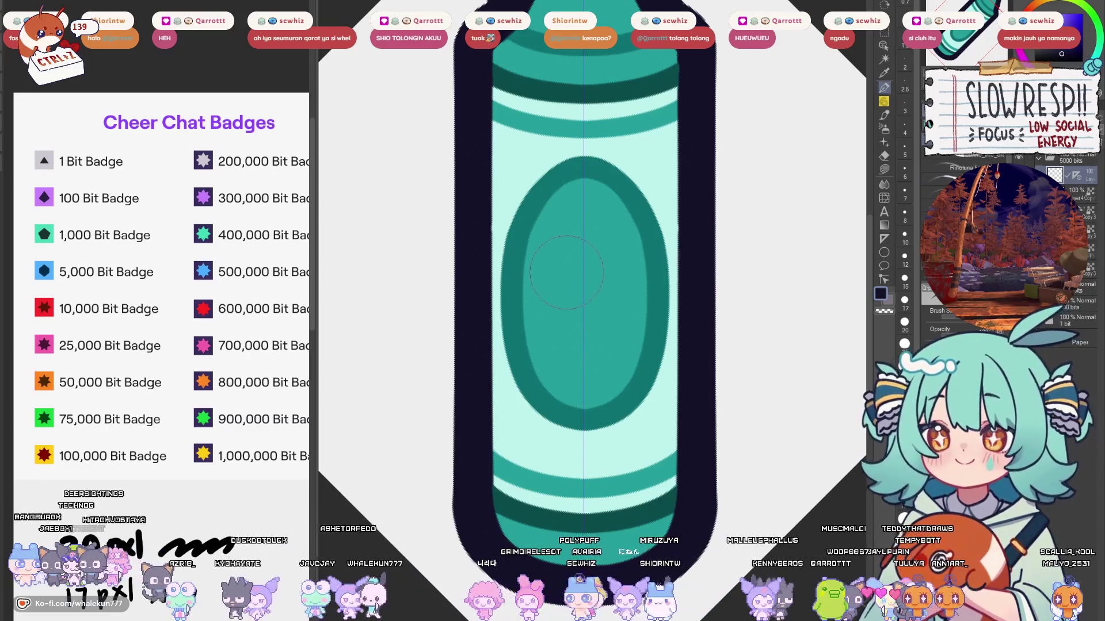
pyautogui.press('[')
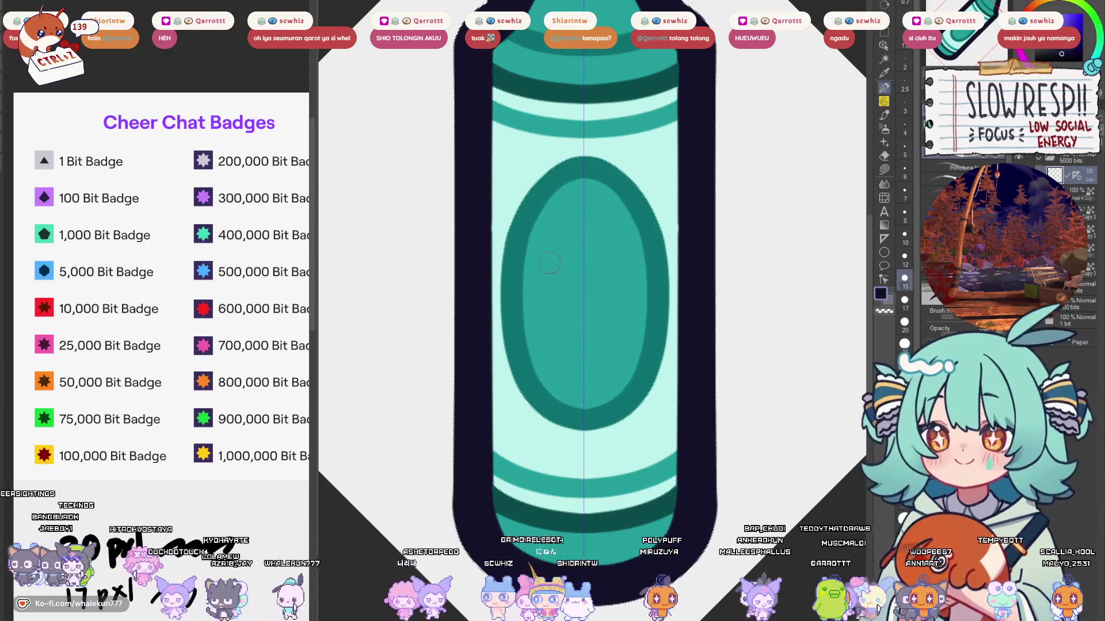
pyautogui.moveTo(549, 263); pyautogui.dragTo(624, 264)
pyautogui.hotkey('ctrl', 'z')
pyautogui.hotkey('ctrl', 'y')
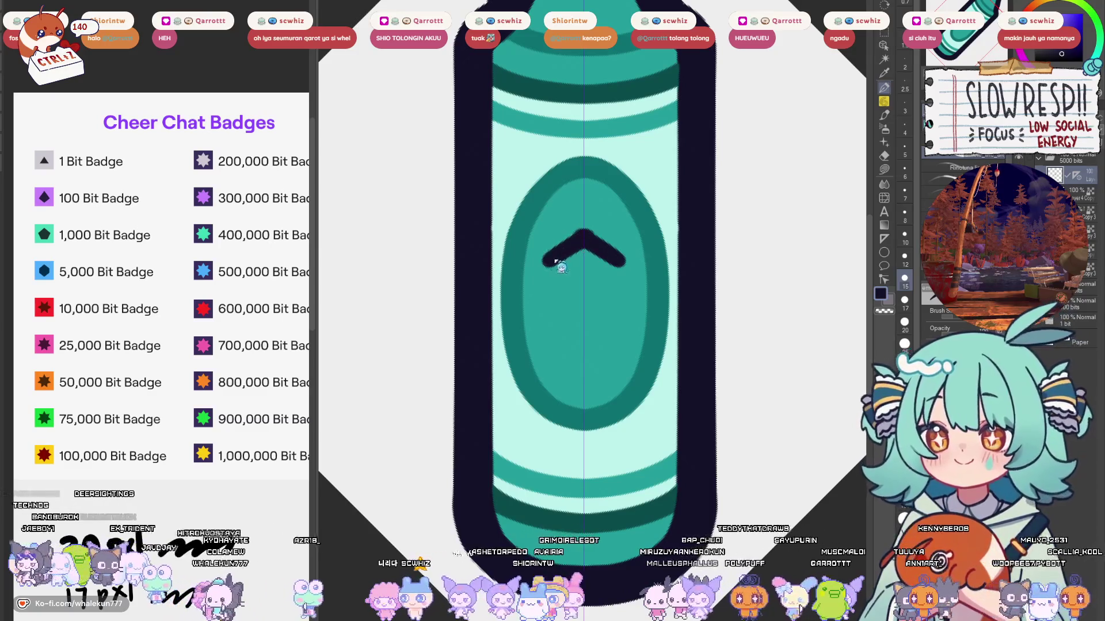
pyautogui.hotkey('ctrl', 'z')
pyautogui.hotkey('ctrl', 'y')
pyautogui.hotkey('ctrl', 'z')
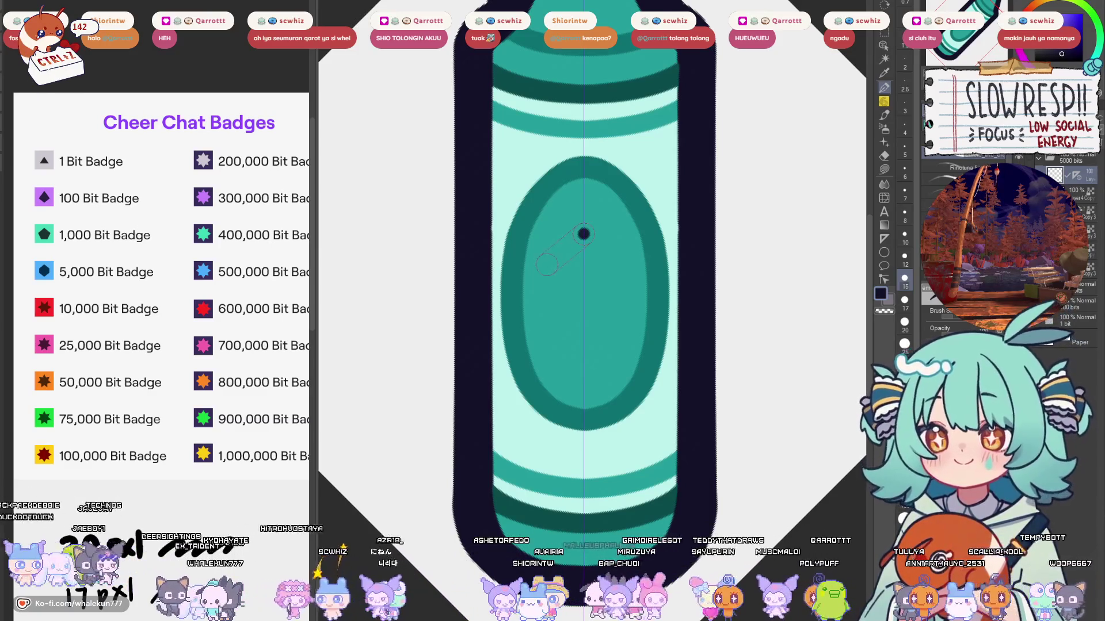
pyautogui.hotkey('ctrl', 'y')
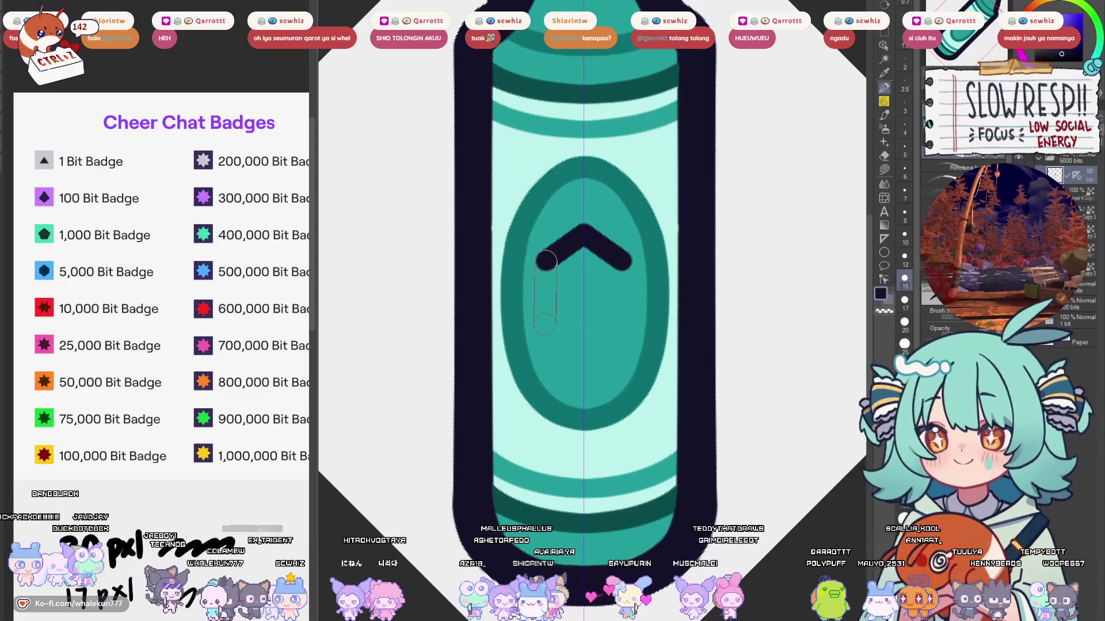
# Step: Close the chevron into a hexagon, fill it dark navy and trim its lower edges
pyautogui.keyDown('shift'); pyautogui.click(546, 324); pyautogui.keyUp('shift')
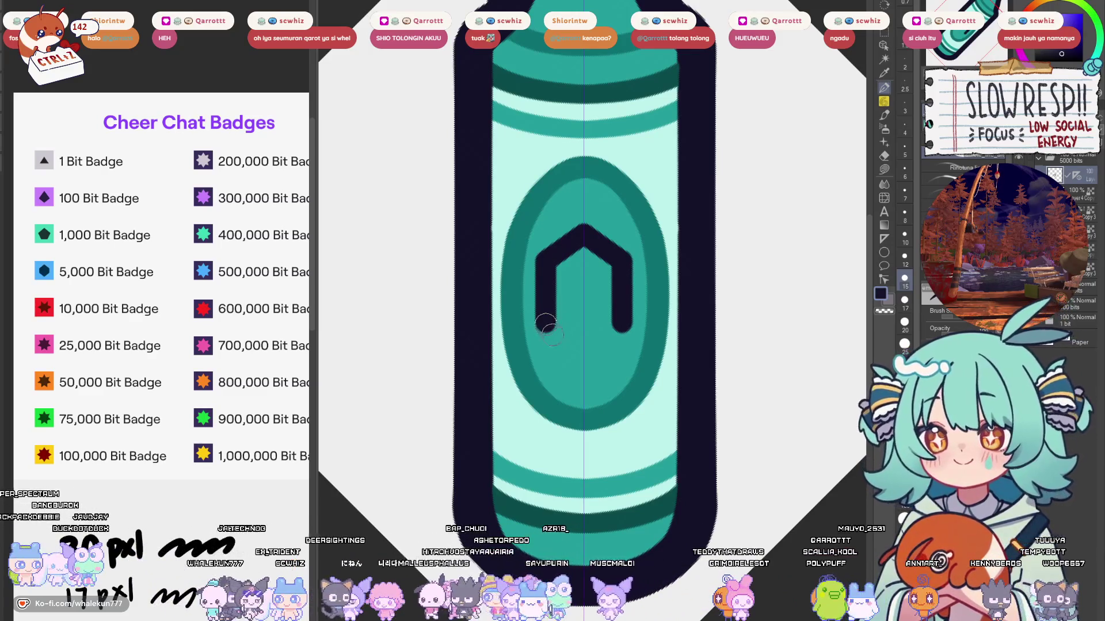
pyautogui.keyDown('shift'); pyautogui.click(581, 355); pyautogui.keyUp('shift')
pyautogui.moveTo(580, 276)
pyautogui.mouseDown()
pyautogui.moveTo(564, 323)
pyautogui.moveTo(585, 306)
pyautogui.mouseUp()
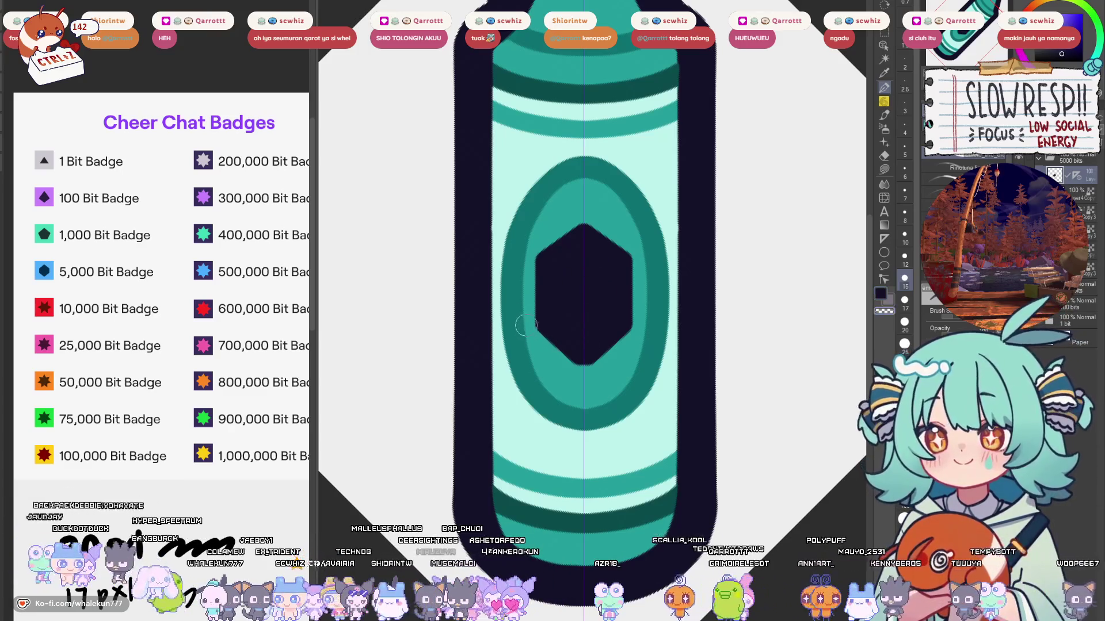
pyautogui.hotkey('ctrl', 'z')
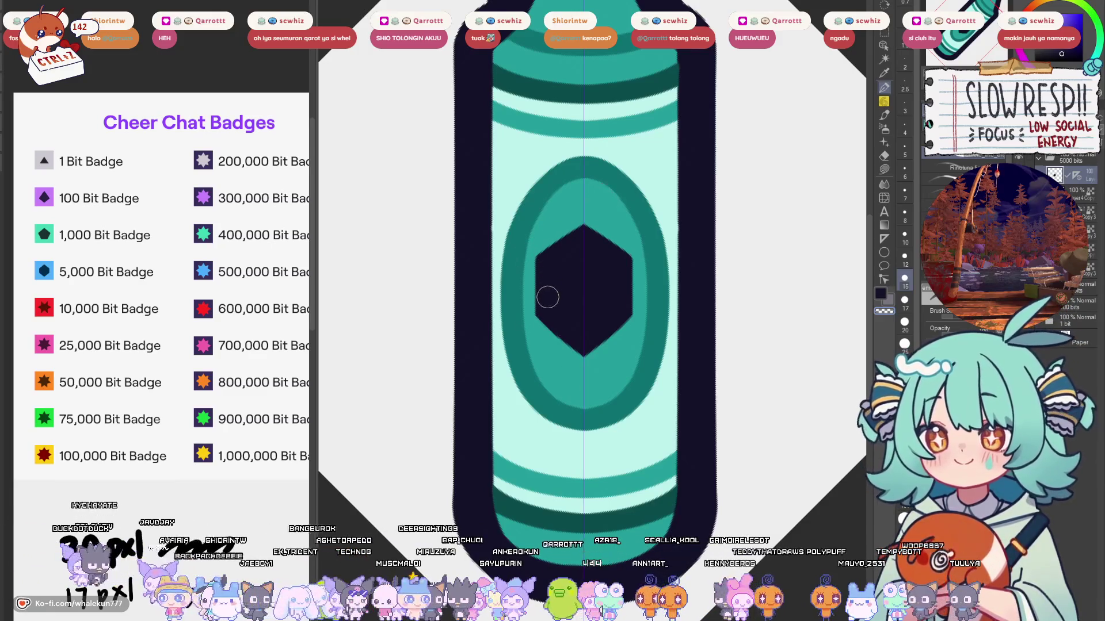
pyautogui.hotkey('ctrl', 'z')
pyautogui.hotkey('ctrl', 'z')
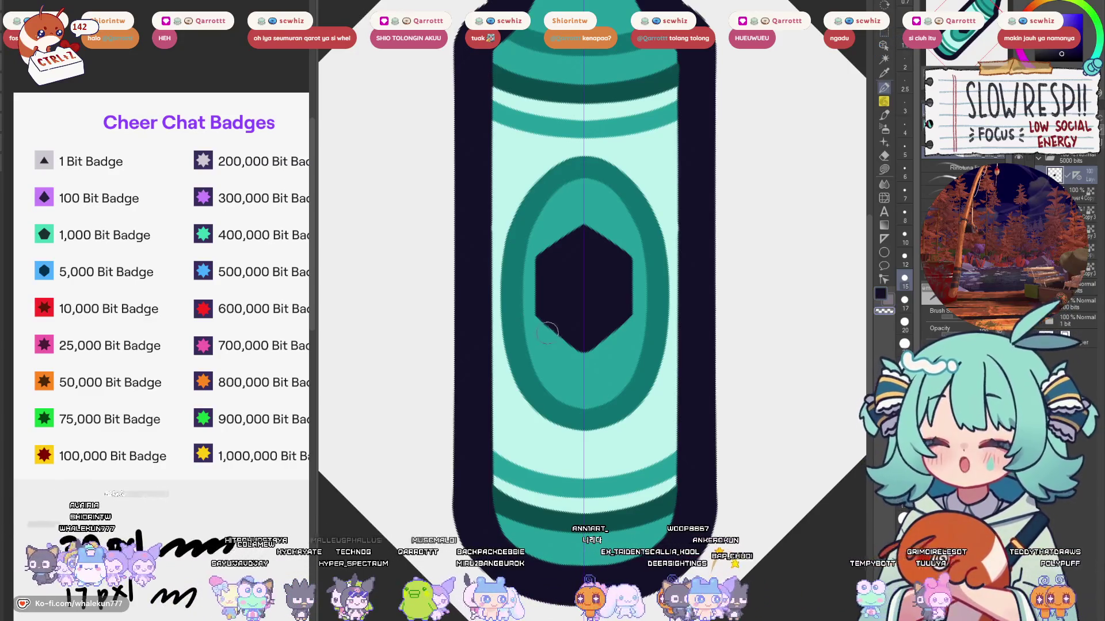
pyautogui.hotkey('ctrl', 'z')
pyautogui.hotkey('ctrl', 'y')
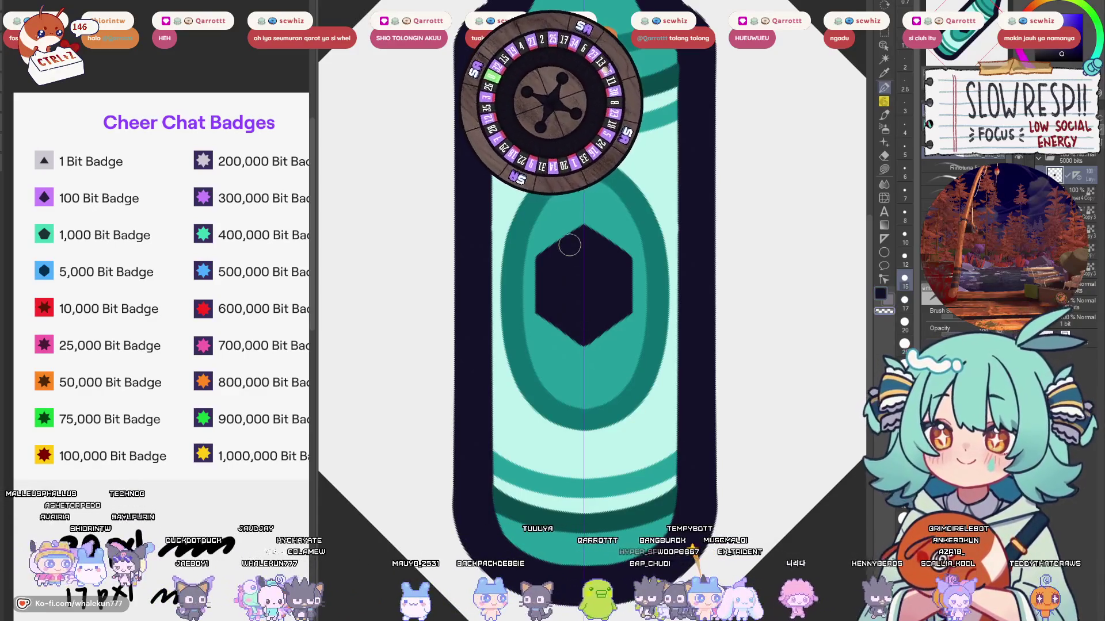
pyautogui.scroll(2, 576, 305)
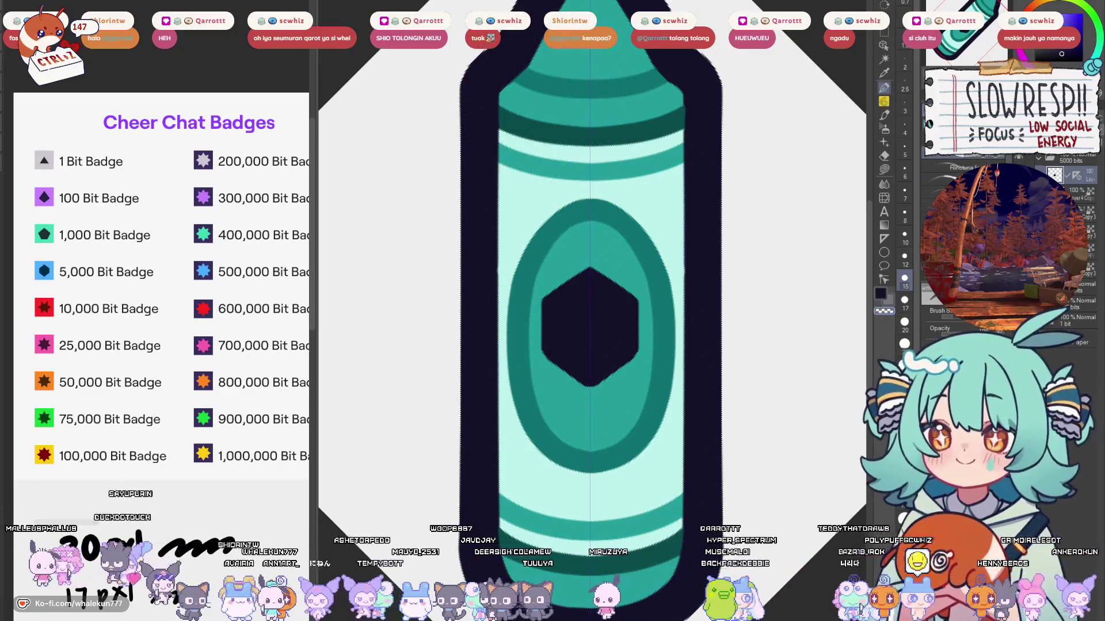
# Step: Reset the view to the diagonal orientation and move the hexagon down-left into the oval
pyautogui.hotkey('ctrl', '0')
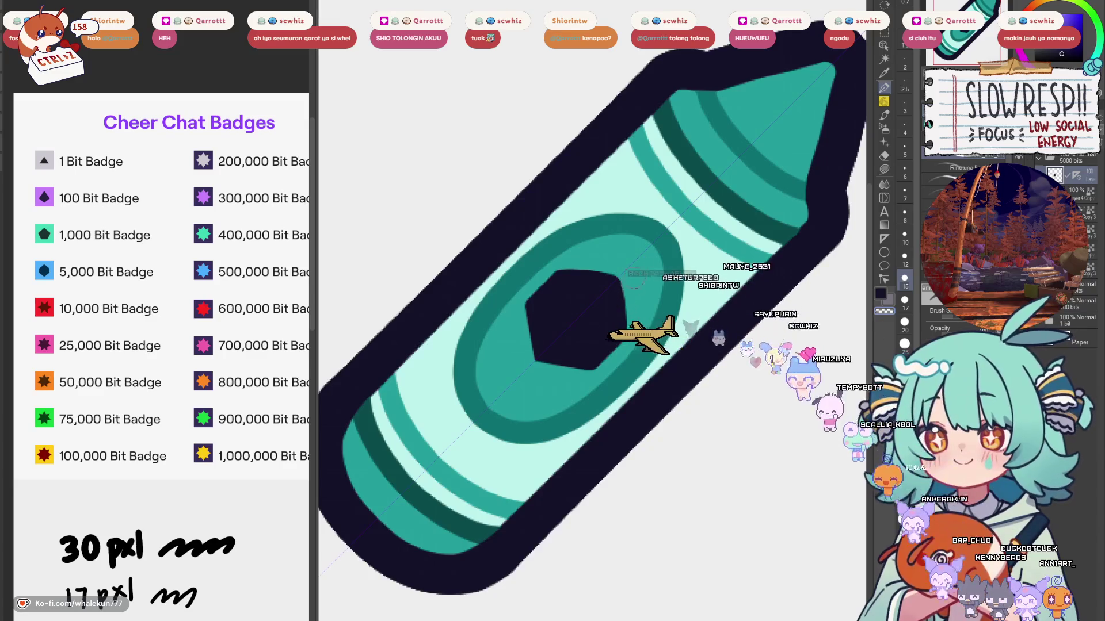
pyautogui.scroll(1, 620, 302)
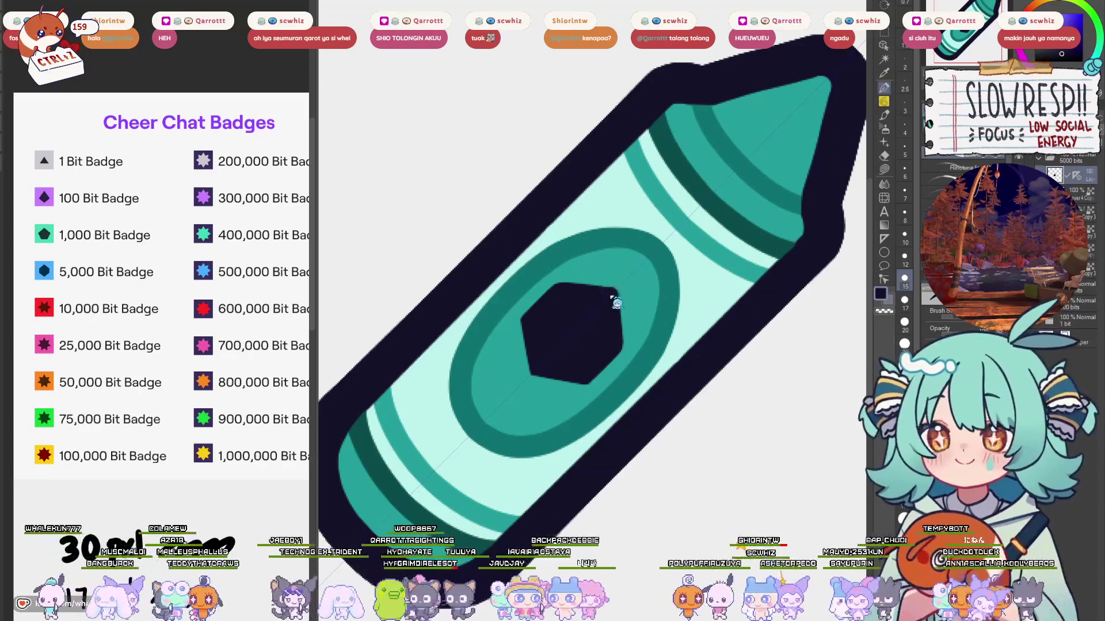
pyautogui.moveTo(654, 318); pyautogui.dragTo(664, 303)
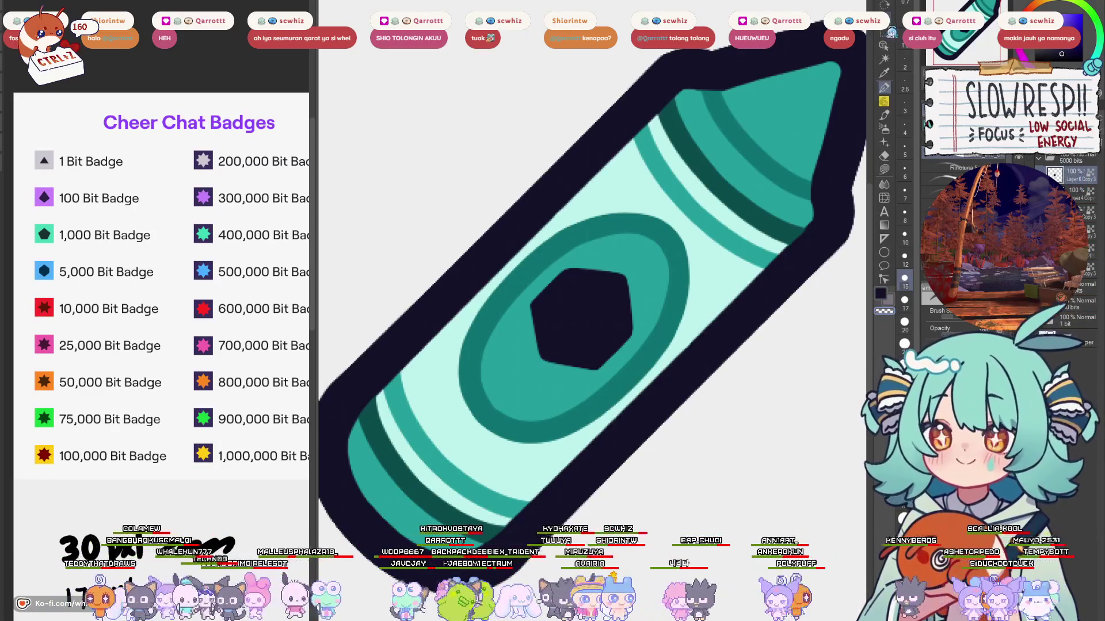
pyautogui.press('k')
pyautogui.moveTo(609, 355)
pyautogui.mouseDown()
pyautogui.moveTo(597, 373)
pyautogui.moveTo(610, 367)
pyautogui.mouseUp()
# Step: Lasso-fill the teal tip, ring, base and body with blue, then try the badge's dark navy
pyautogui.scroll(-5, 637, 374)
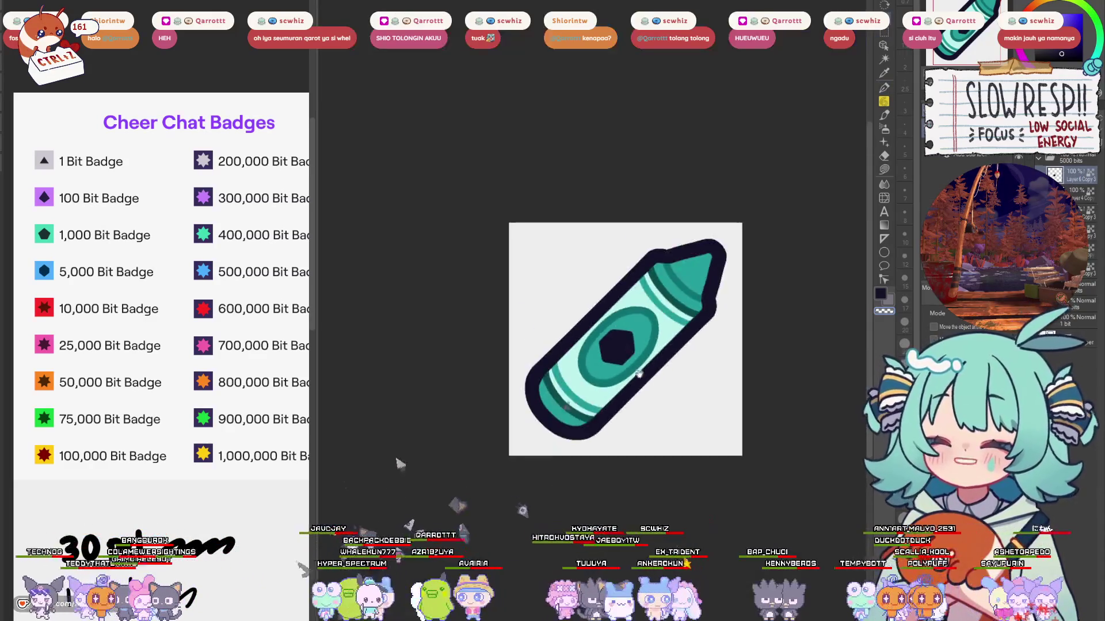
pyautogui.scroll(3, 638, 373)
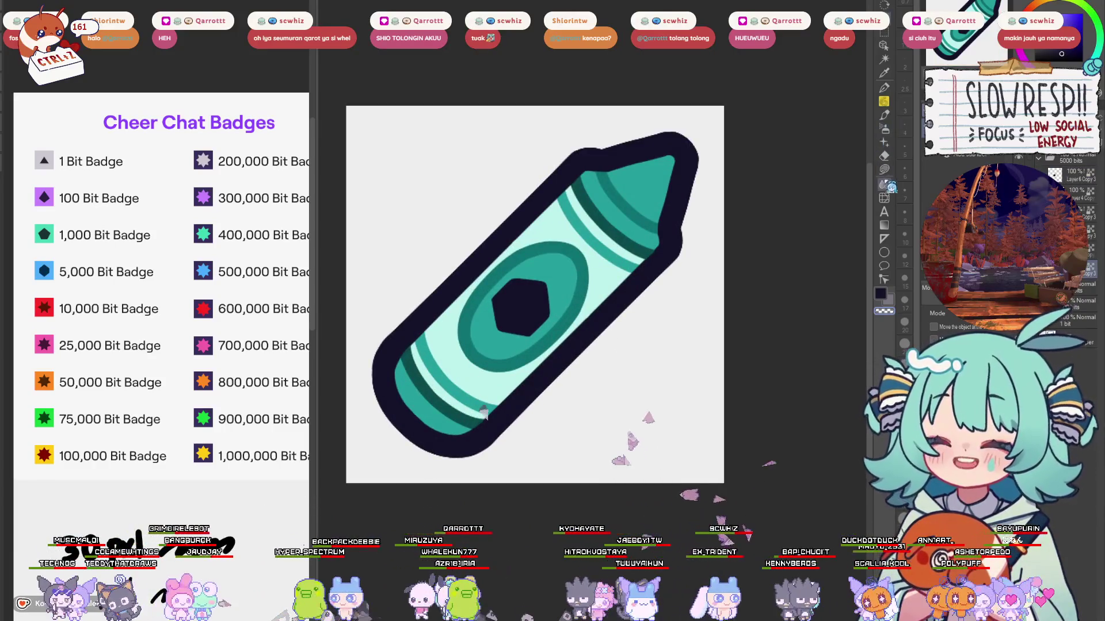
pyautogui.press('m')
pyautogui.keyDown('ctrl'); pyautogui.click(617, 226); pyautogui.keyUp('ctrl')
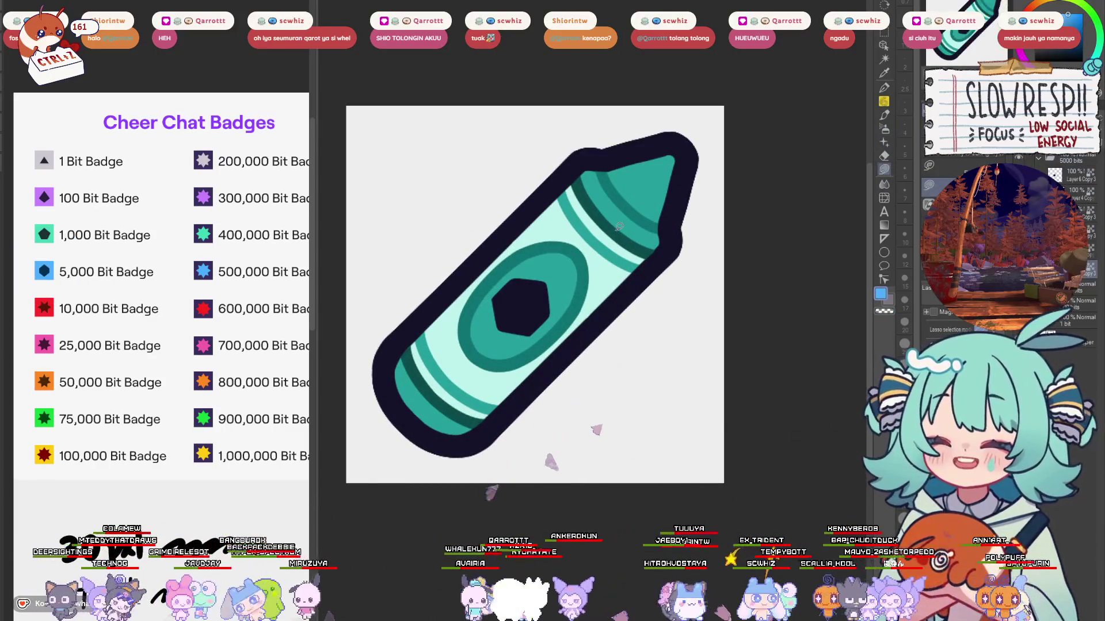
pyautogui.hotkey('alt', 'BackSpace')
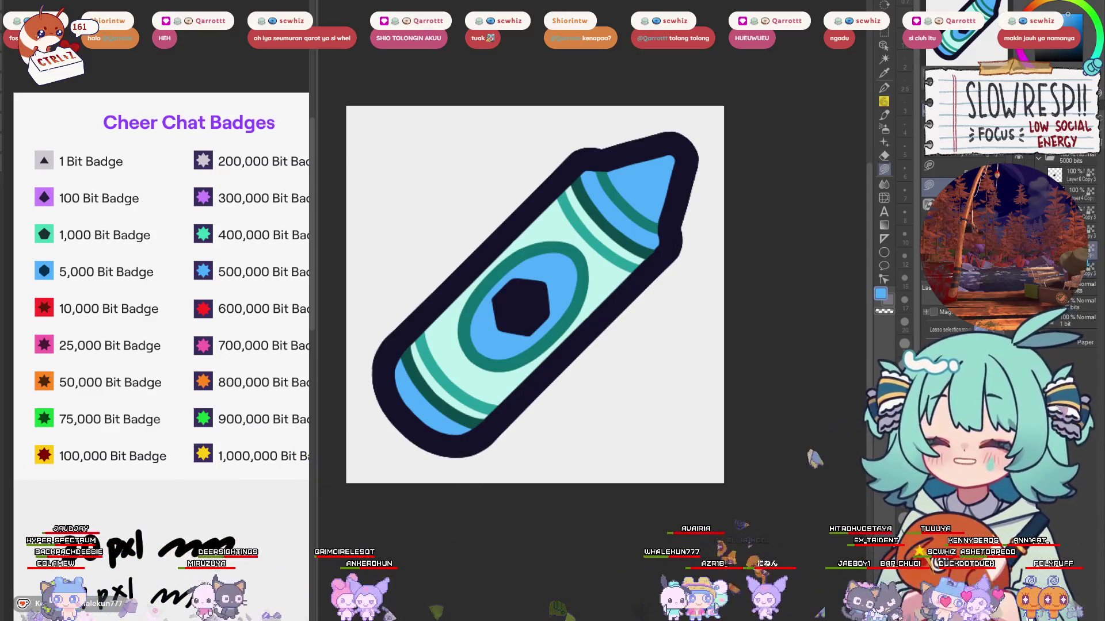
pyautogui.hotkey('alt', 'BackSpace')
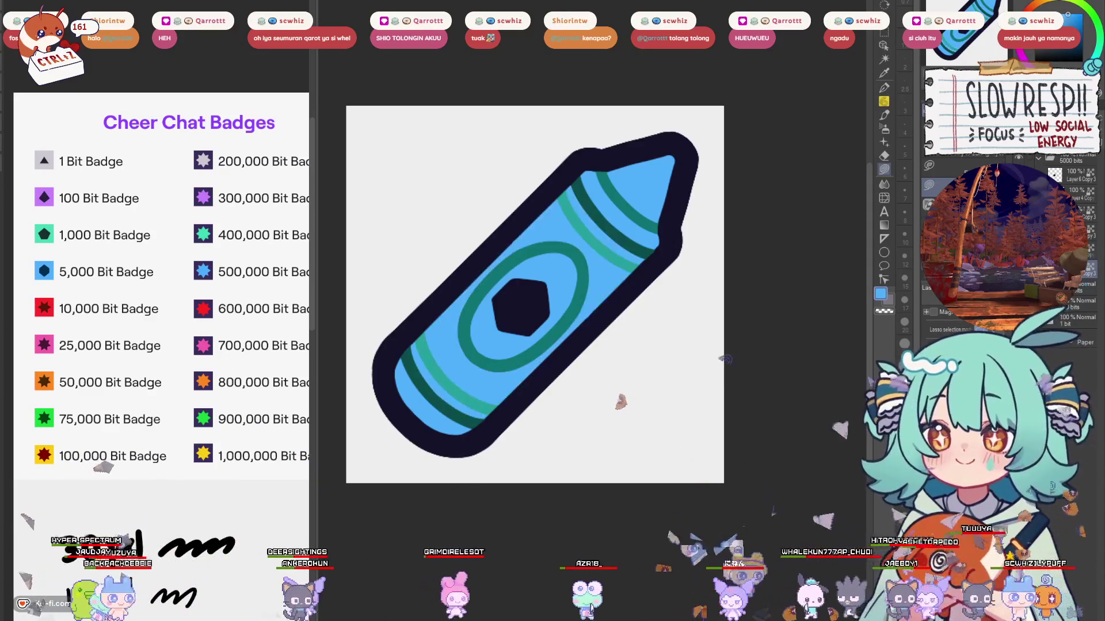
pyautogui.click(43, 271)
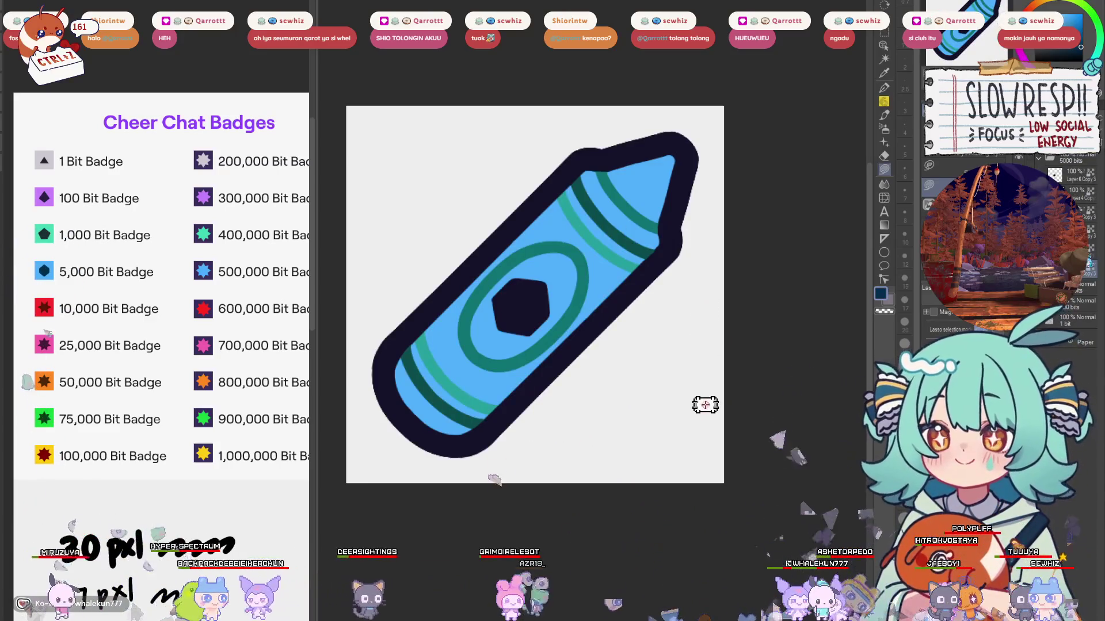
pyautogui.hotkey('alt', 'BackSpace')
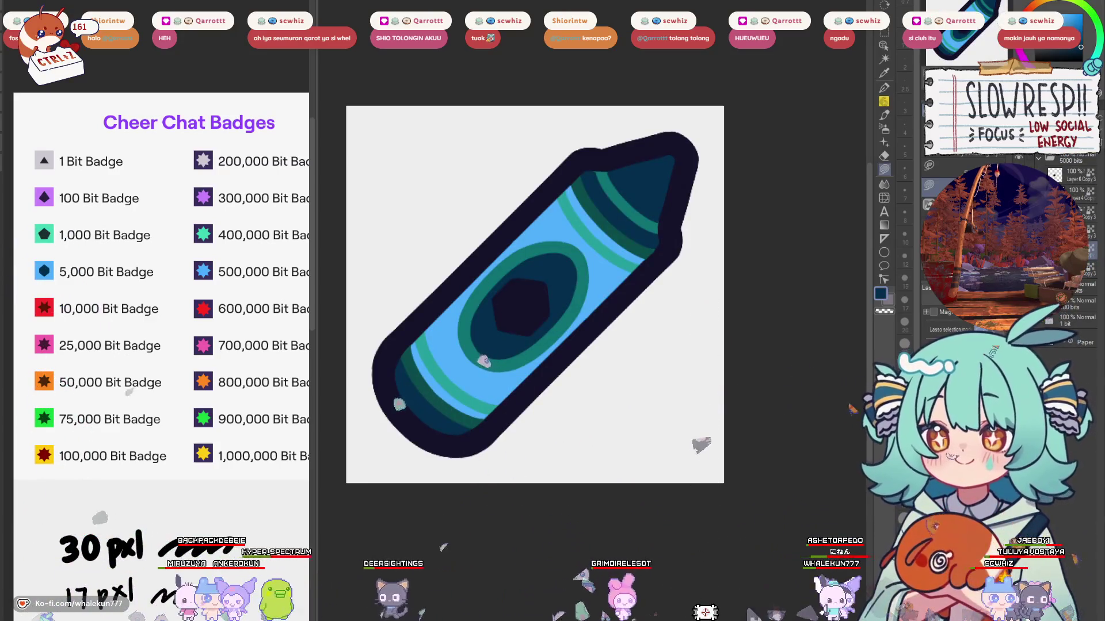
# Step: Settle on medium blue for the tip, oval and base and pale blue for the body
pyautogui.click(1075, 23)
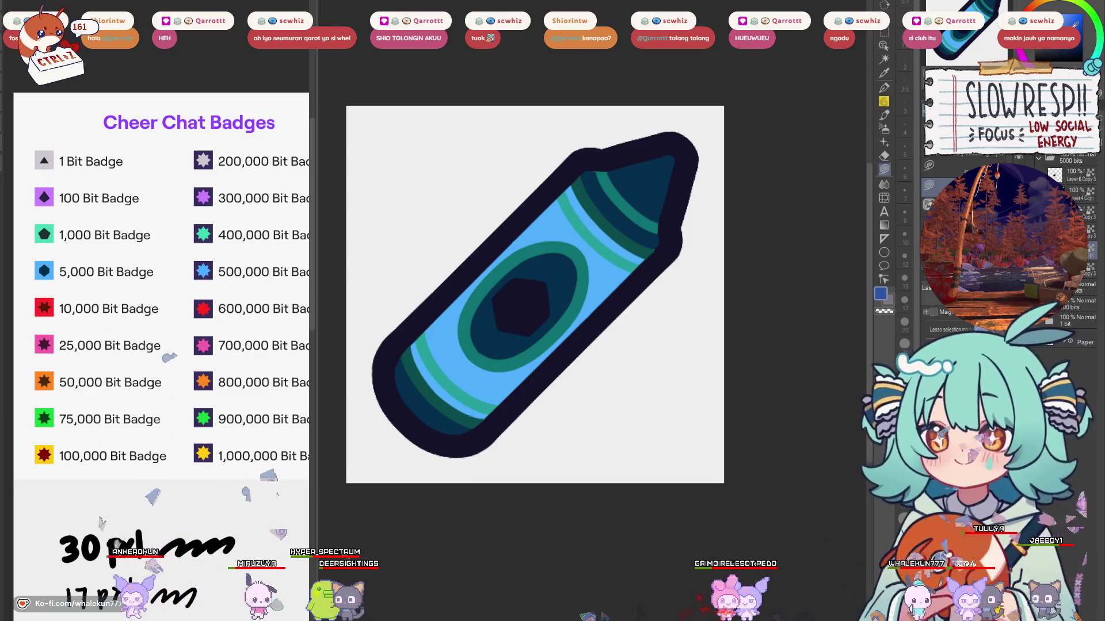
pyautogui.hotkey('alt', 'BackSpace')
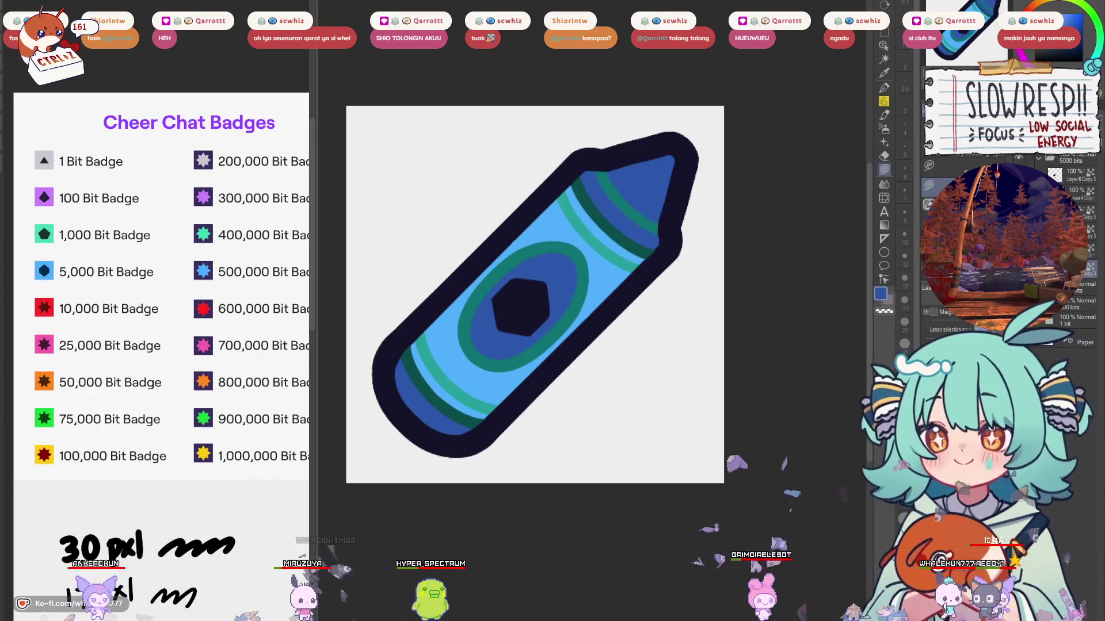
pyautogui.hotkey('alt', 'BackSpace')
pyautogui.click(622, 262)
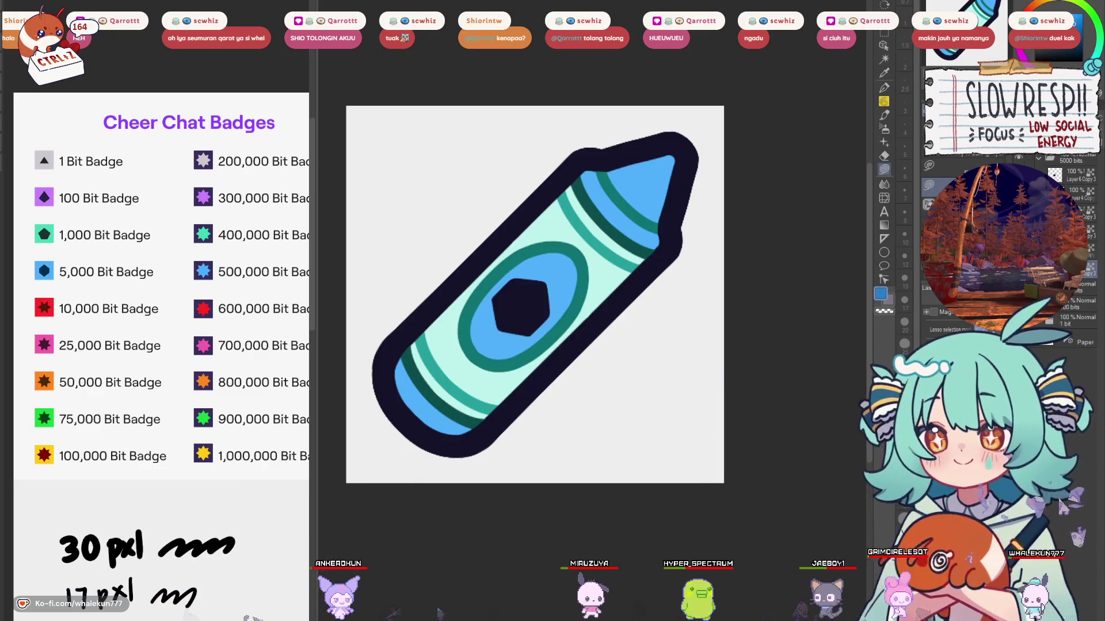
pyautogui.hotkey('ctrl', 'z')
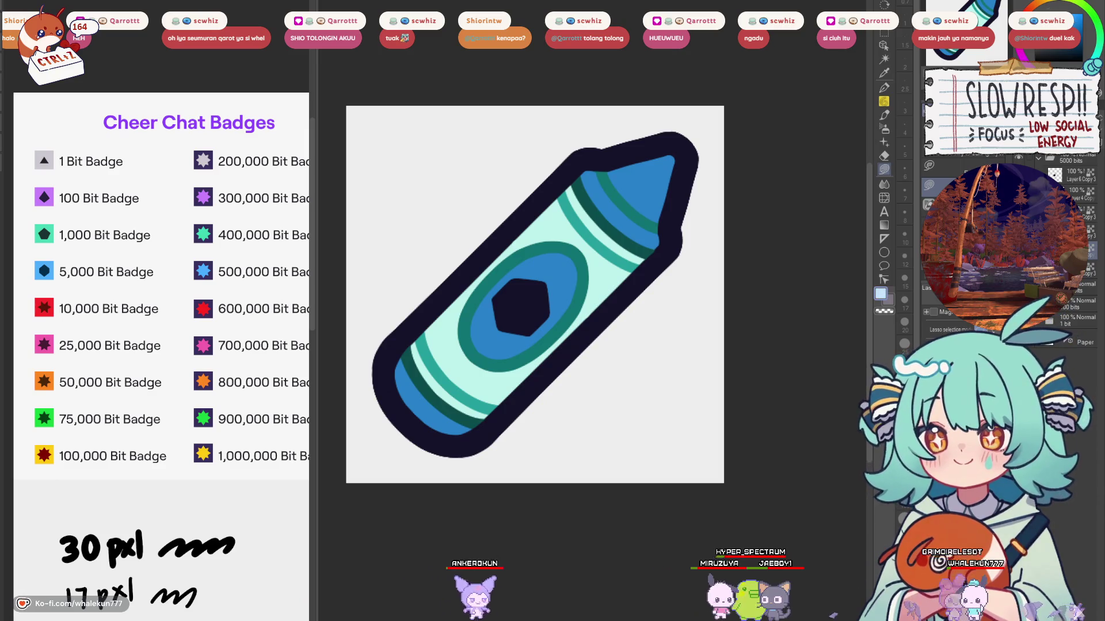
pyautogui.hotkey('ctrl', 'z')
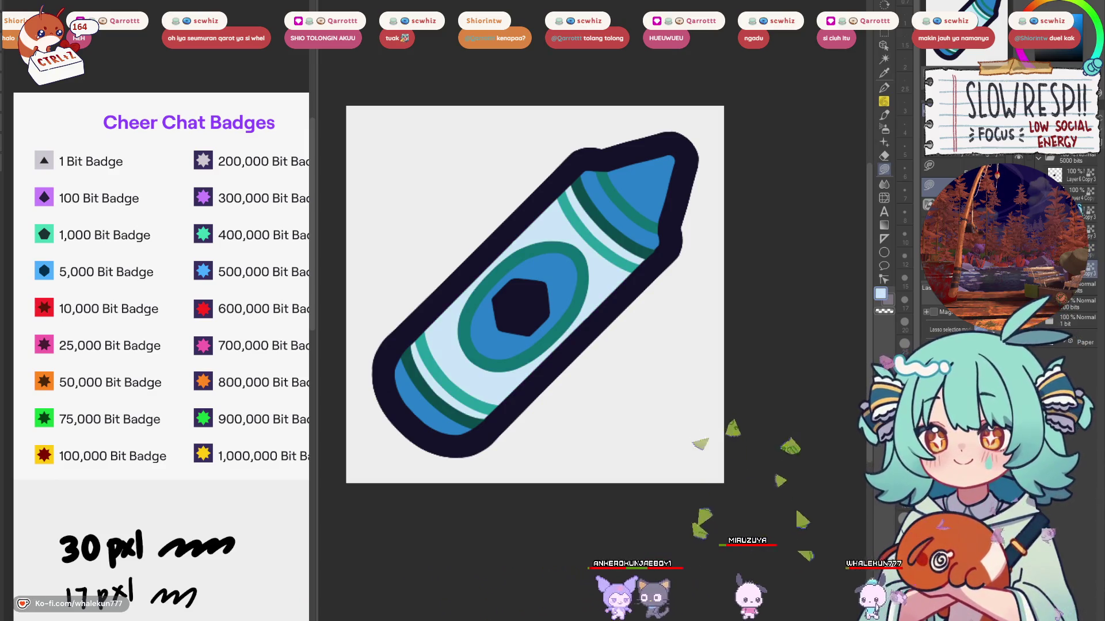
pyautogui.press('p')
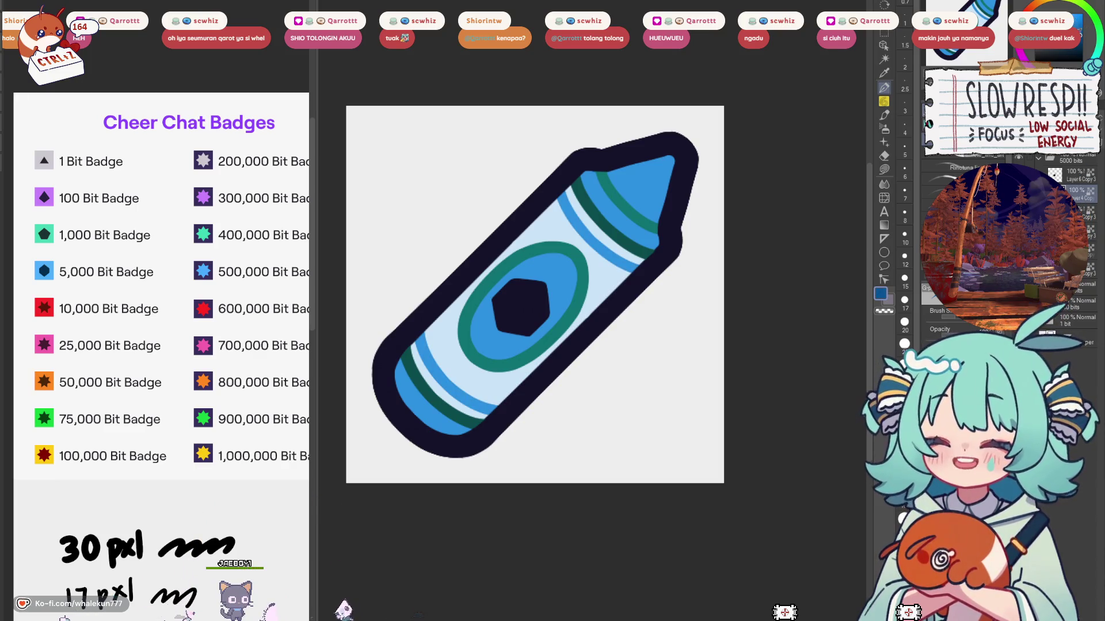
# Step: Paint over the teal ring around the hexagon and both teal stripes in dark blue
pyautogui.moveTo(679, 172); pyautogui.dragTo(622, 198)
pyautogui.click(483, 292)
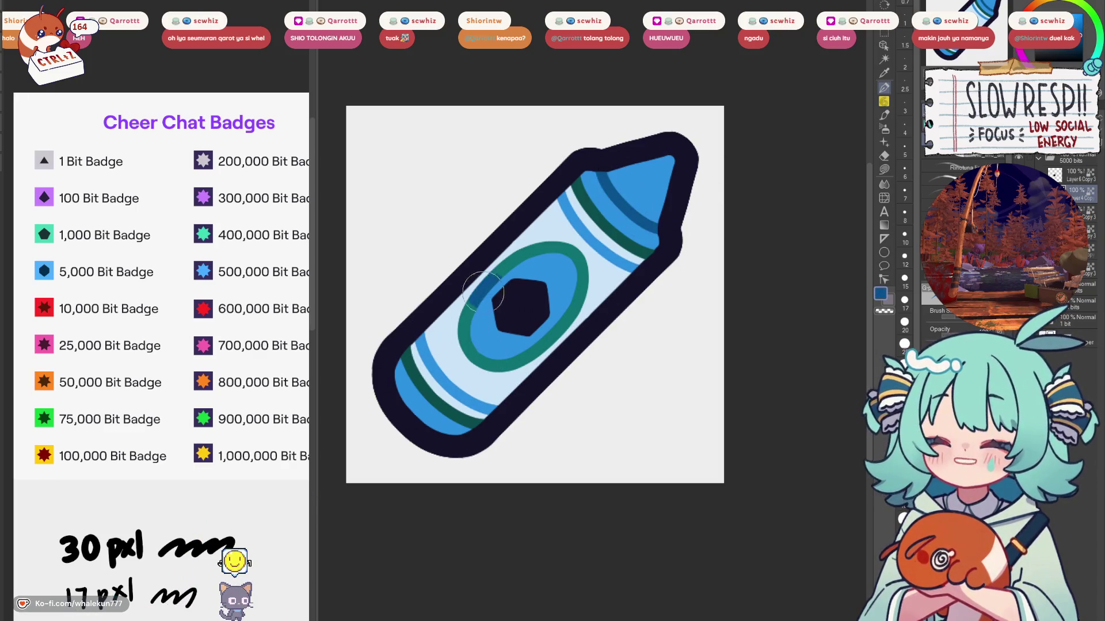
pyautogui.moveTo(483, 292)
pyautogui.mouseDown()
pyautogui.moveTo(507, 265)
pyautogui.moveTo(577, 259)
pyautogui.mouseUp()
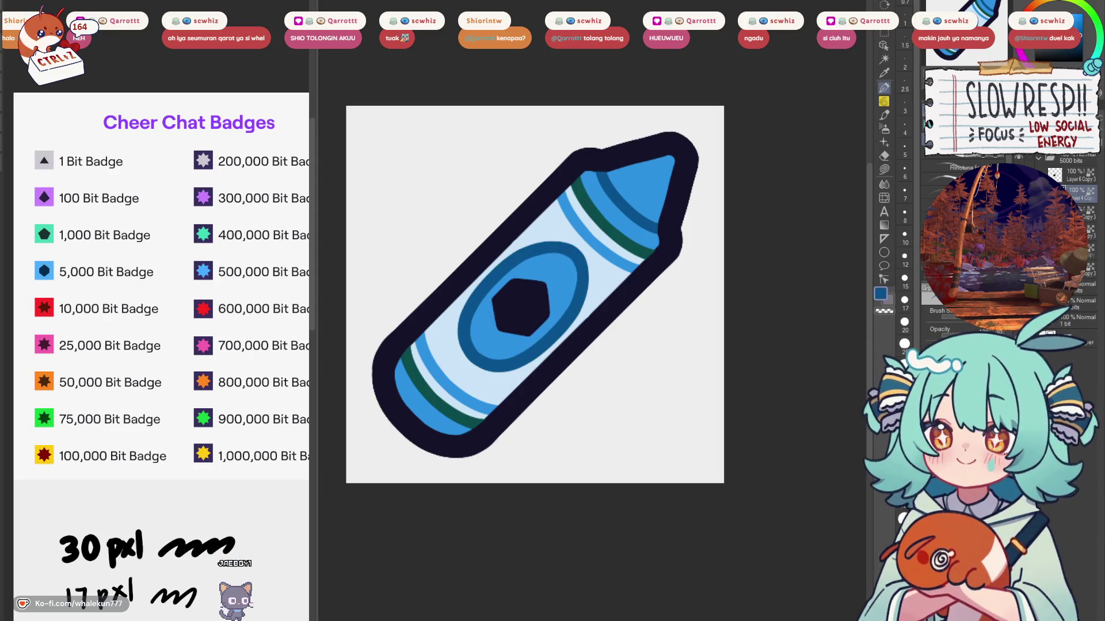
pyautogui.moveTo(581, 181); pyautogui.dragTo(662, 266)
pyautogui.moveTo(397, 342)
pyautogui.mouseDown()
pyautogui.moveTo(426, 387)
pyautogui.moveTo(511, 442)
pyautogui.mouseUp()
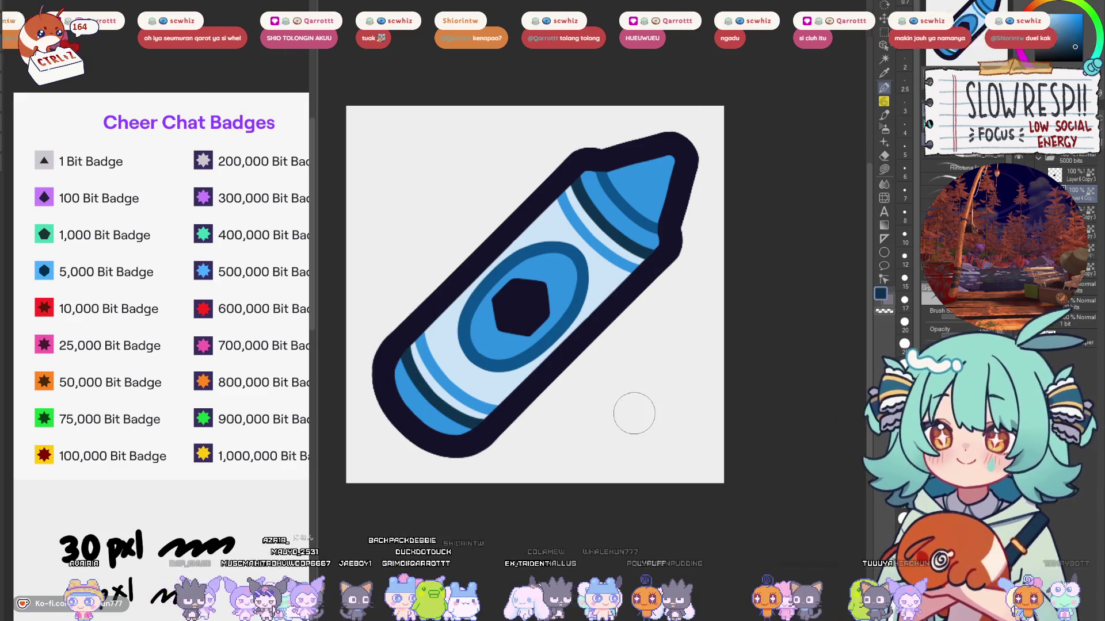
# Step: Shift the hexagon gem slightly down-right, then flip the view horizontally to check balance
pyautogui.scroll(-2, 683, 385)
pyautogui.scroll(4, 700, 382)
pyautogui.scroll(-2, 849, 281)
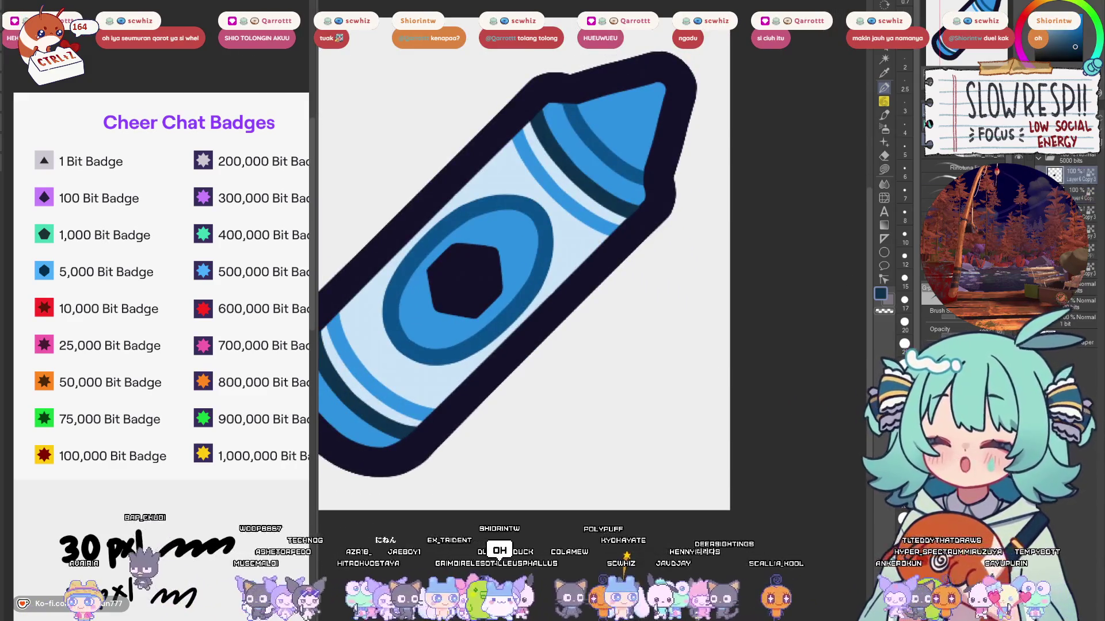
pyautogui.scroll(3, 514, 318)
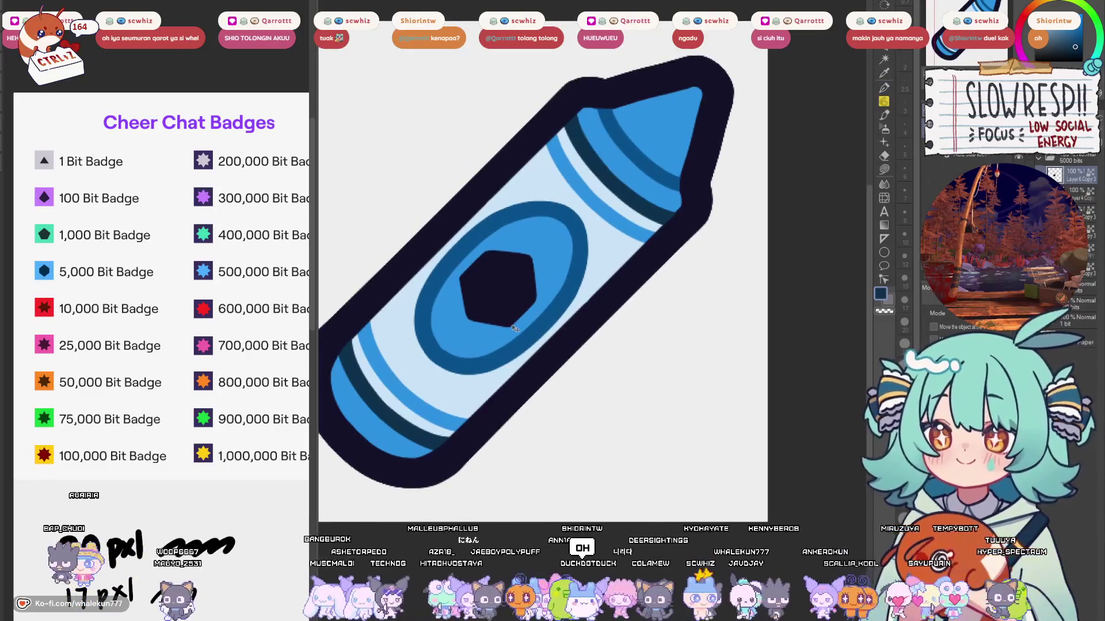
pyautogui.moveTo(514, 318); pyautogui.dragTo(522, 324)
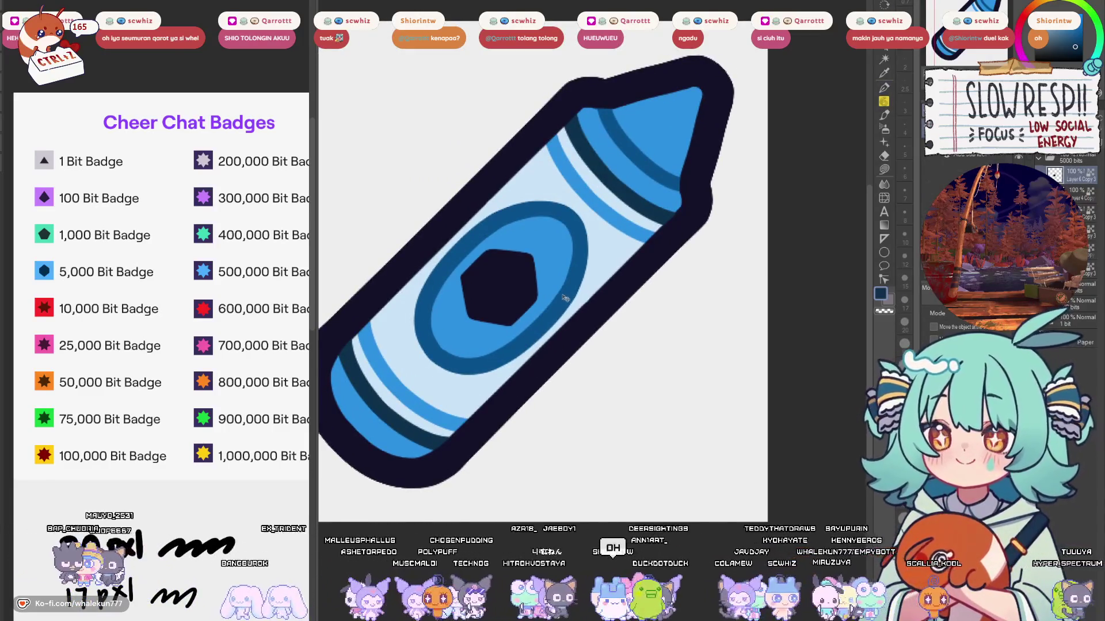
pyautogui.scroll(-4, 522, 324)
pyautogui.press('h')
pyautogui.press('h')
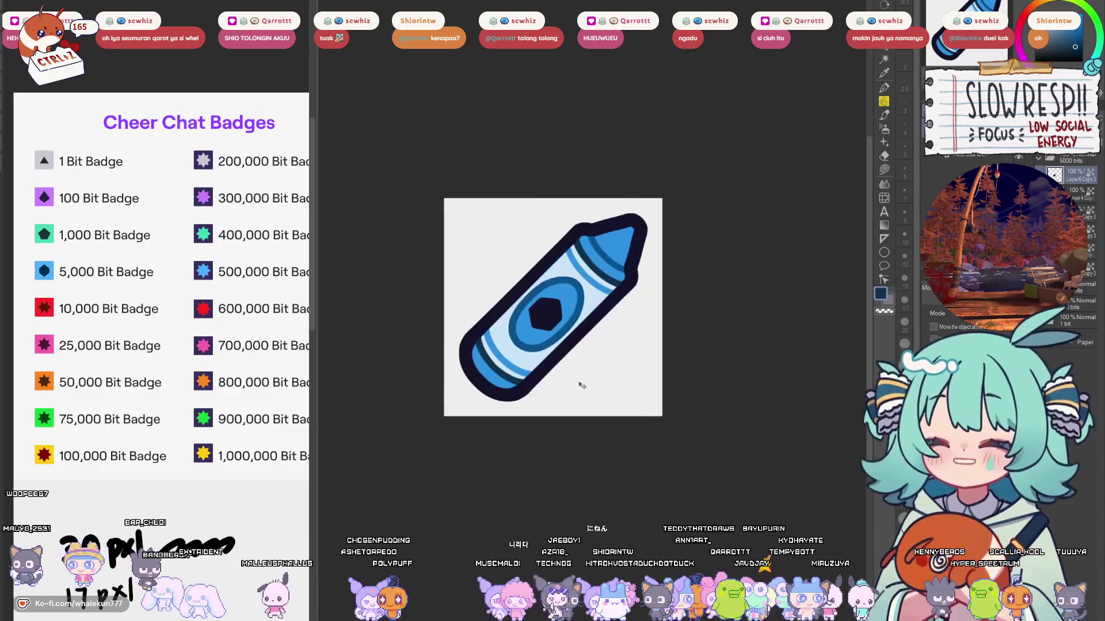
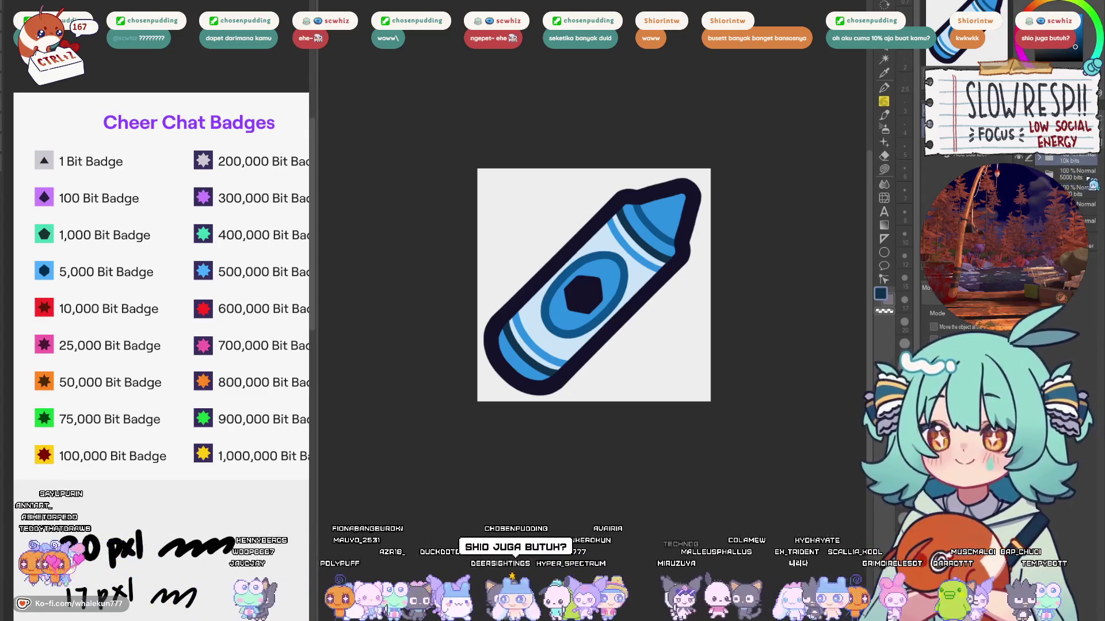
# Step: Clear the black hexagon from the blue crayon's oval label
pyautogui.click(885, 170)
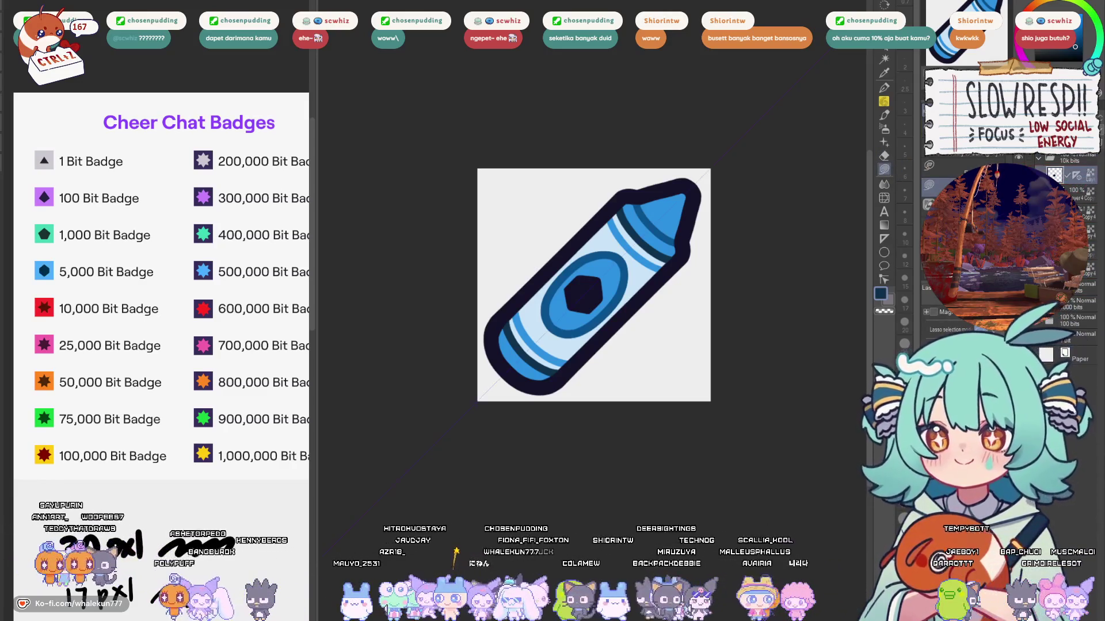
pyautogui.click(884, 87)
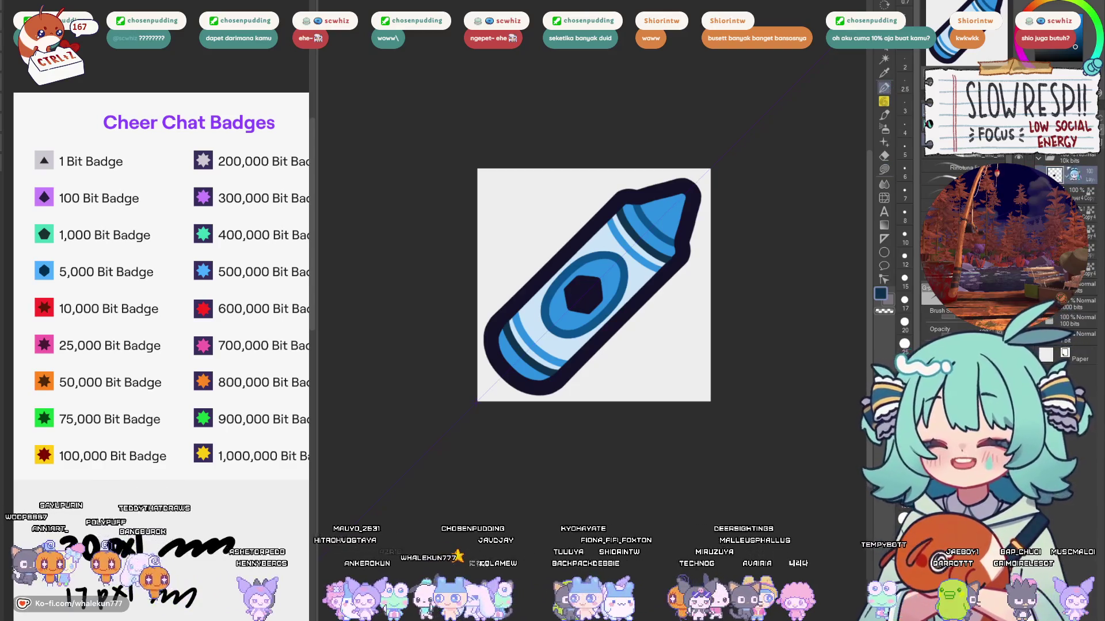
pyautogui.scroll(3, 608, 297)
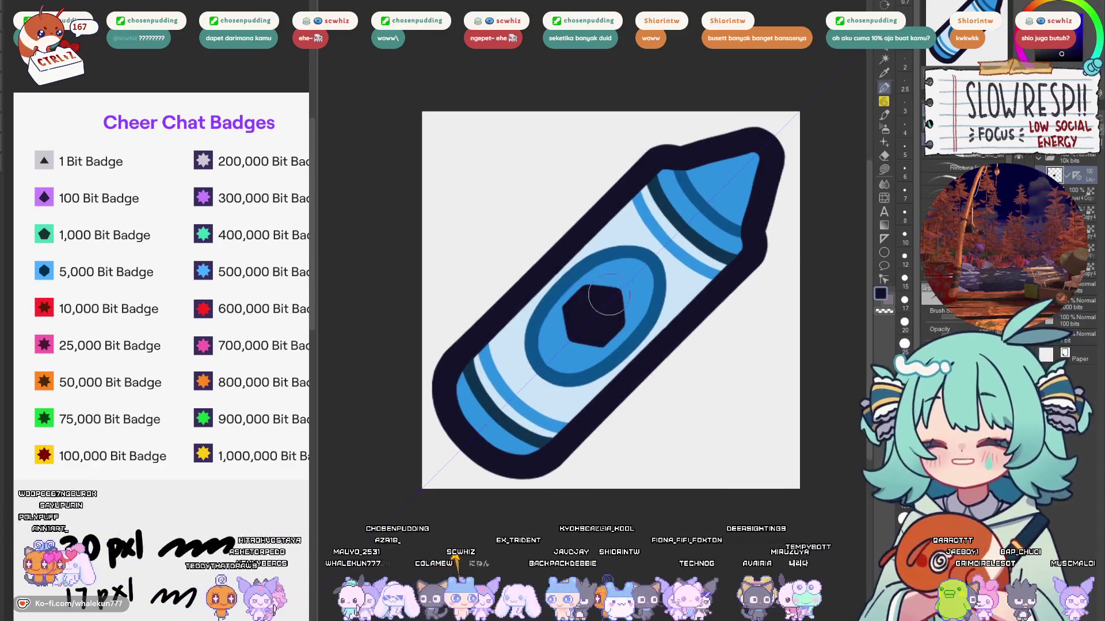
pyautogui.hotkey('ctrl', 'z')
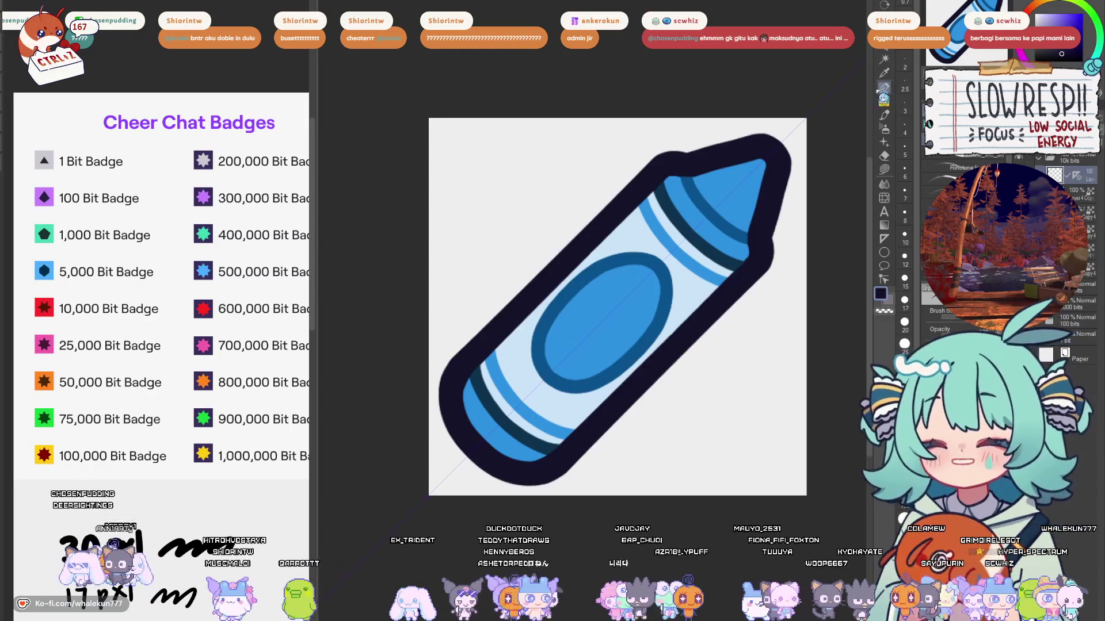
# Step: Try dot, arrow and chevron eye marks on the oval, then undo them
pyautogui.scroll(2, 605, 311)
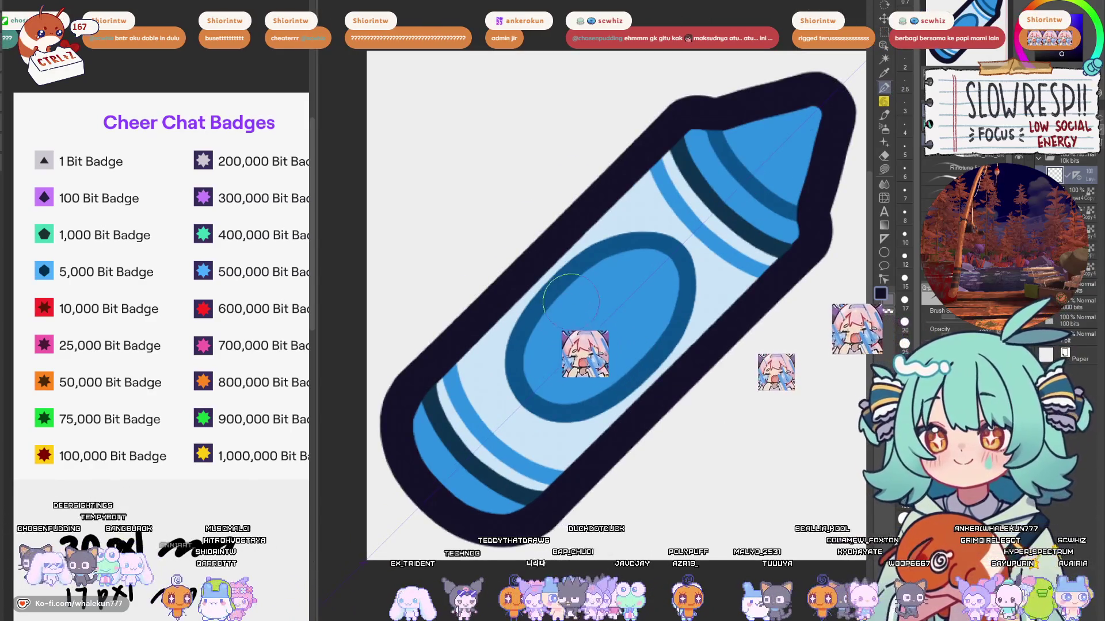
pyautogui.scroll(-1, 558, 322)
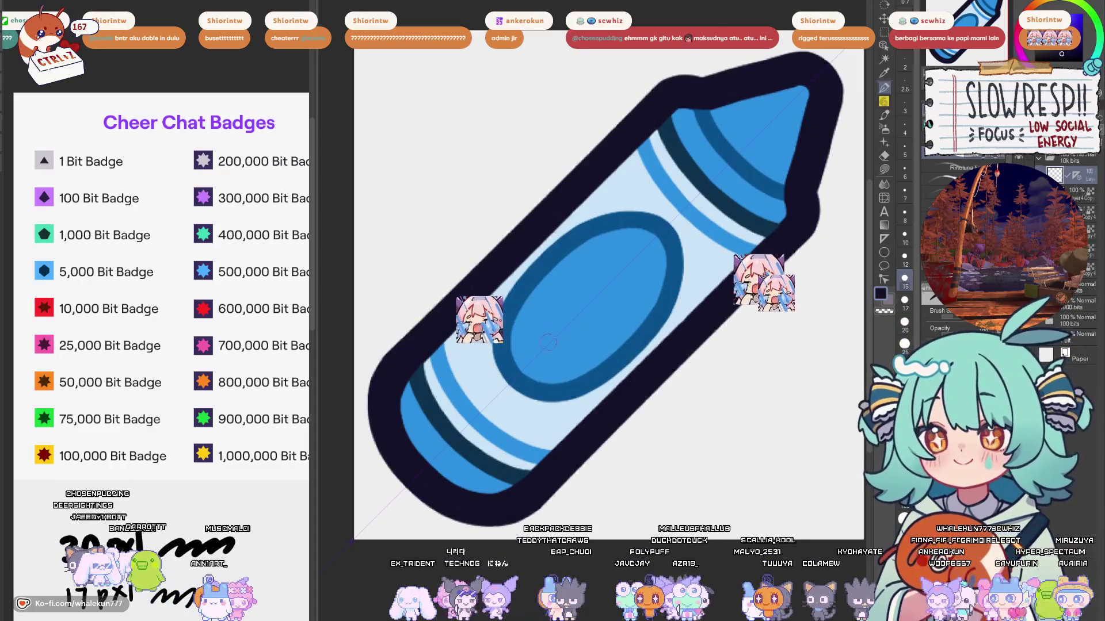
pyautogui.click(566, 355)
pyautogui.click(538, 327)
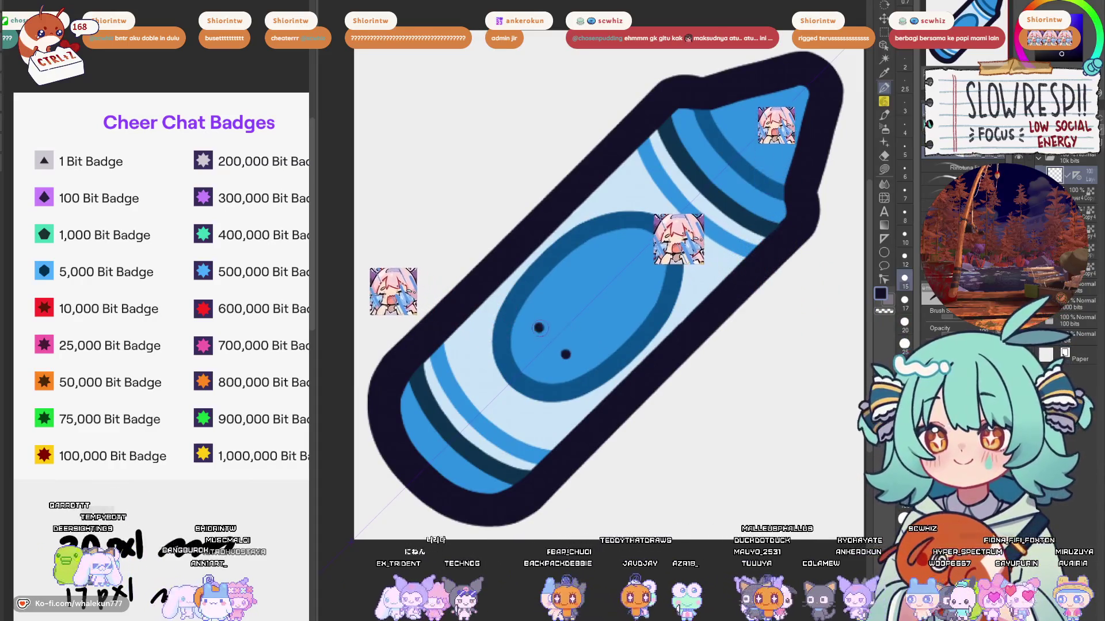
pyautogui.moveTo(521, 317)
pyautogui.mouseDown()
pyautogui.moveTo(507, 340)
pyautogui.moveTo(507, 314)
pyautogui.moveTo(515, 331)
pyautogui.mouseUp()
pyautogui.hotkey('ctrl', 'z')
pyautogui.hotkey('ctrl', 'z')
pyautogui.hotkey('ctrl', 'z')
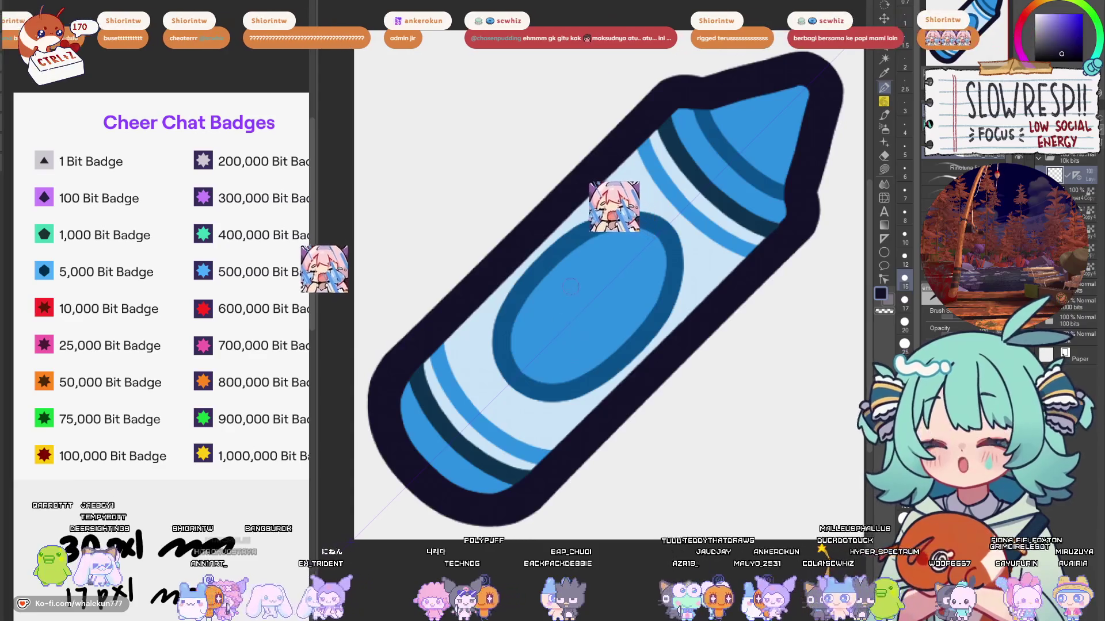
pyautogui.moveTo(578, 280); pyautogui.dragTo(562, 286)
pyautogui.moveTo(590, 320); pyautogui.dragTo(604, 329)
pyautogui.moveTo(562, 286); pyautogui.dragTo(570, 304)
pyautogui.moveTo(604, 329); pyautogui.dragTo(614, 313)
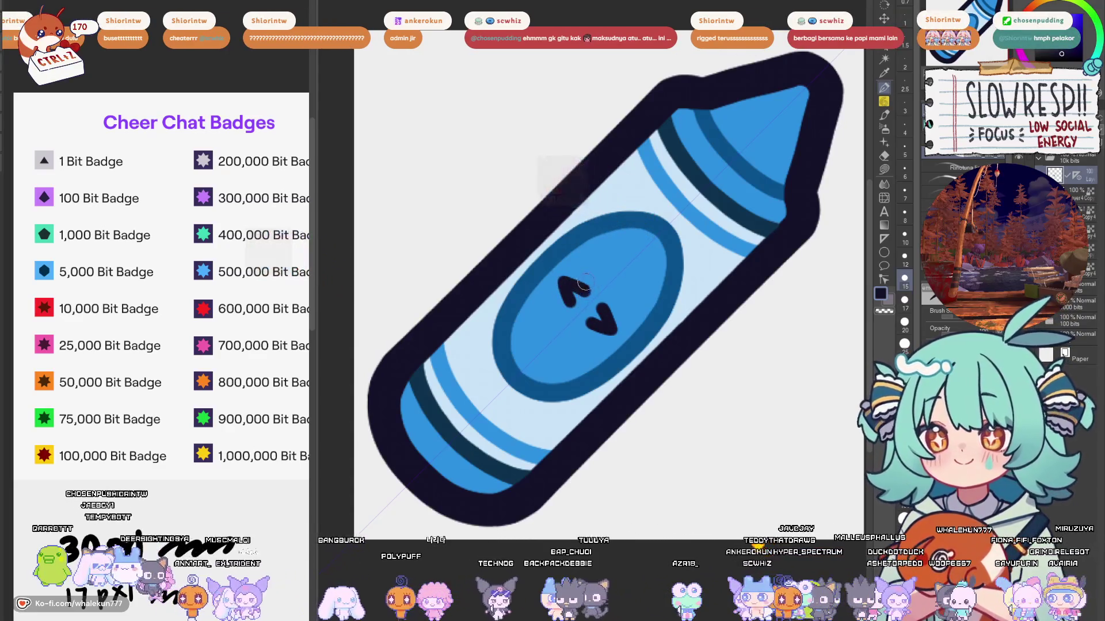
pyautogui.hotkey('ctrl', 'z')
pyautogui.hotkey('ctrl', 'z')
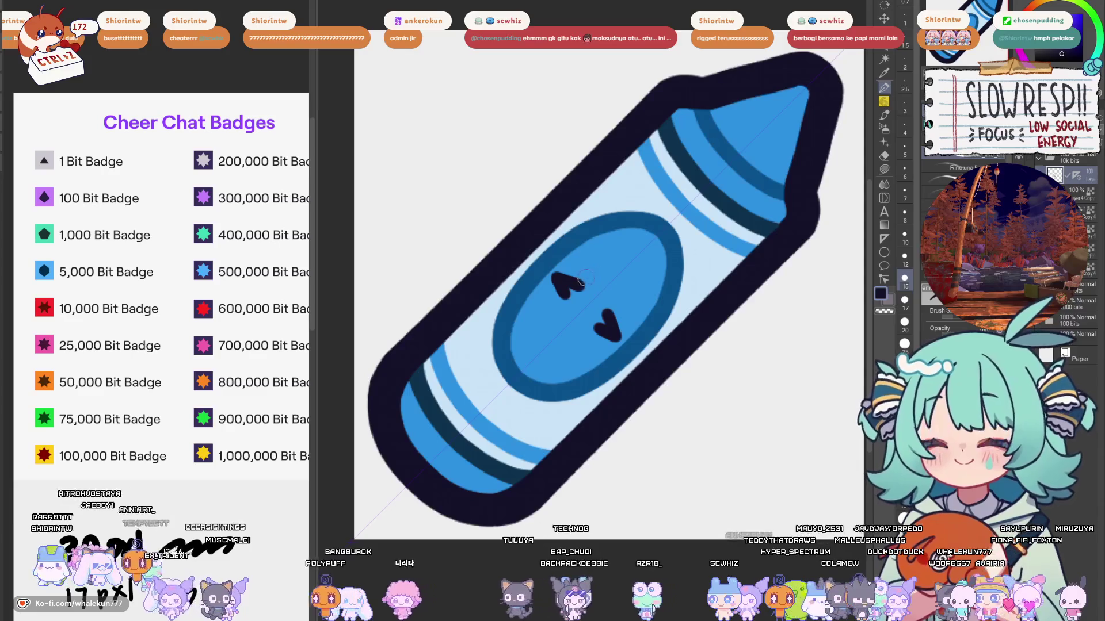
# Step: Draw a dark star inside the oval with zigzag strokes
pyautogui.moveTo(581, 282); pyautogui.dragTo(598, 265)
pyautogui.moveTo(607, 314)
pyautogui.mouseDown()
pyautogui.moveTo(627, 295)
pyautogui.moveTo(595, 265)
pyautogui.mouseUp()
pyautogui.hotkey('ctrl', 'z')
pyautogui.moveTo(610, 313)
pyautogui.mouseDown()
pyautogui.moveTo(630, 296)
pyautogui.moveTo(597, 294)
pyautogui.mouseUp()
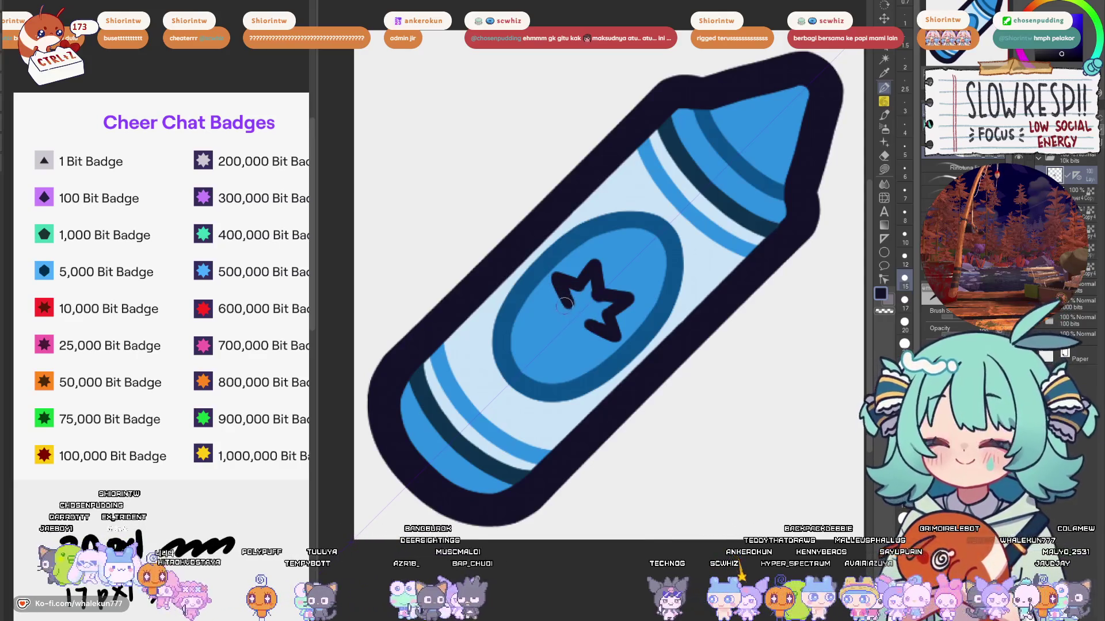
pyautogui.moveTo(563, 305)
pyautogui.mouseDown()
pyautogui.moveTo(581, 348)
pyautogui.moveTo(587, 314)
pyautogui.mouseUp()
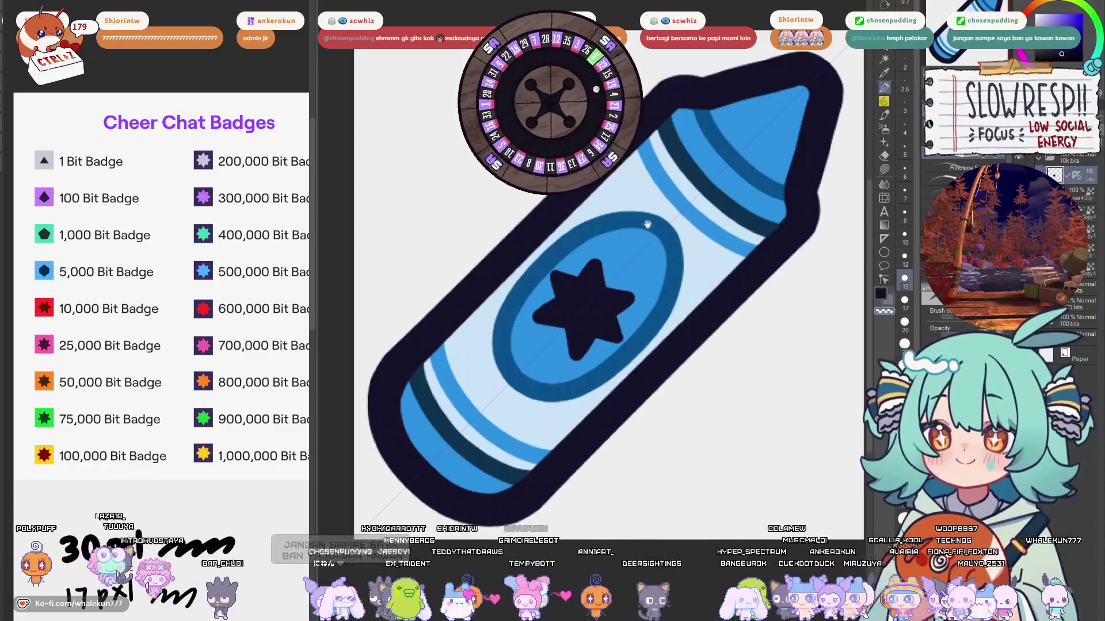
# Step: Zoom out, select the Paper layer and switch to the Lasso tool
pyautogui.moveTo(647, 224); pyautogui.dragTo(641, 244)
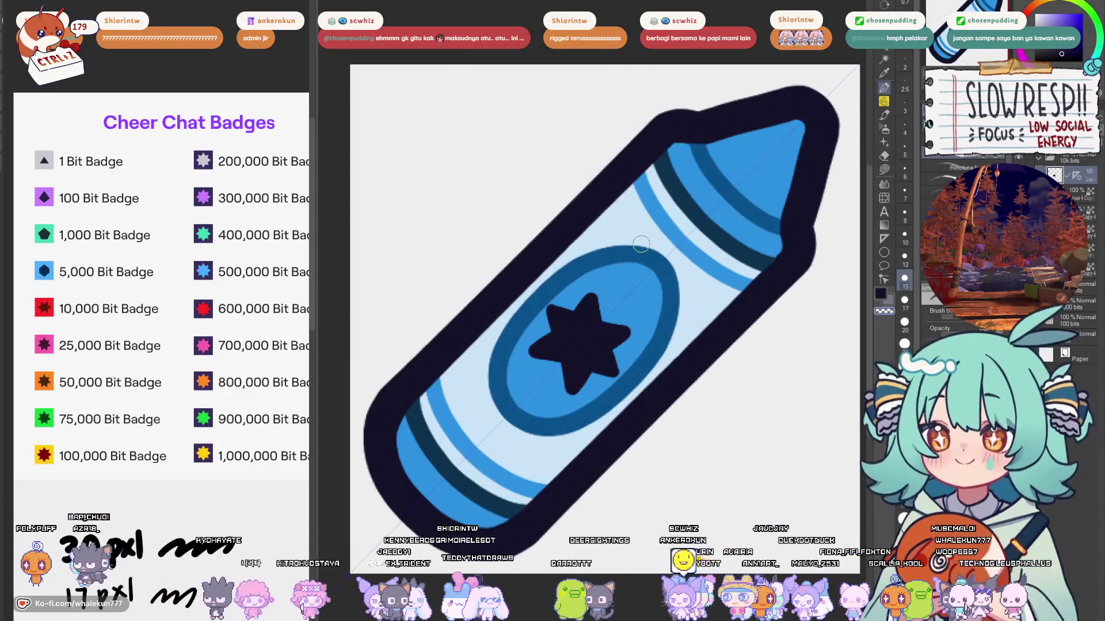
pyautogui.scroll(-2, 627, 340)
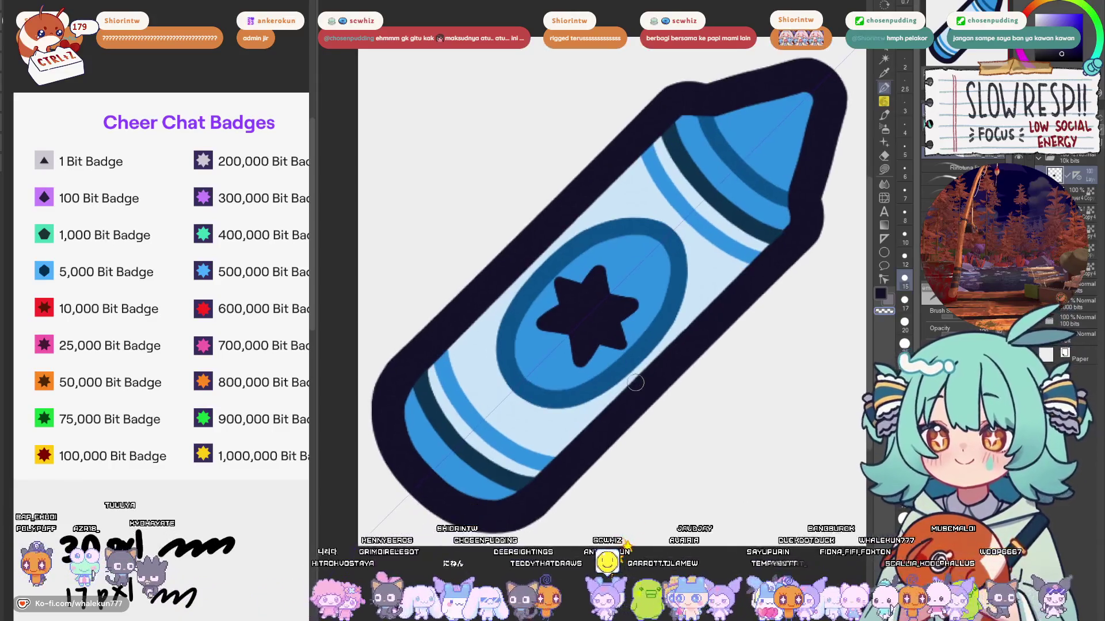
pyautogui.scroll(-2, 630, 392)
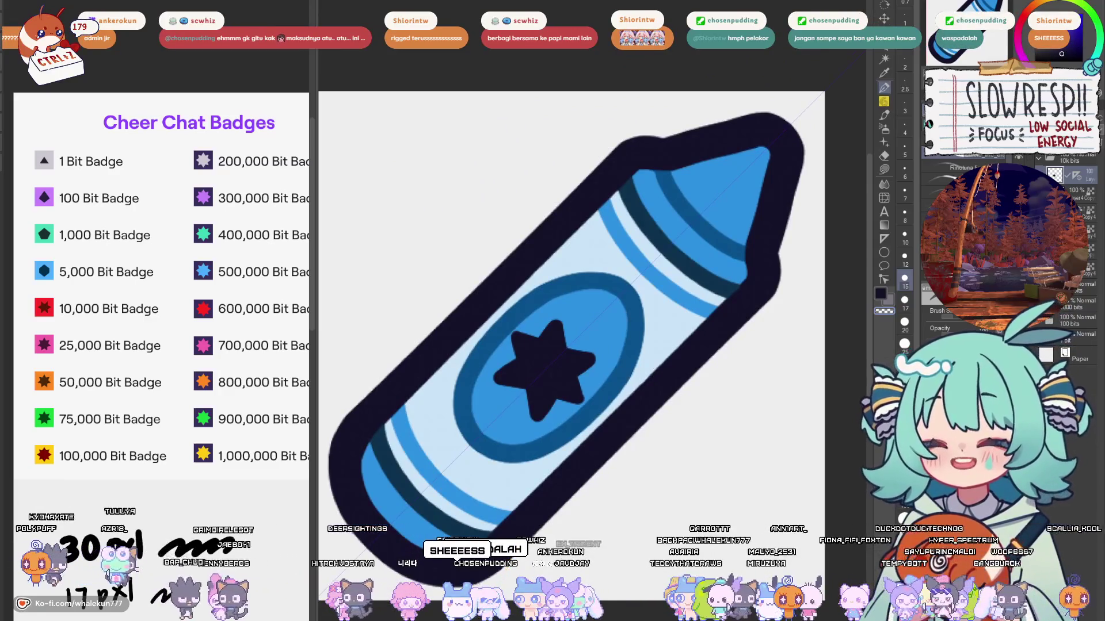
pyautogui.click(1078, 360)
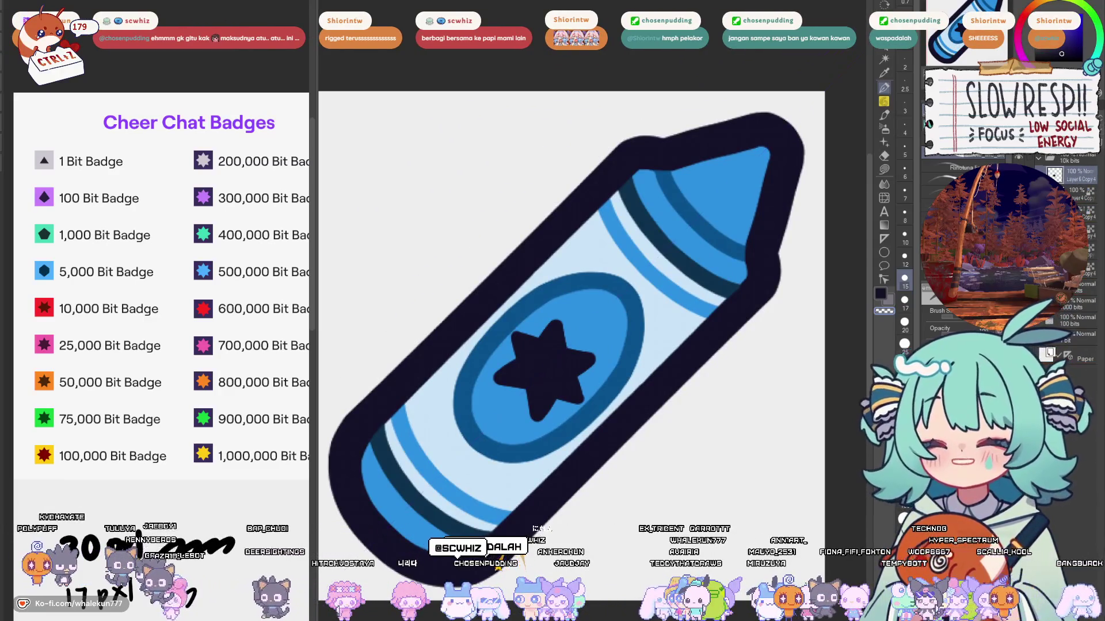
pyautogui.press('m')
pyautogui.scroll(-3, 695, 304)
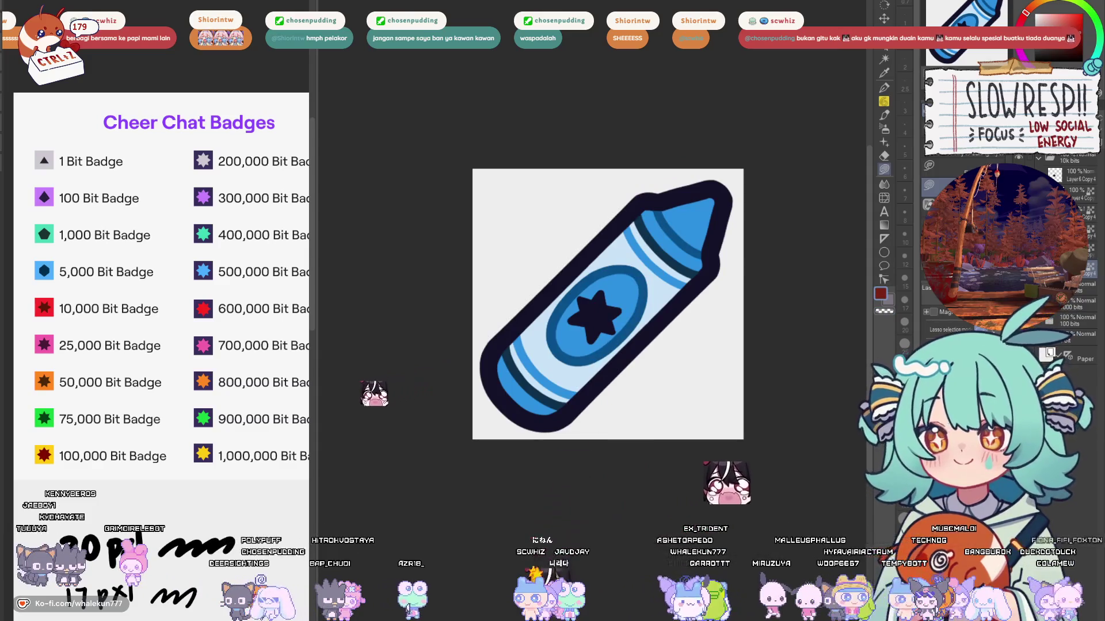
# Step: Fill the blue areas red and crimson, paint the oval ring red, and sample the tip's crimson
pyautogui.hotkey('alt', 'BackSpace')
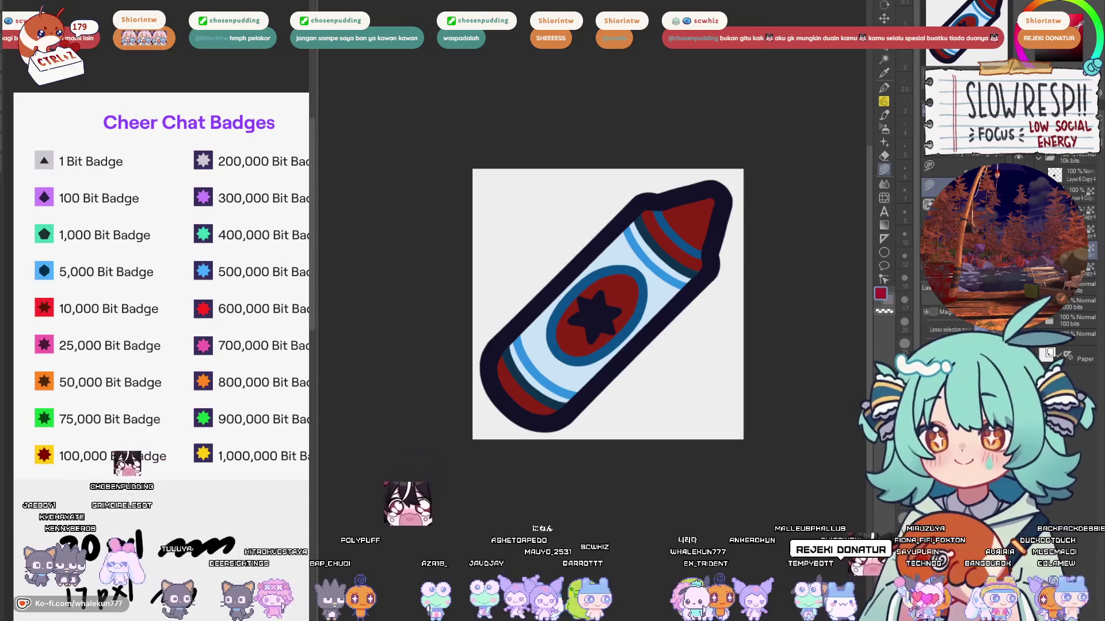
pyautogui.hotkey('alt', 'BackSpace')
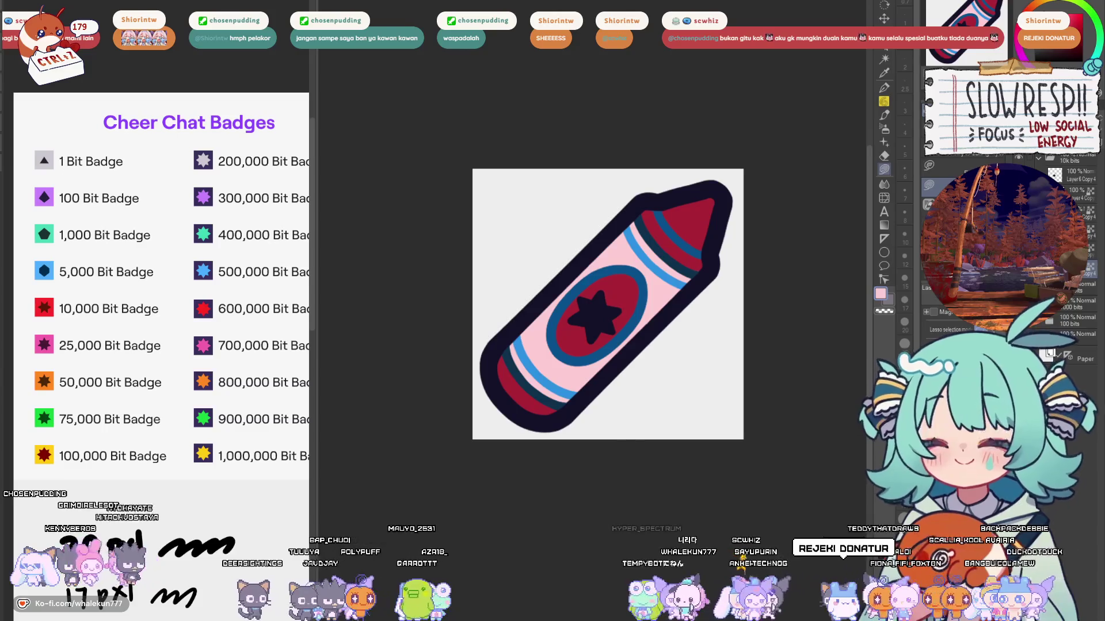
pyautogui.press('p')
pyautogui.press('x')
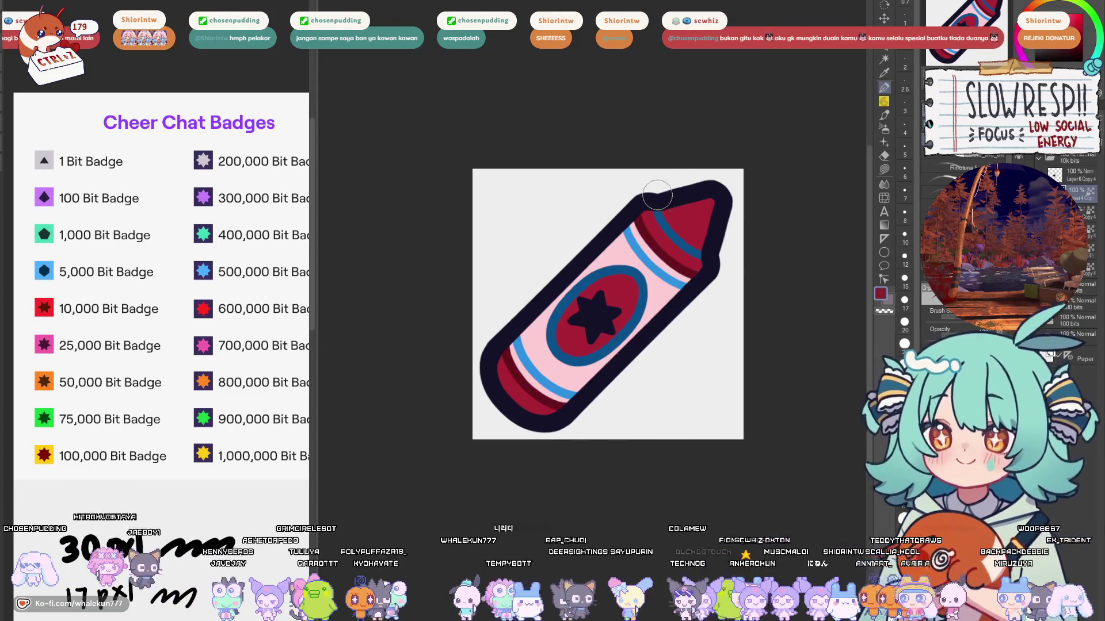
pyautogui.moveTo(567, 359)
pyautogui.mouseDown()
pyautogui.moveTo(572, 284)
pyautogui.moveTo(624, 279)
pyautogui.moveTo(643, 315)
pyautogui.mouseUp()
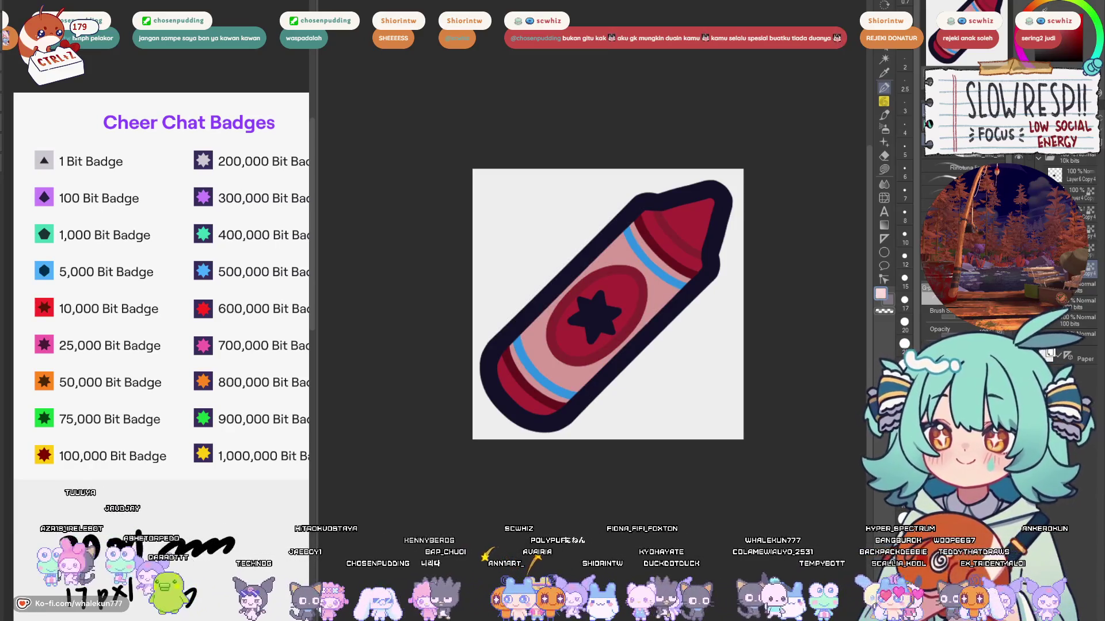
pyautogui.hotkey('ctrl', 'z')
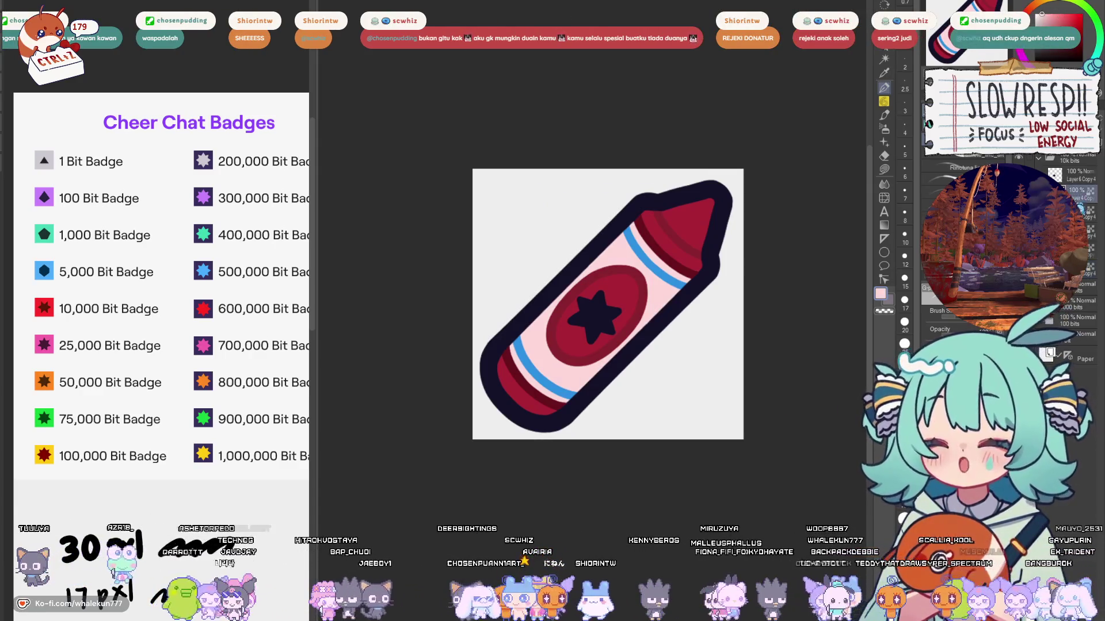
pyautogui.keyDown('alt'); pyautogui.click(694, 211); pyautogui.keyUp('alt')
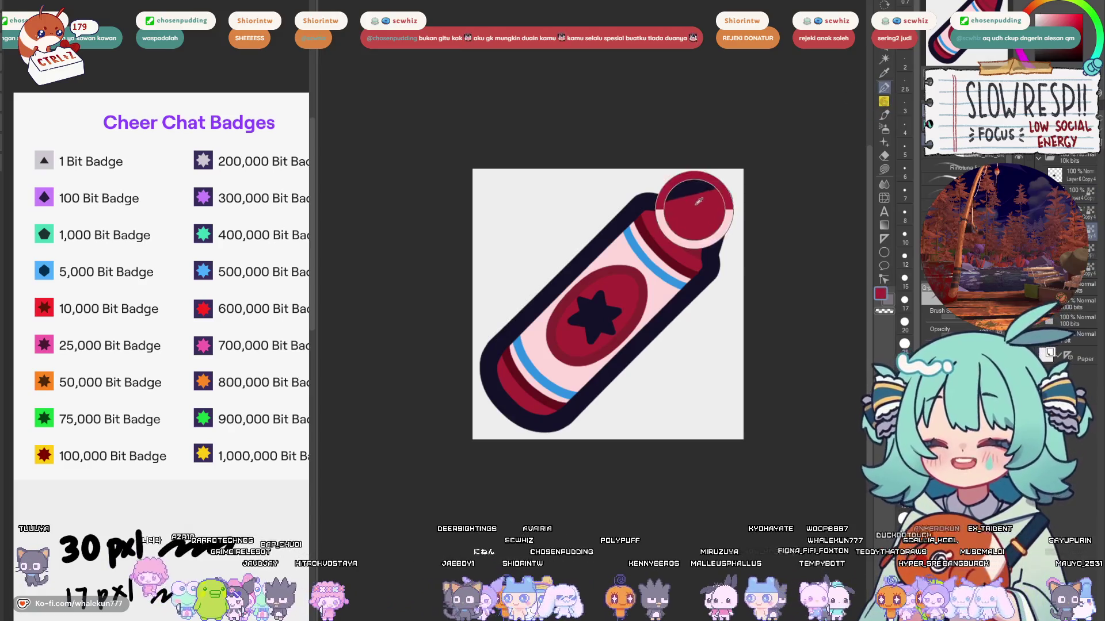
# Step: Sample colours from the crayon and recolour the star dark maroon
pyautogui.scroll(-5, 774, 382)
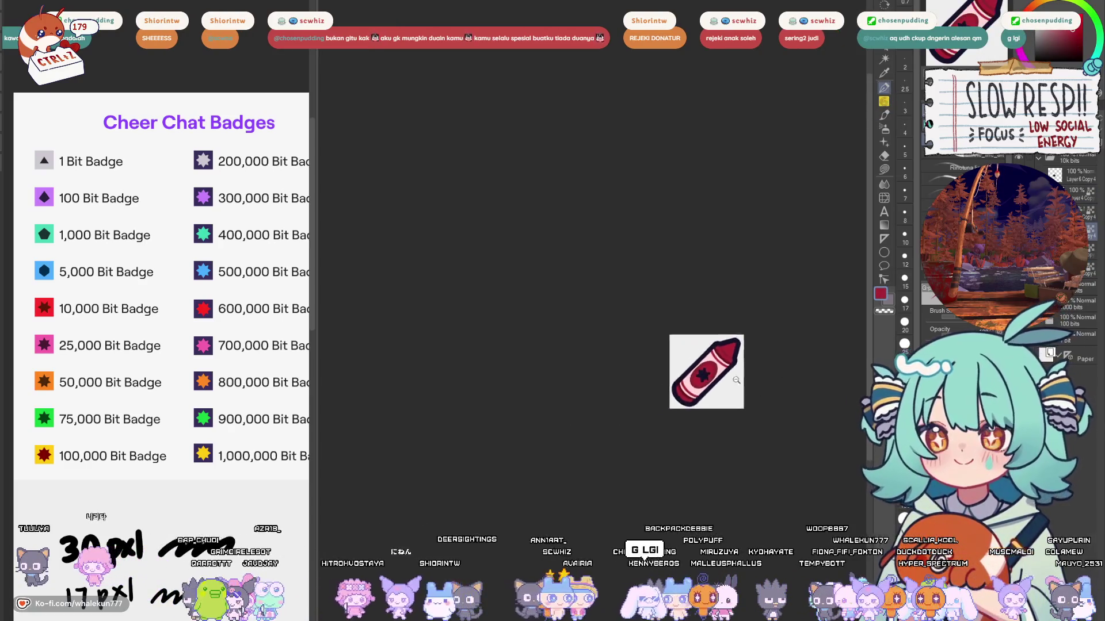
pyautogui.scroll(6, 761, 376)
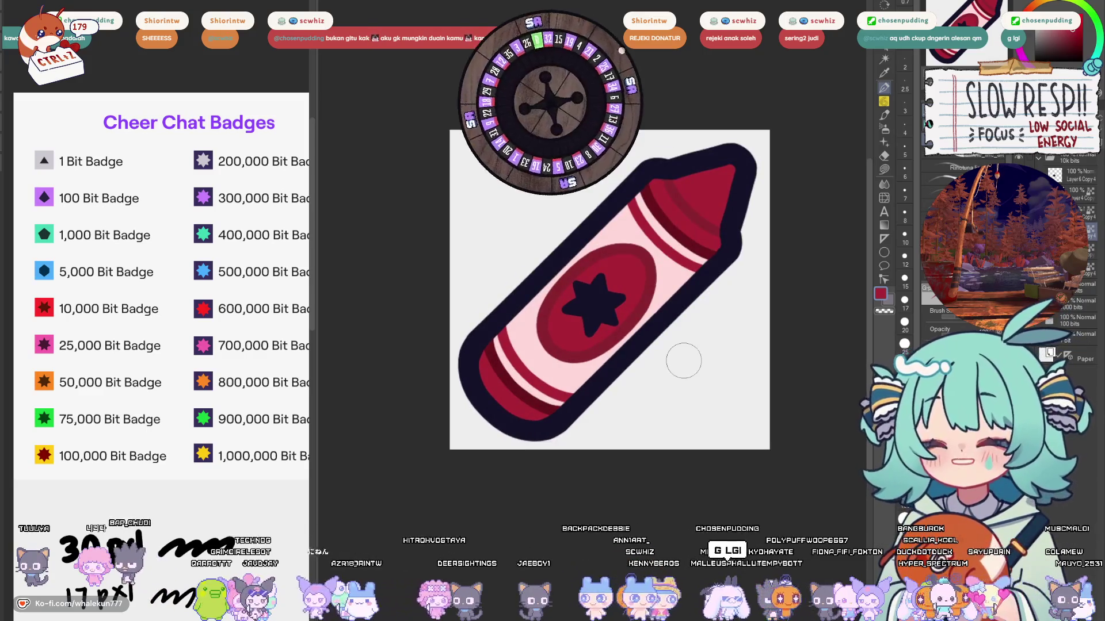
pyautogui.keyDown('alt'); pyautogui.click(43, 309); pyautogui.keyUp('alt')
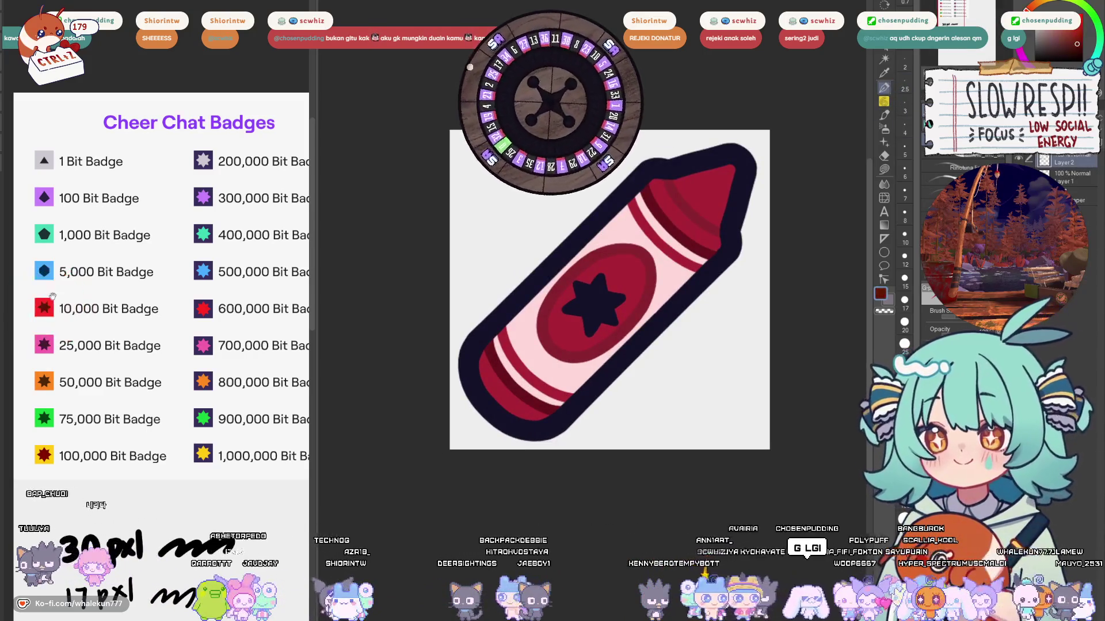
pyautogui.keyDown('alt'); pyautogui.click(629, 273); pyautogui.keyUp('alt')
pyautogui.keyDown('alt'); pyautogui.click(586, 301); pyautogui.keyUp('alt')
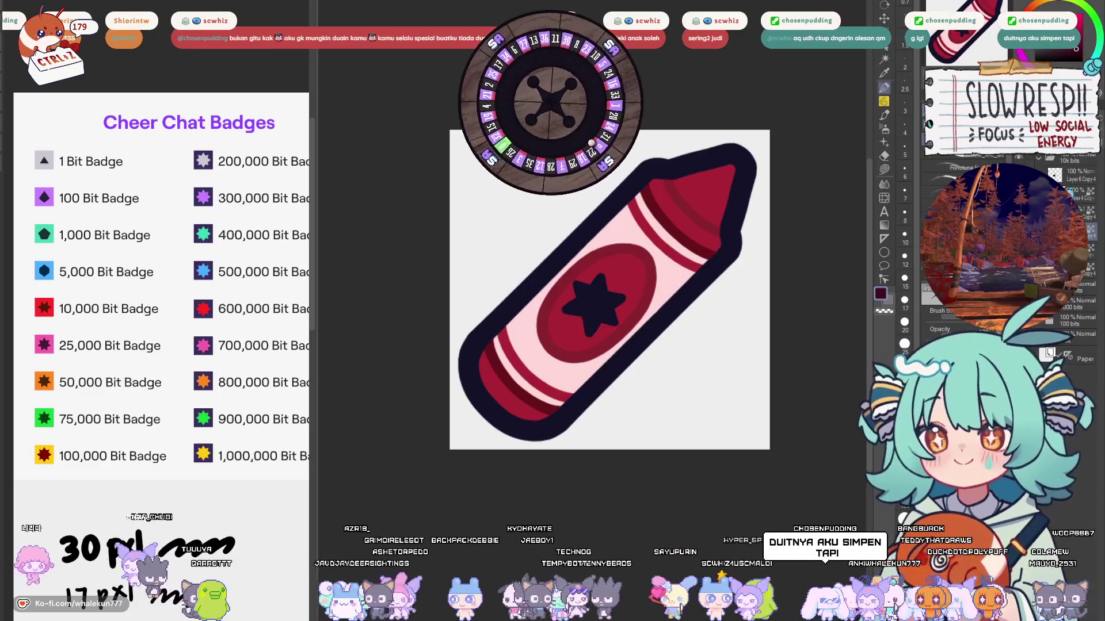
pyautogui.click(593, 305)
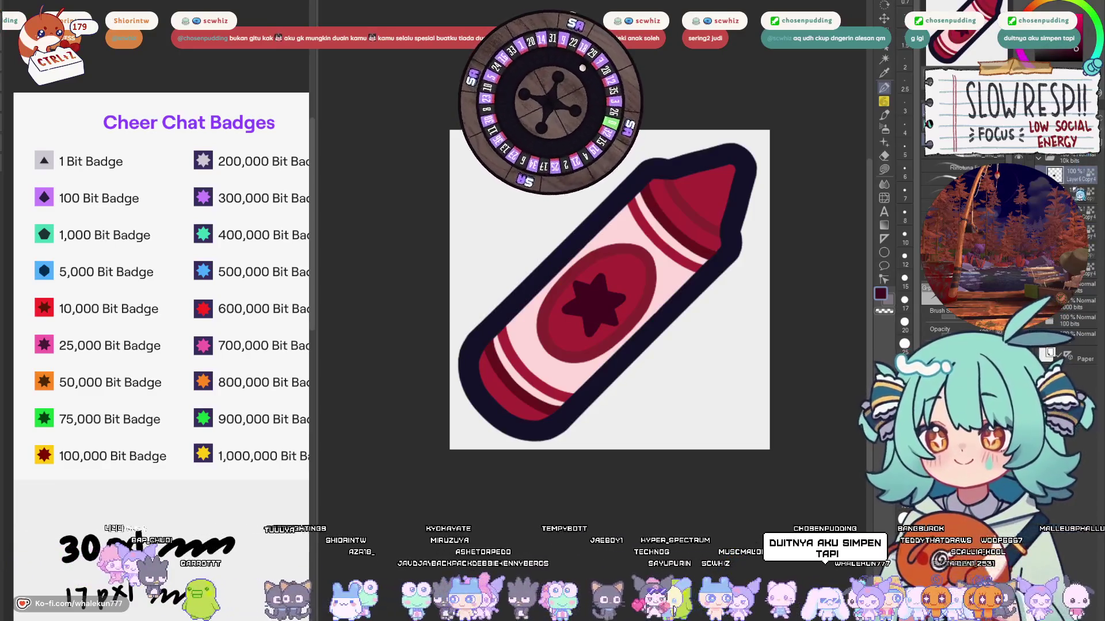
# Step: Expand the crayon's layer folder and select the Layer 4 Copy layer
pyautogui.moveTo(782, 341); pyautogui.dragTo(779, 354)
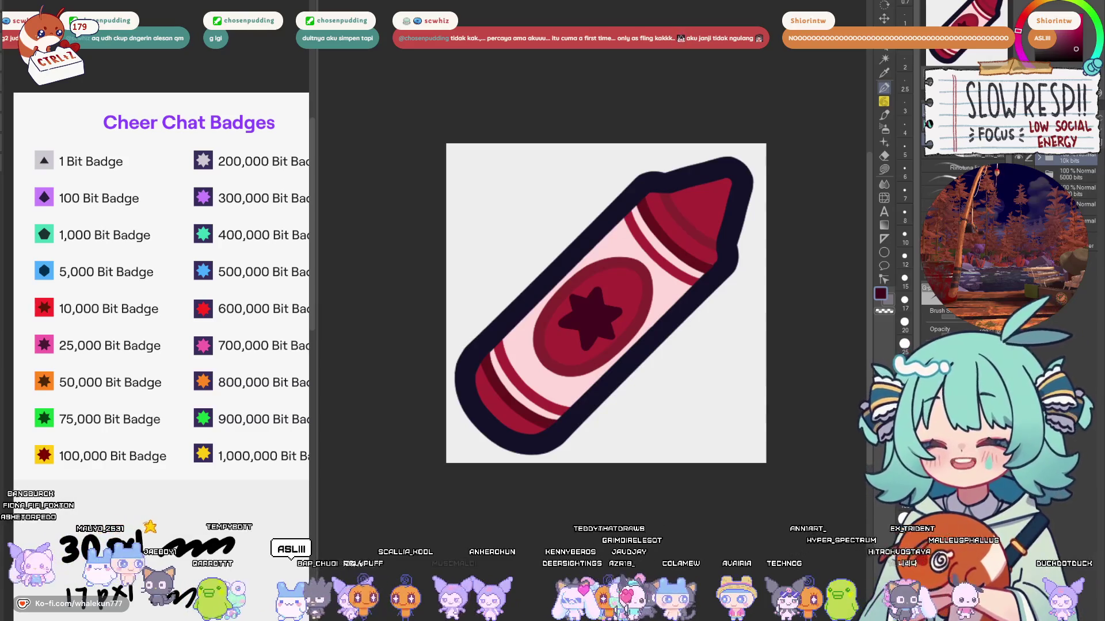
pyautogui.scroll(-4, 633, 323)
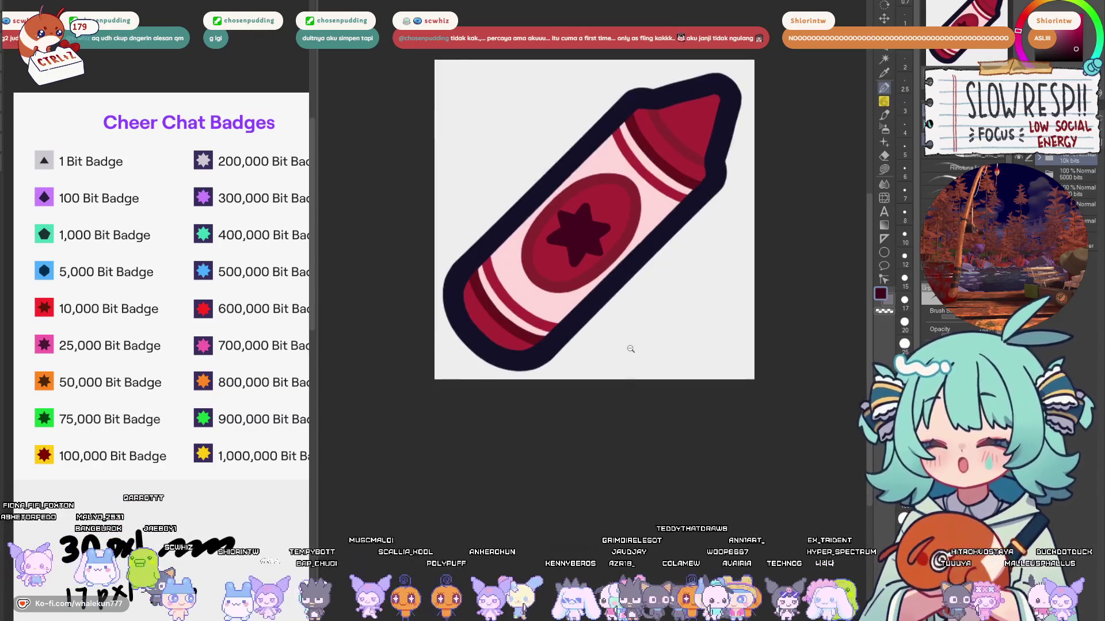
pyautogui.scroll(1, 617, 350)
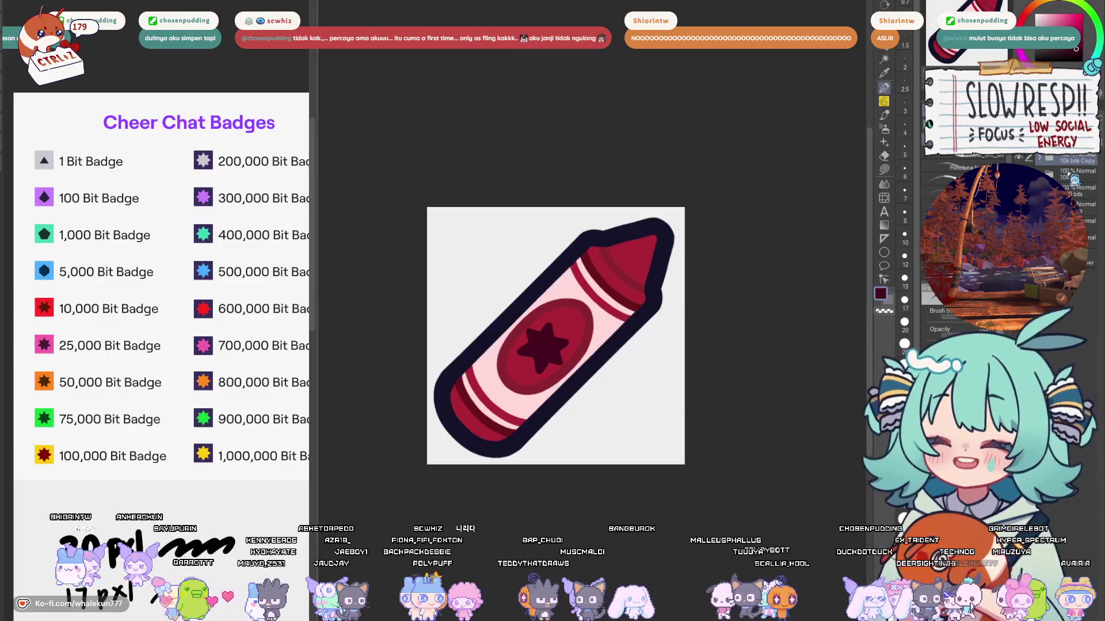
pyautogui.click(1046, 171)
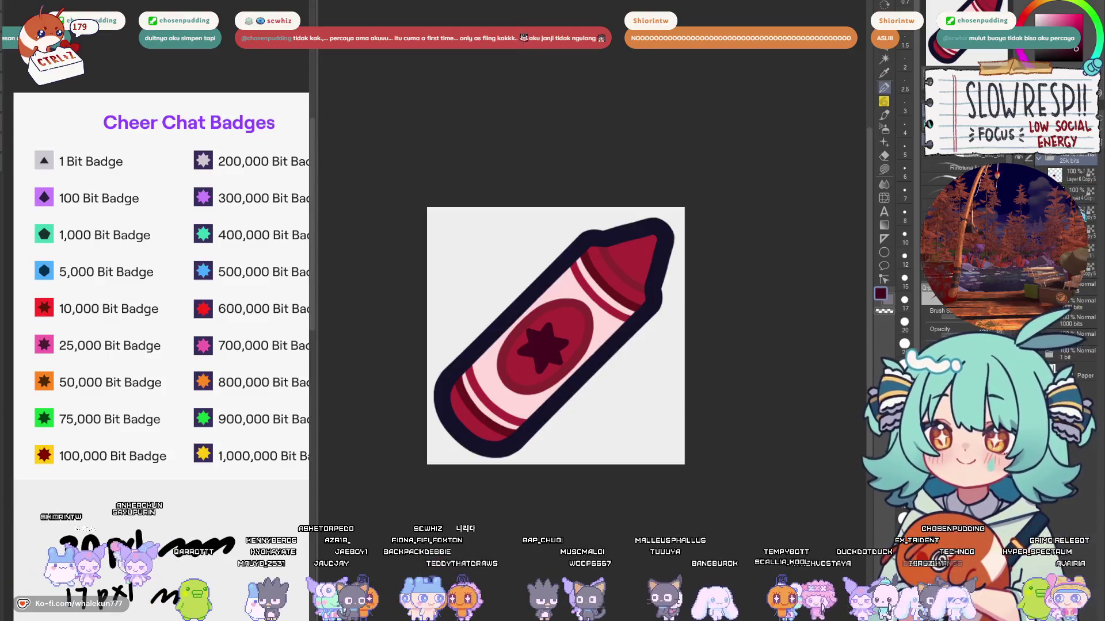
pyautogui.click(1081, 193)
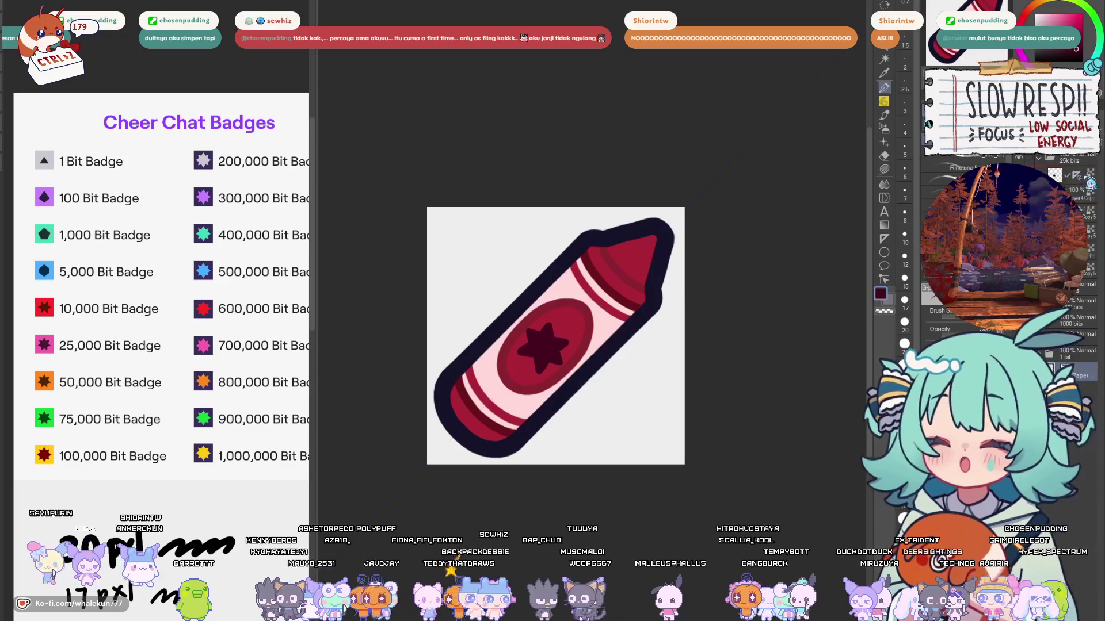
# Step: Shrink the brush, remove the old star and test dark dots on the oval
pyautogui.scroll(3, 565, 350)
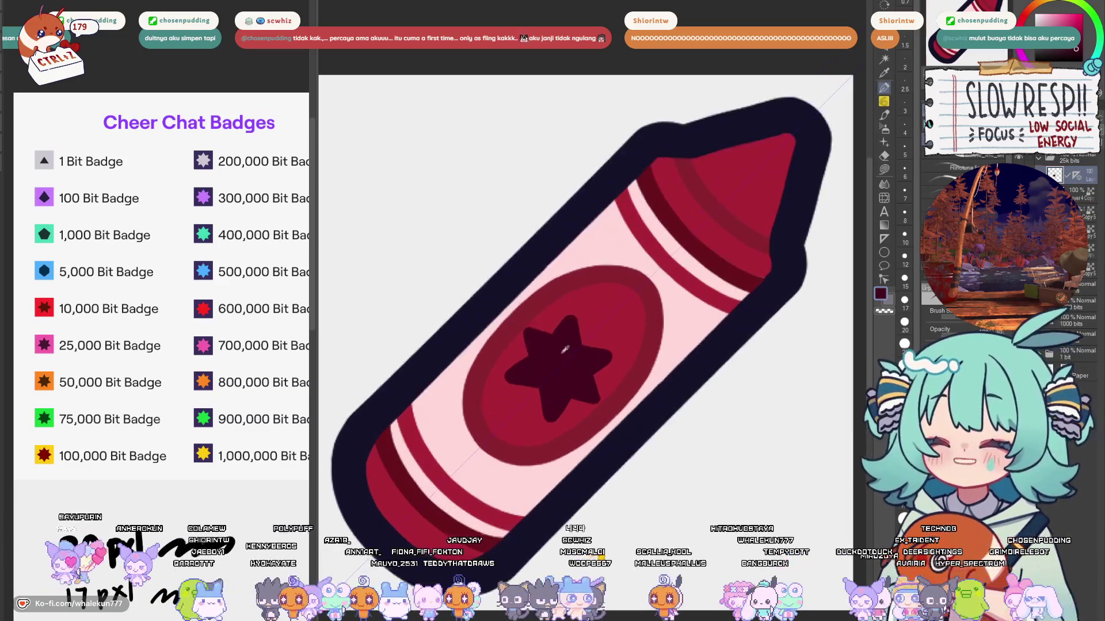
pyautogui.press('[')
pyautogui.press('[')
pyautogui.press('[')
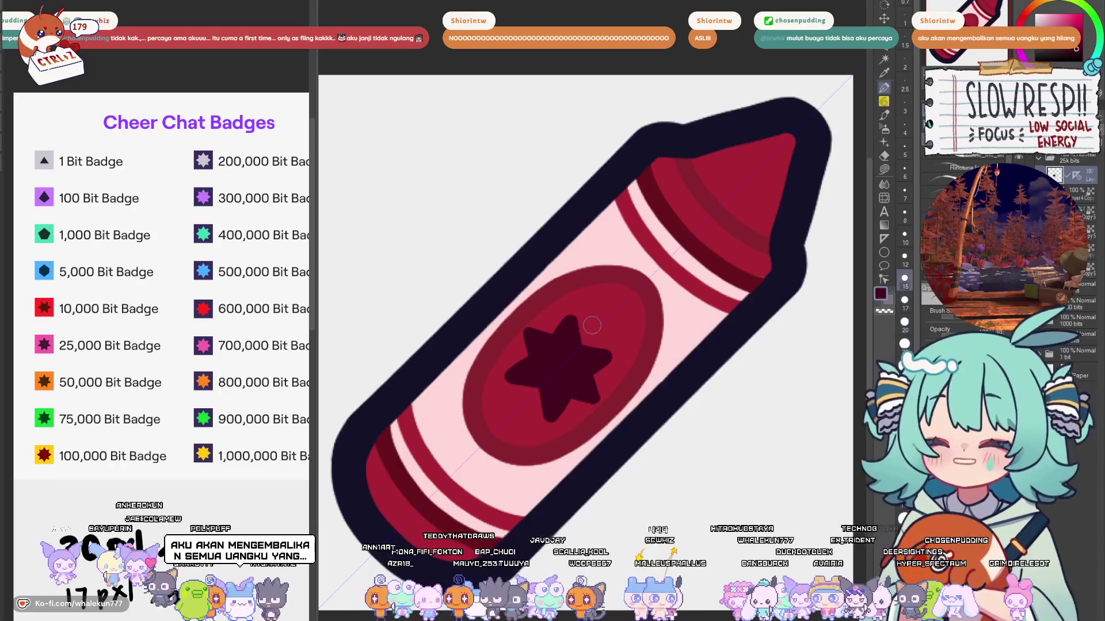
pyautogui.hotkey('ctrl', 'z')
pyautogui.click(582, 337)
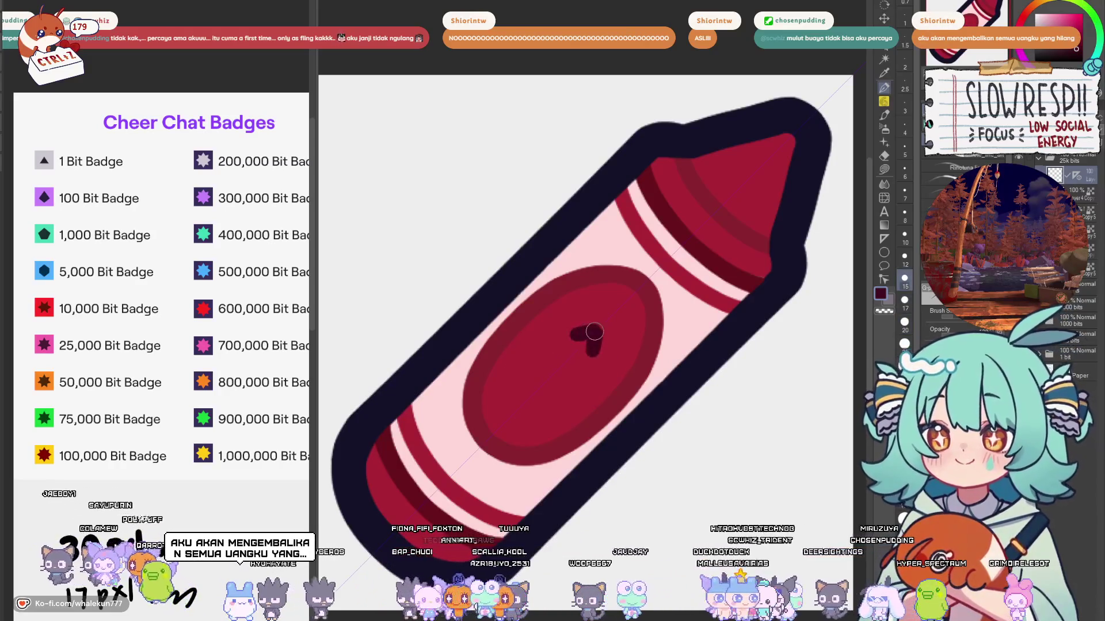
pyautogui.hotkey('ctrl', 'z')
pyautogui.click(580, 336)
pyautogui.hotkey('ctrl', 'z')
pyautogui.click(576, 340)
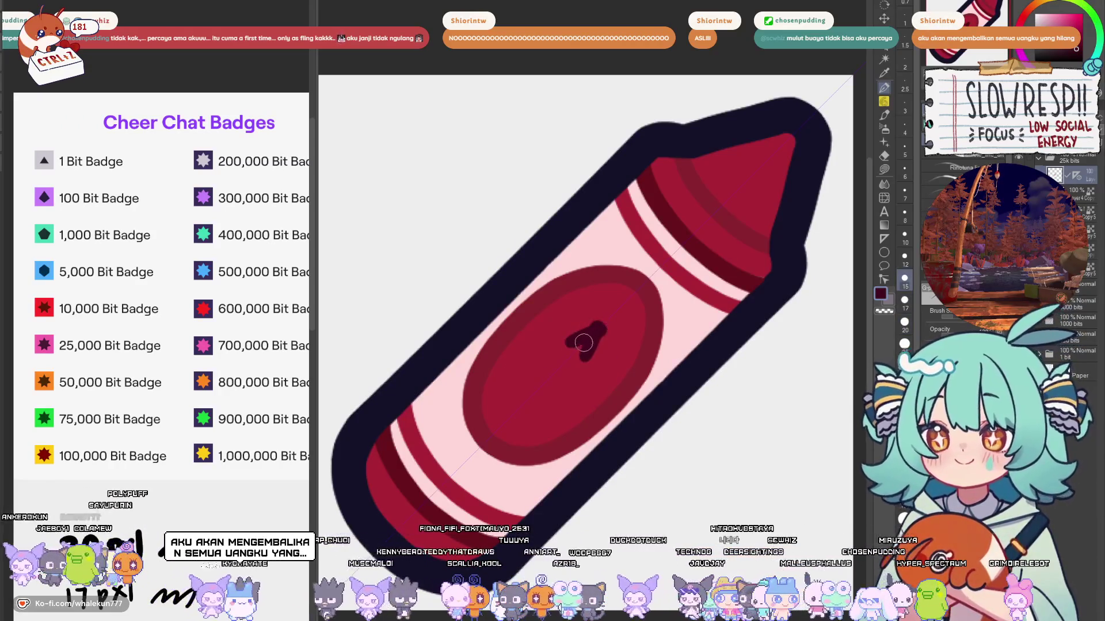
pyautogui.hotkey('ctrl', 'z')
pyautogui.click(582, 338)
pyautogui.hotkey('ctrl', 'z')
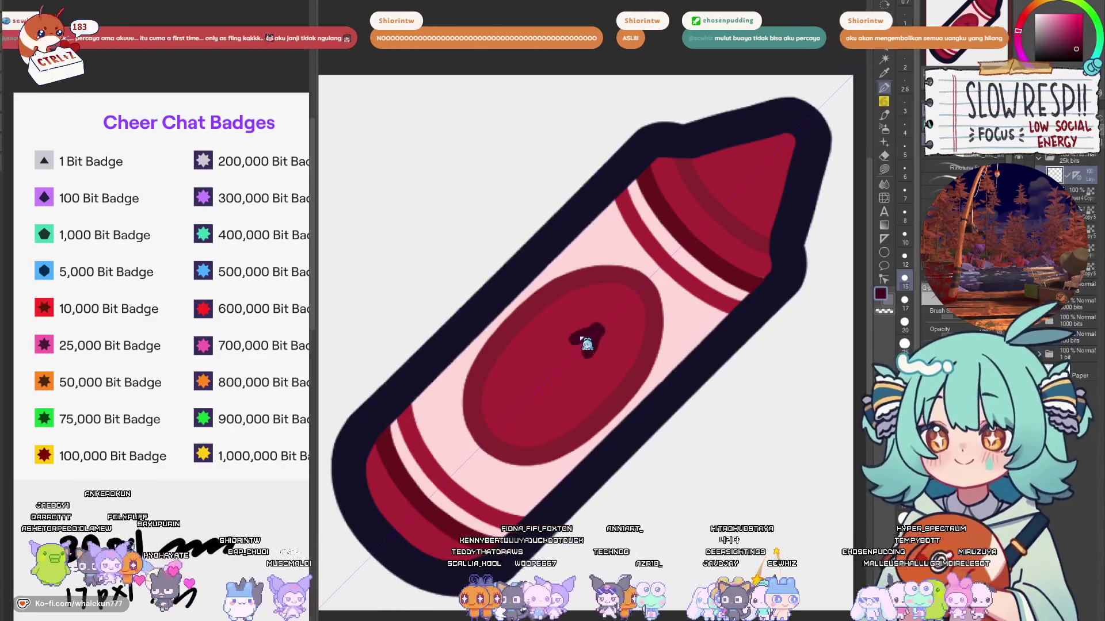
# Step: Draw a many-pointed star with mirrored strokes, fill it dark, and set brush size 10
pyautogui.moveTo(570, 337); pyautogui.dragTo(595, 330)
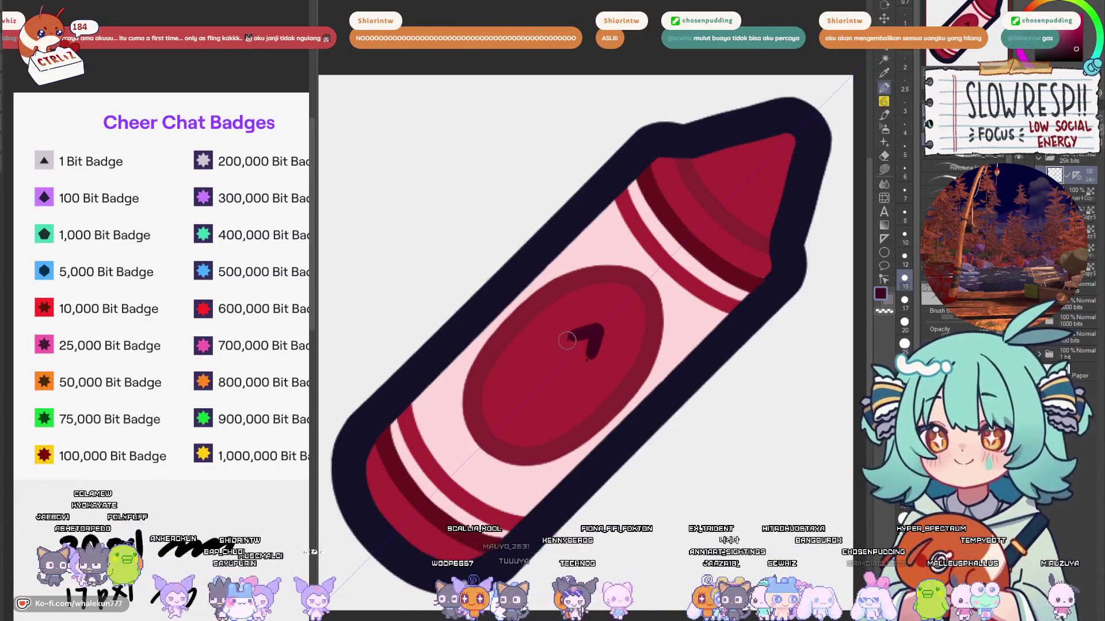
pyautogui.hotkey('ctrl', 'z')
pyautogui.moveTo(567, 341); pyautogui.dragTo(598, 328)
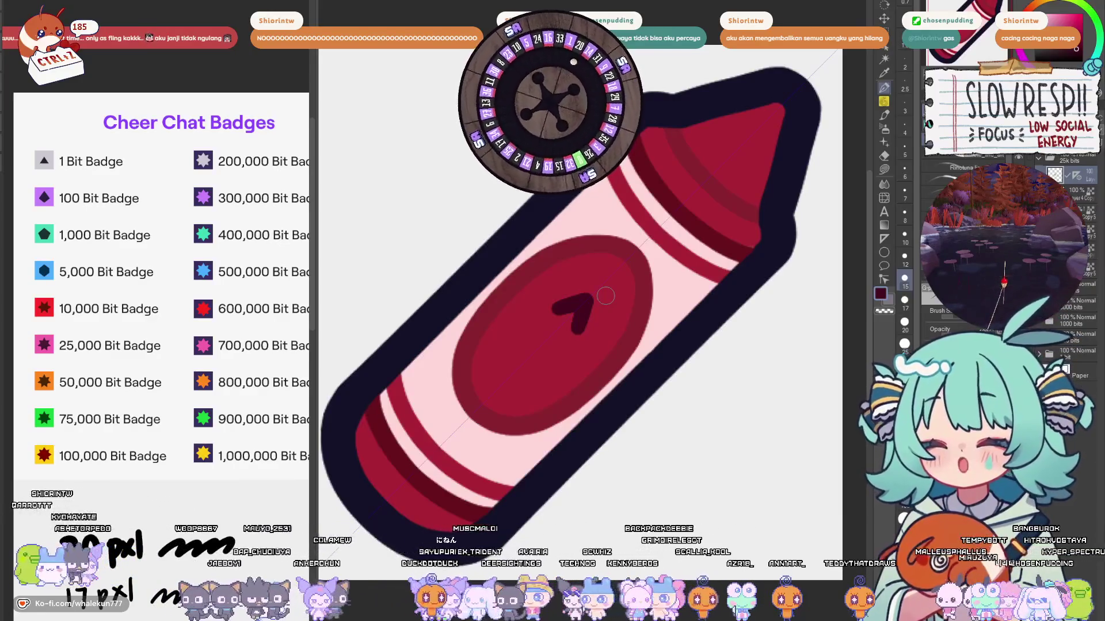
pyautogui.moveTo(605, 297); pyautogui.dragTo(562, 293)
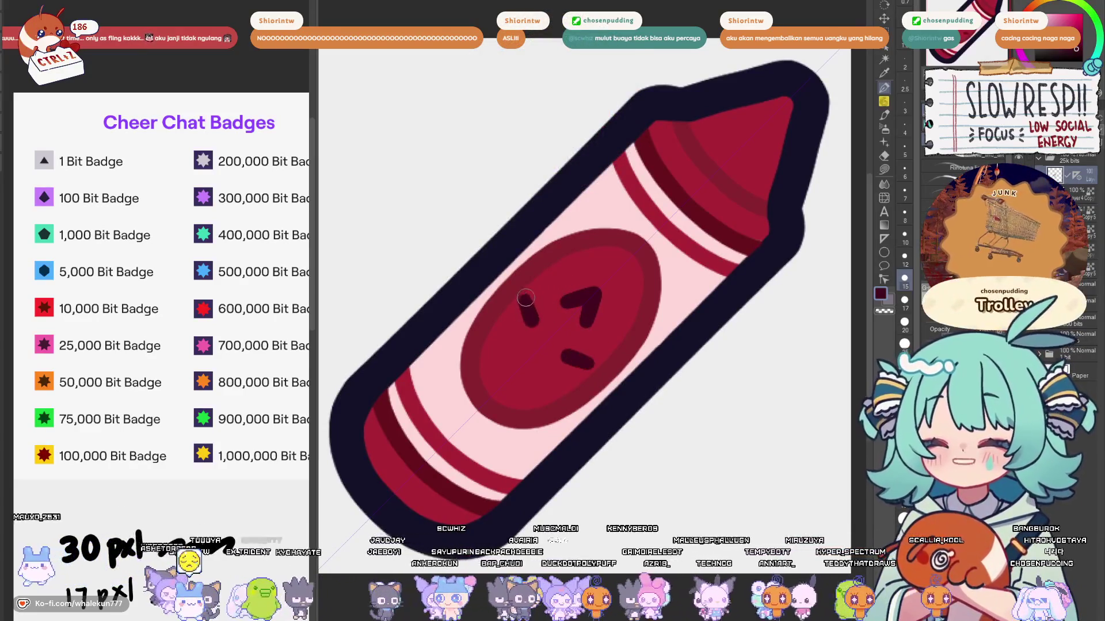
pyautogui.moveTo(558, 282)
pyautogui.mouseDown()
pyautogui.moveTo(557, 304)
pyautogui.moveTo(518, 290)
pyautogui.moveTo(525, 317)
pyautogui.moveTo(547, 306)
pyautogui.moveTo(507, 314)
pyautogui.moveTo(501, 340)
pyautogui.moveTo(531, 364)
pyautogui.mouseUp()
pyautogui.hotkey('ctrl', 'z')
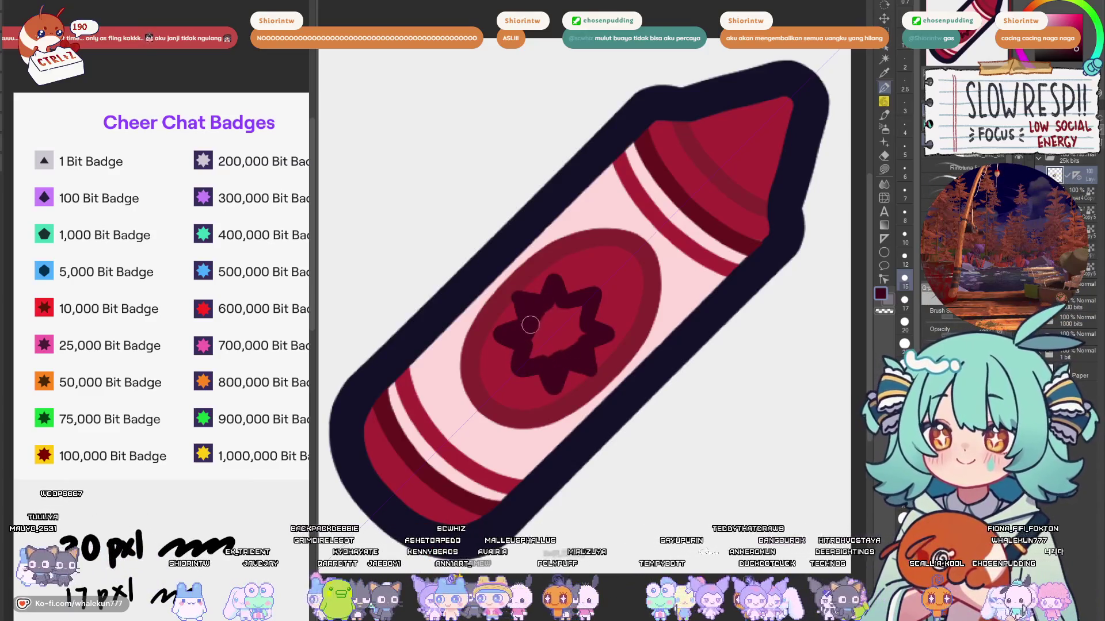
pyautogui.moveTo(530, 325); pyautogui.dragTo(557, 311)
pyautogui.press('[')
pyautogui.press('[')
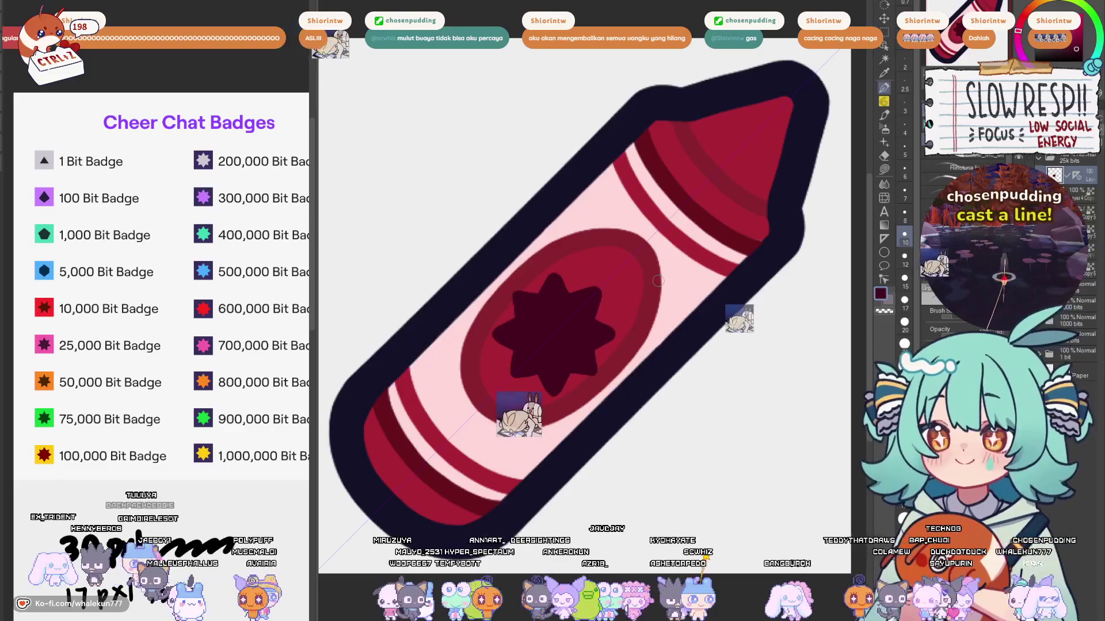
# Step: Scale the star down from its corner with Ctrl+T and tilt it slightly
pyautogui.hotkey('ctrl', 't')
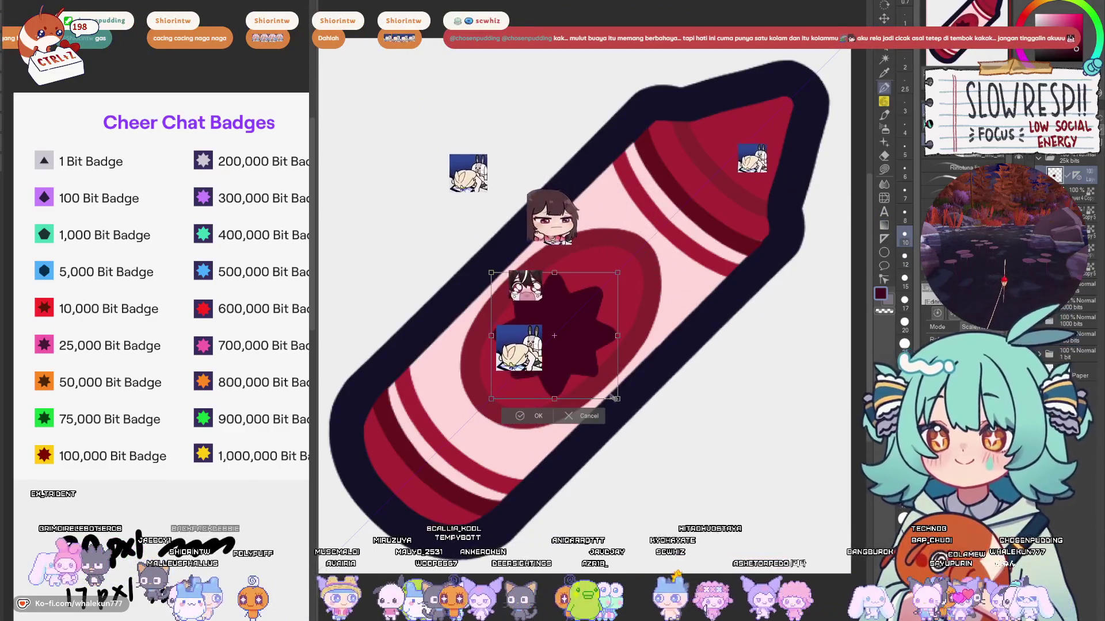
pyautogui.moveTo(509, 402); pyautogui.dragTo(523, 384)
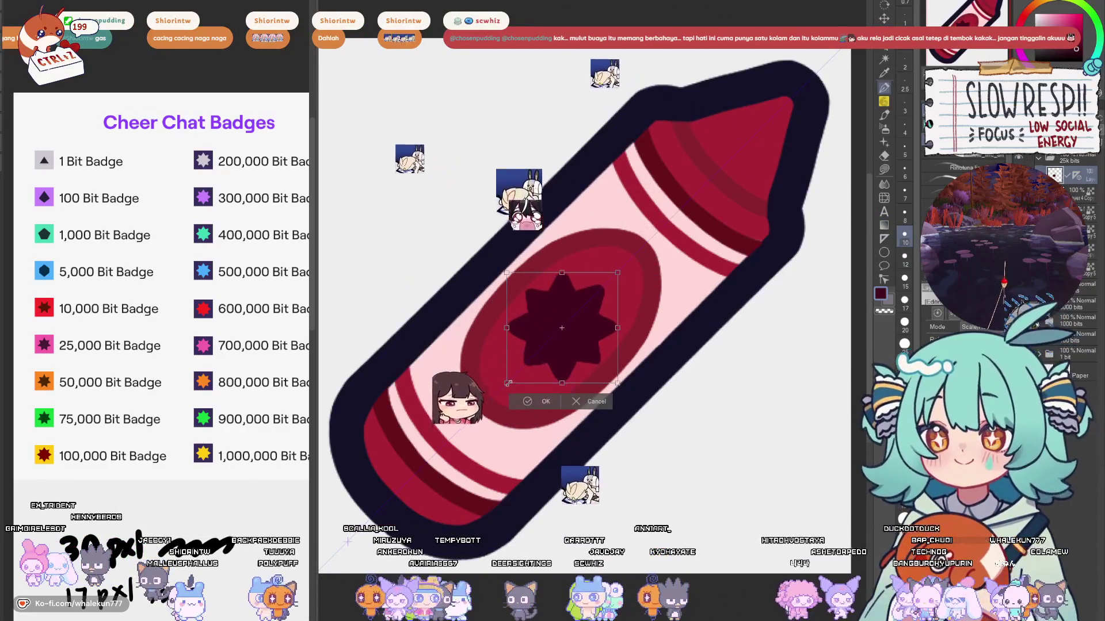
pyautogui.press('Return')
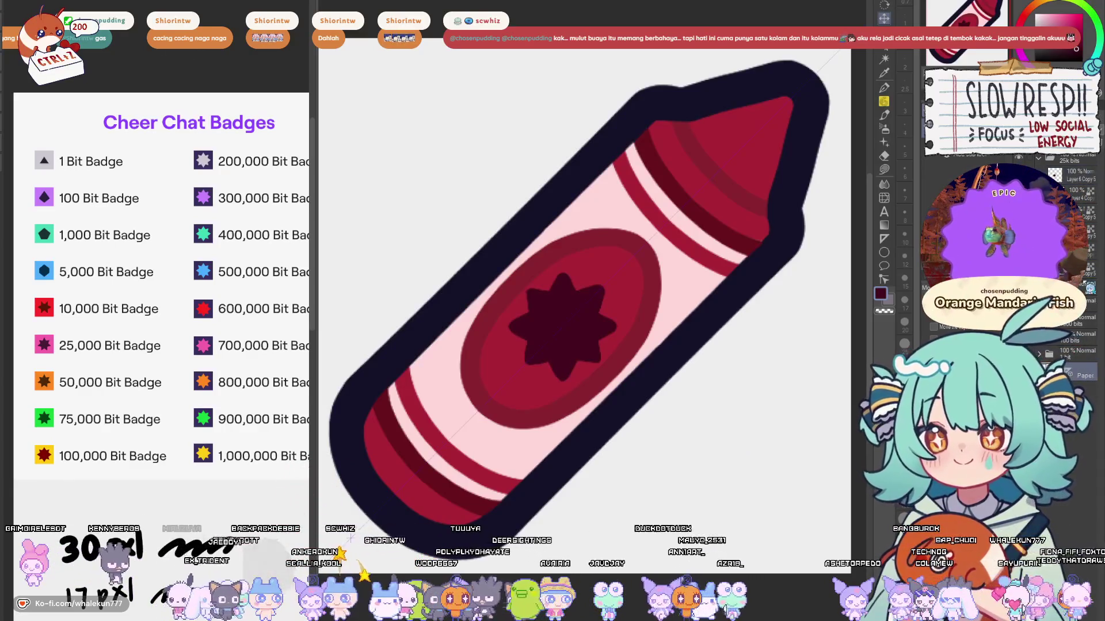
pyautogui.hotkey('ctrl', 'z')
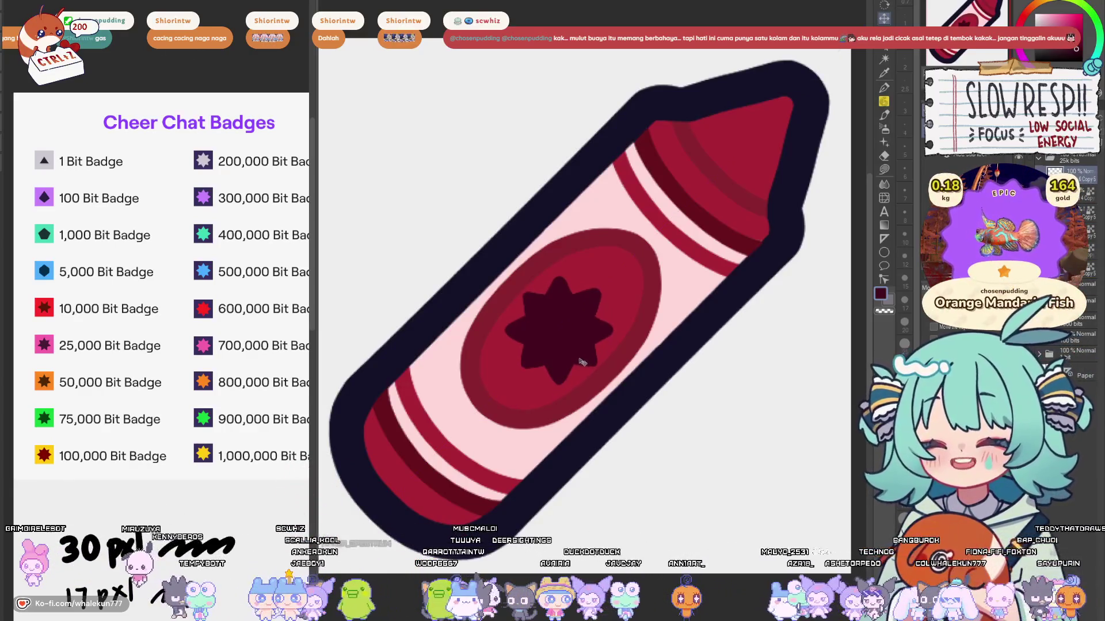
pyautogui.click(886, 88)
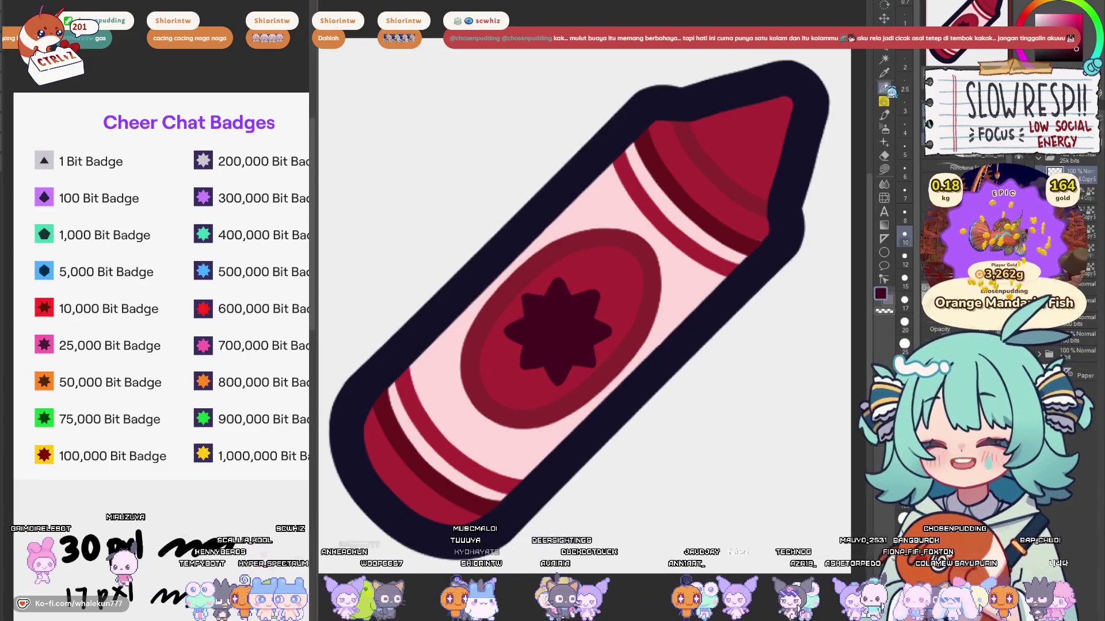
pyautogui.click(886, 170)
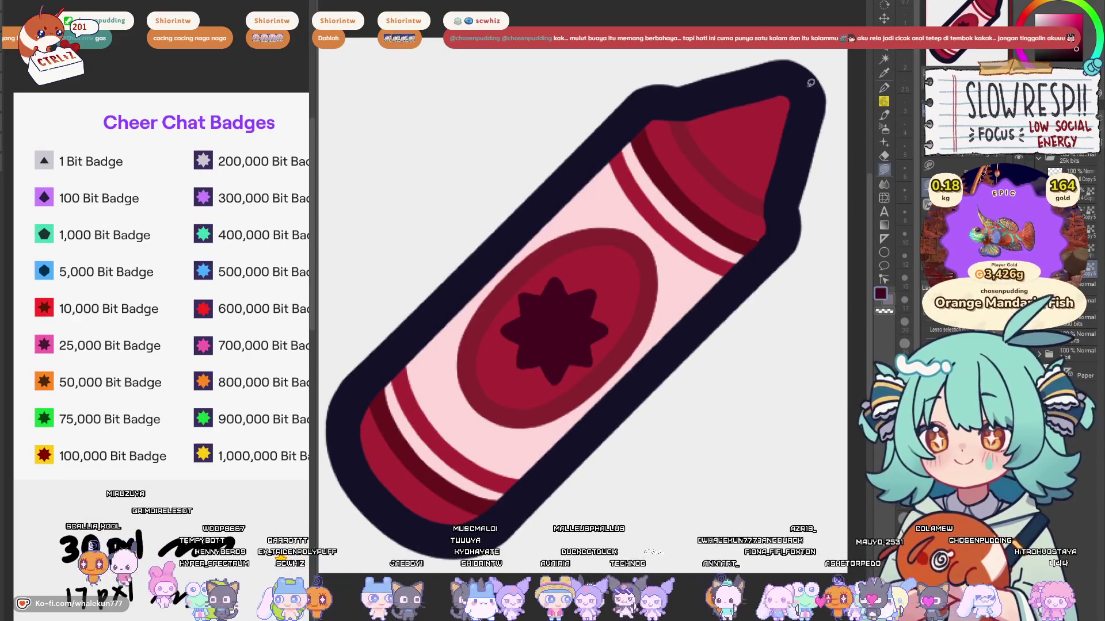
# Step: Fill the red parts pink, lighten the ring and stripes, and set the brush to 17
pyautogui.hotkey('alt', 'BackSpace')
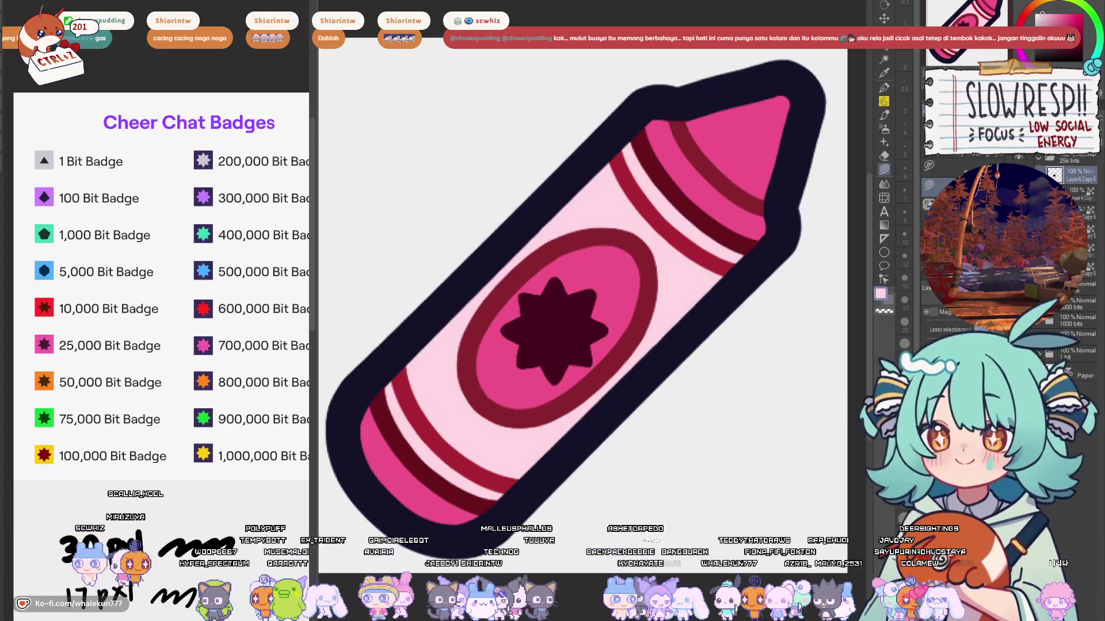
pyautogui.hotkey('alt', 'BackSpace')
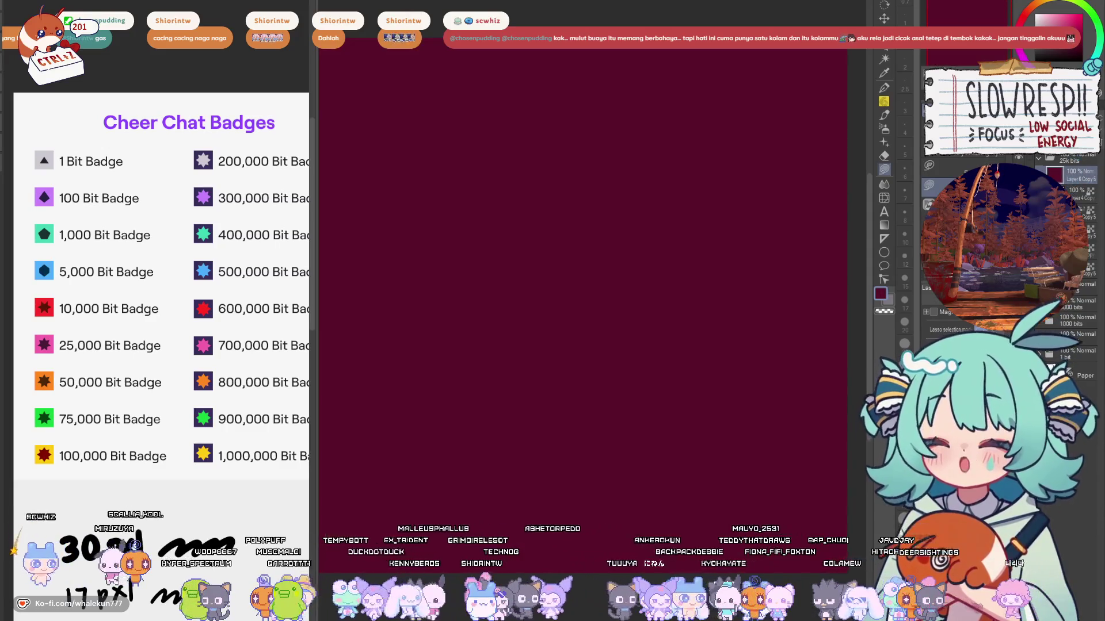
pyautogui.hotkey('ctrl', 'z')
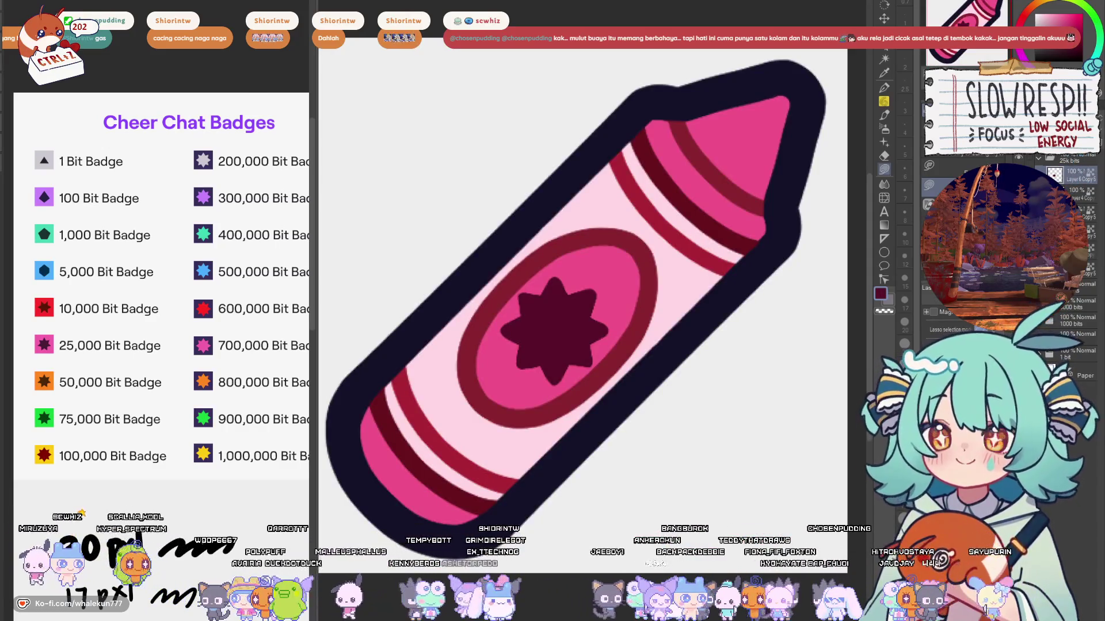
pyautogui.keyDown('alt'); pyautogui.click(714, 194); pyautogui.keyUp('alt')
pyautogui.hotkey('ctrl', 'z')
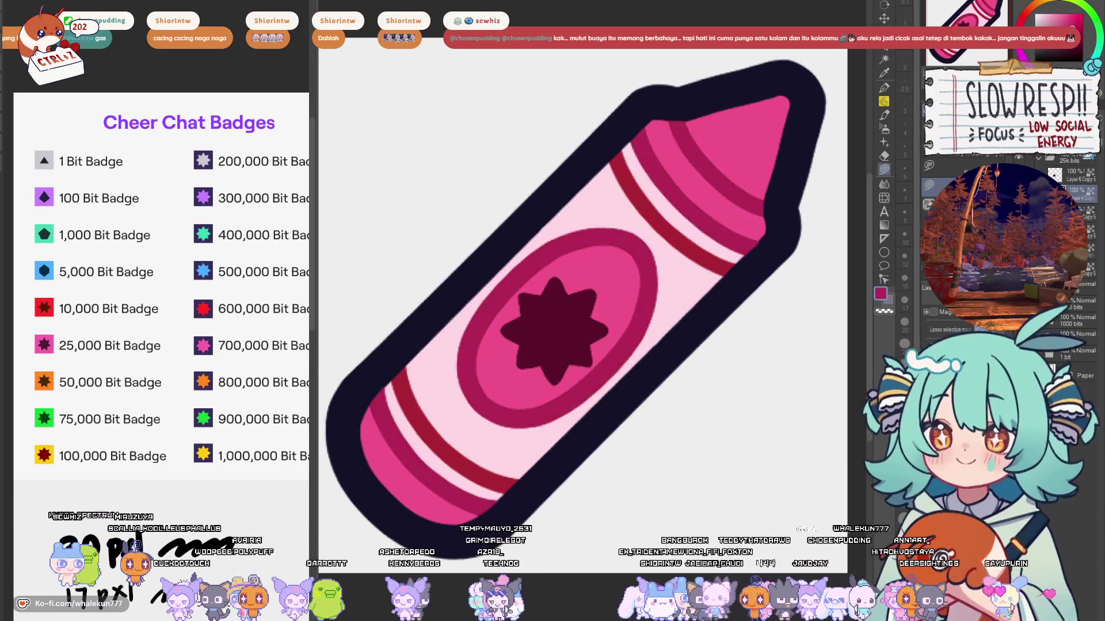
pyautogui.press('p')
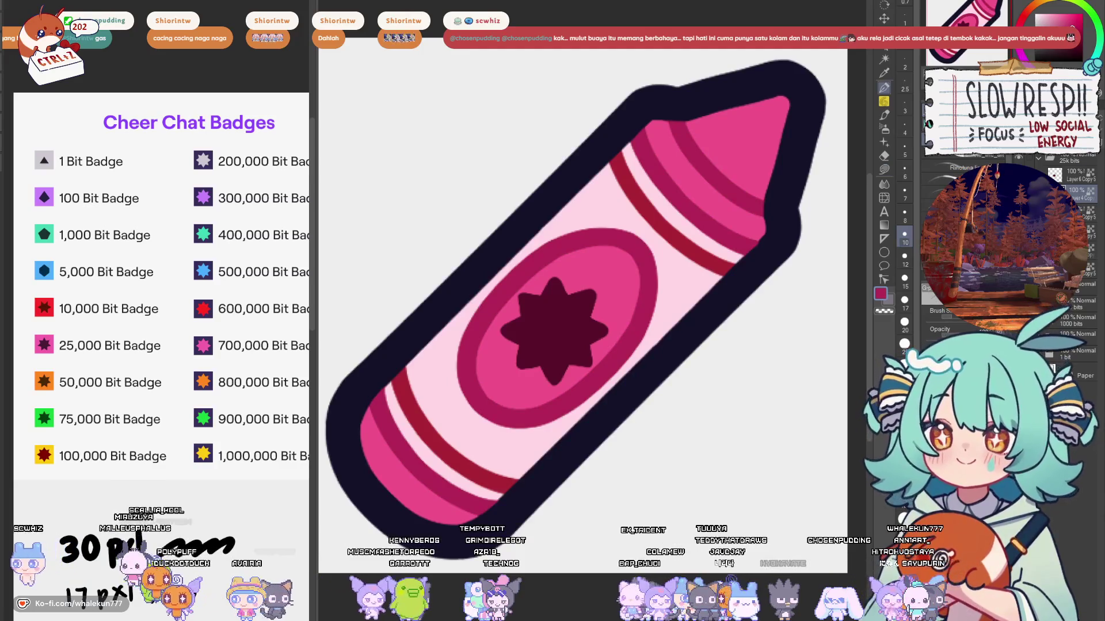
pyautogui.keyDown('alt'); pyautogui.click(758, 138); pyautogui.keyUp('alt')
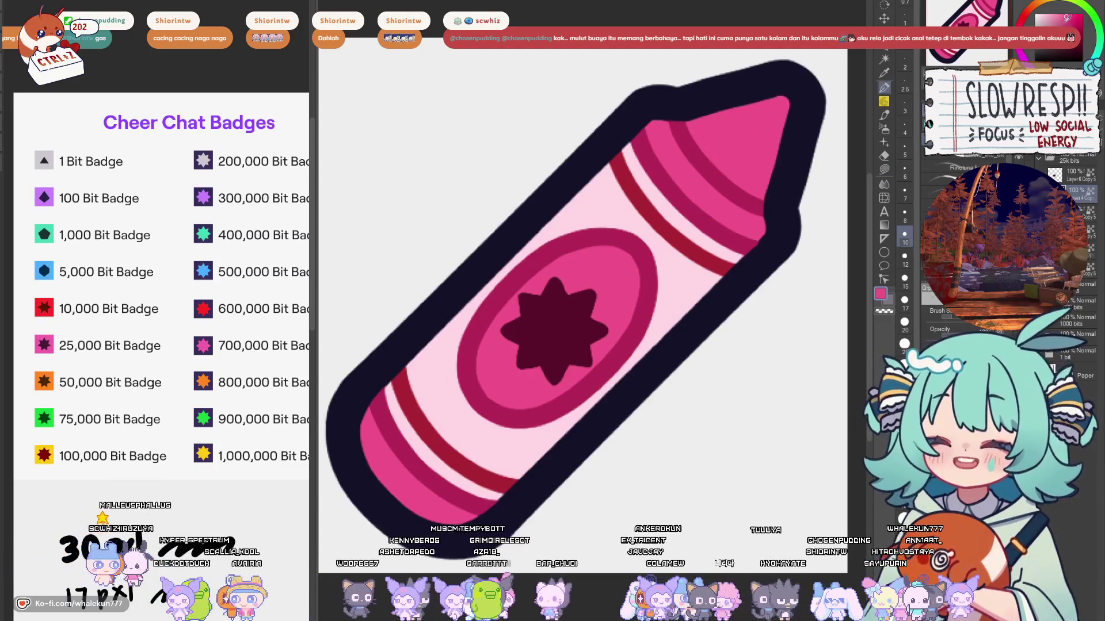
pyautogui.press(']')
pyautogui.press(']')
pyautogui.press(']')
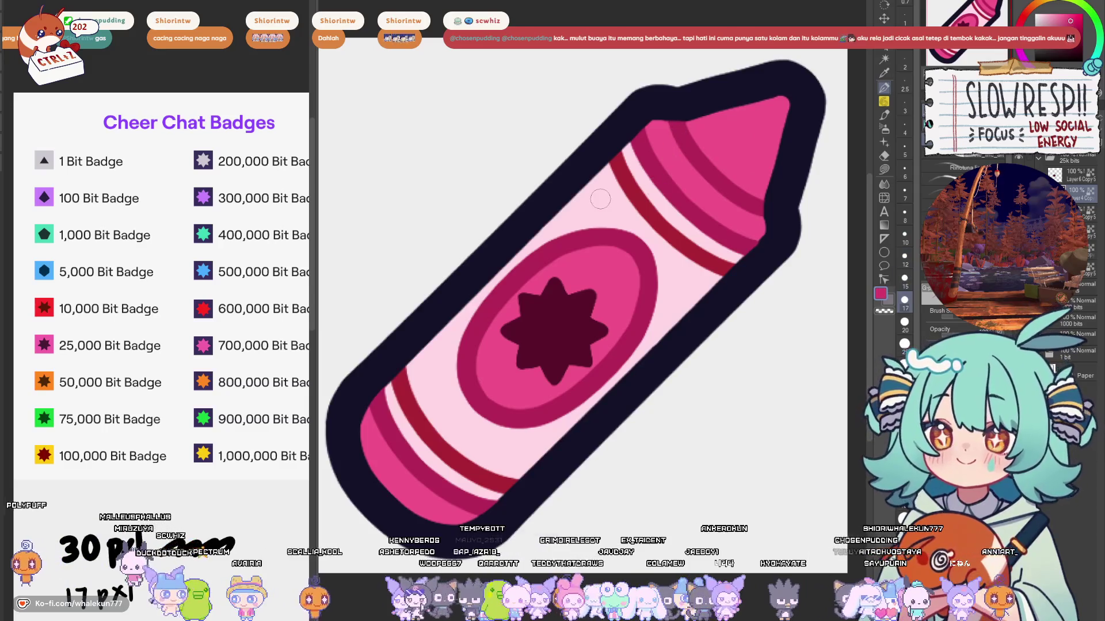
# Step: Pick a lighter pink and try a magenta-purple star, then revert it to dark maroon
pyautogui.scroll(-4, 779, 227)
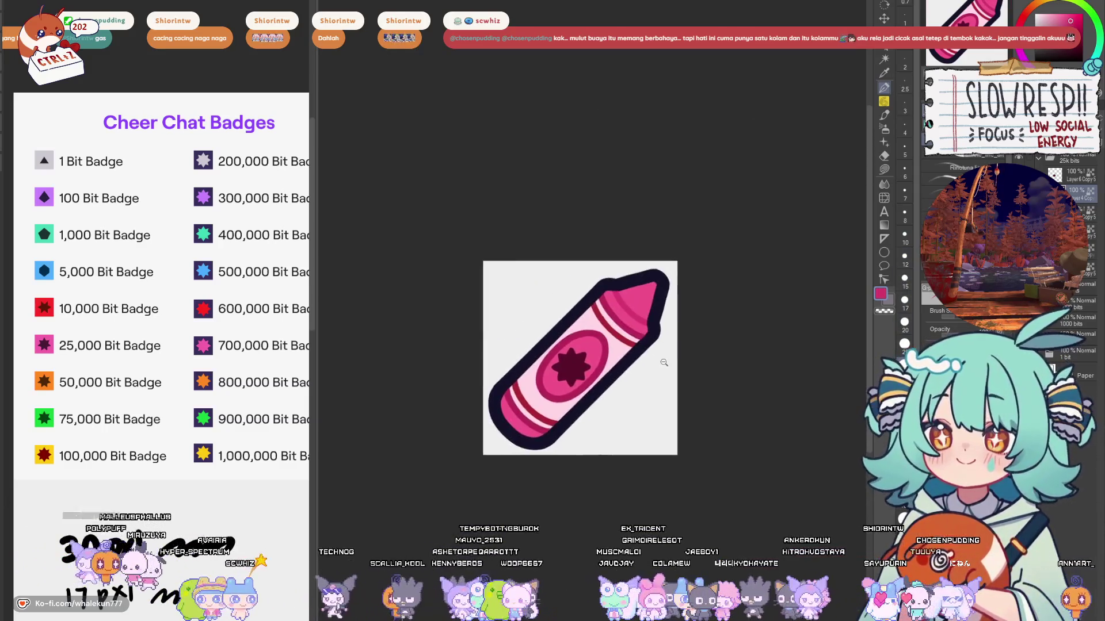
pyautogui.scroll(2, 674, 362)
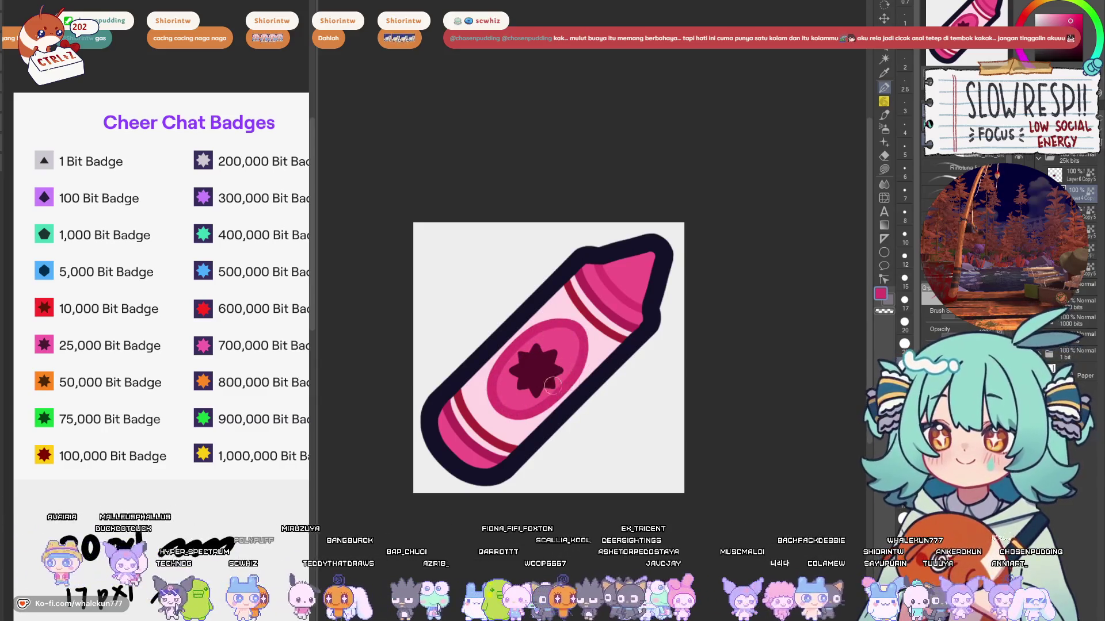
pyautogui.keyDown('alt'); pyautogui.click(618, 299); pyautogui.keyUp('alt')
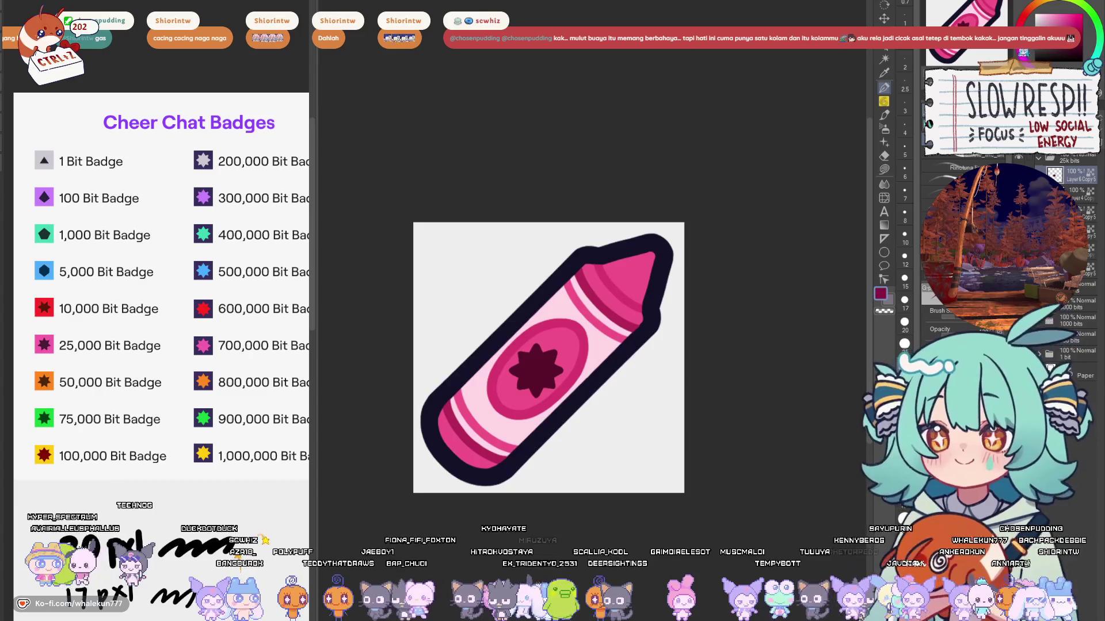
pyautogui.click(1066, 172)
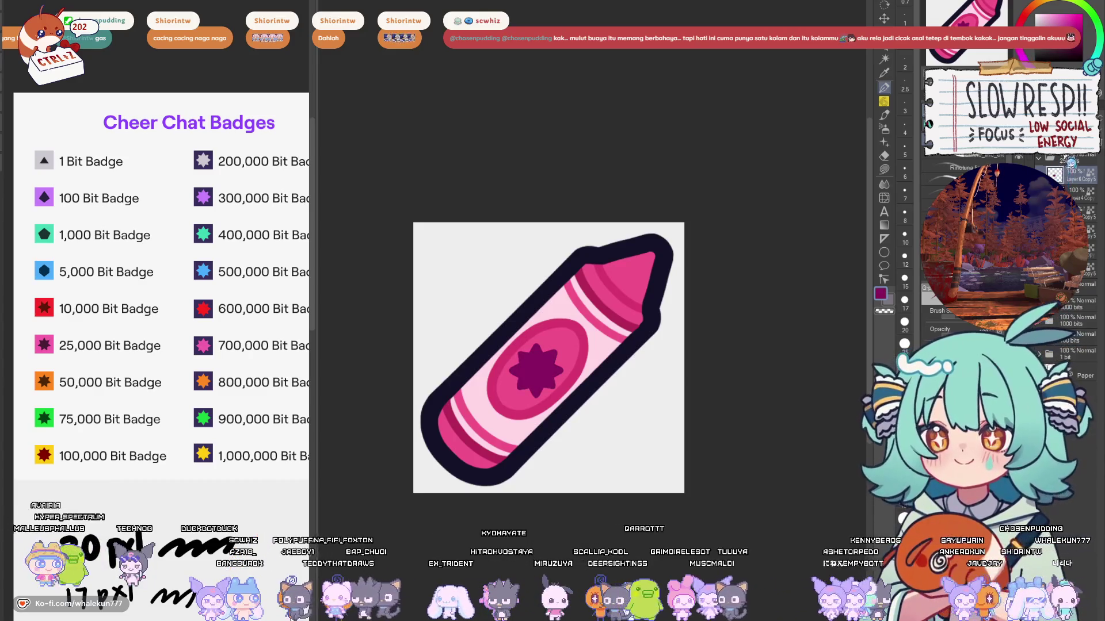
pyautogui.hotkey('ctrl', 'z')
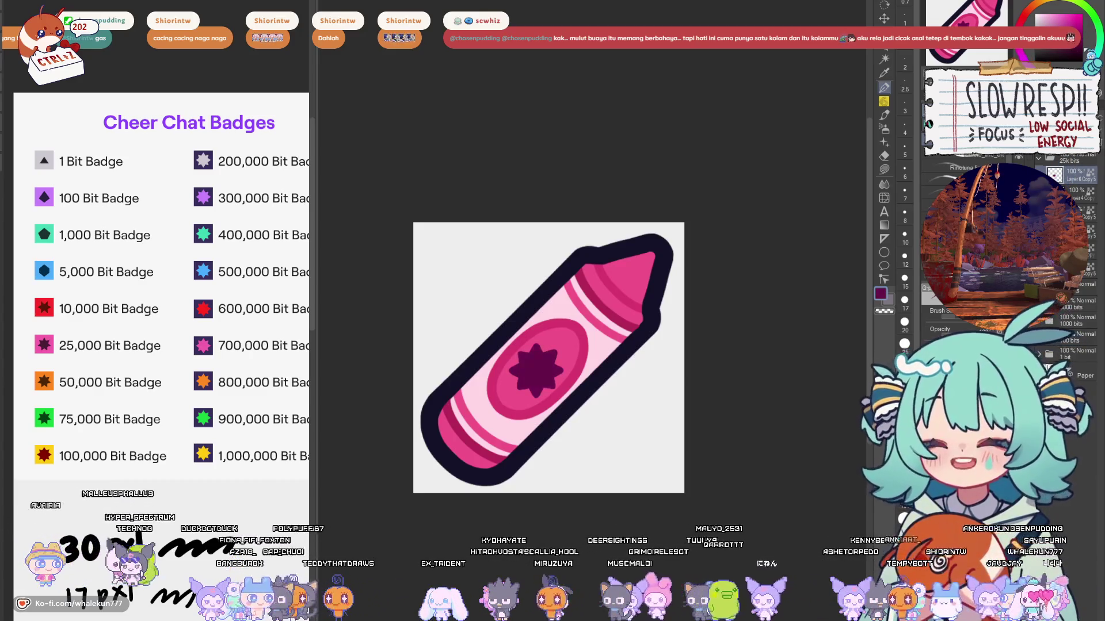
pyautogui.scroll(-3, 698, 349)
pyautogui.scroll(2, 698, 349)
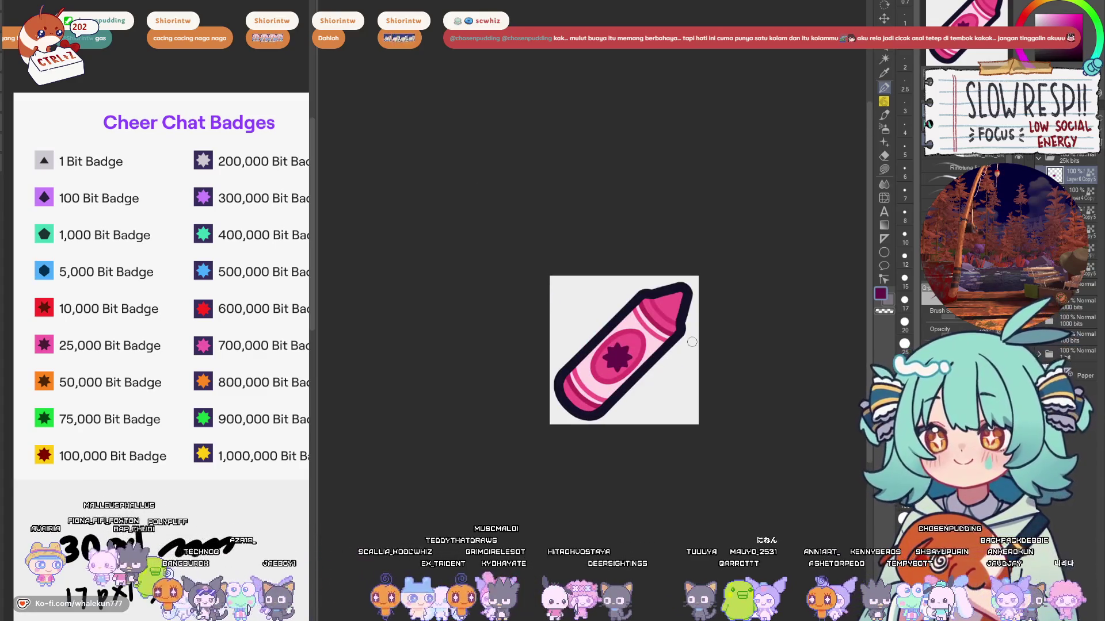
# Step: Preview the badge small, sample its pink and crimson, and collapse the 25k bits folder
pyautogui.click(1046, 168)
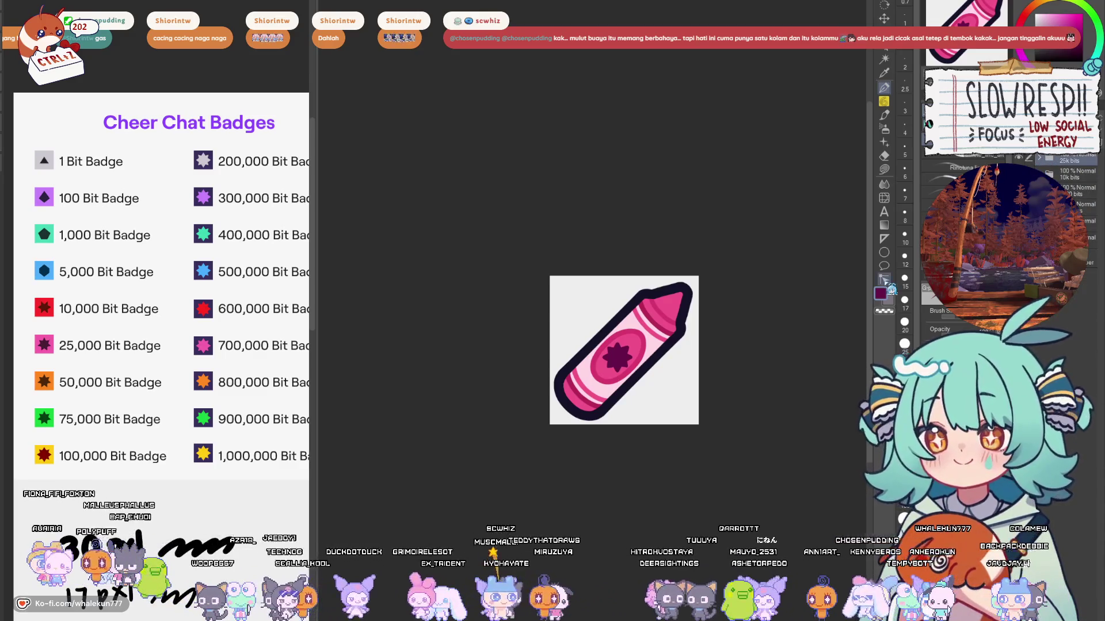
pyautogui.moveTo(713, 438)
pyautogui.mouseDown()
pyautogui.moveTo(706, 404)
pyautogui.moveTo(680, 445)
pyautogui.mouseUp()
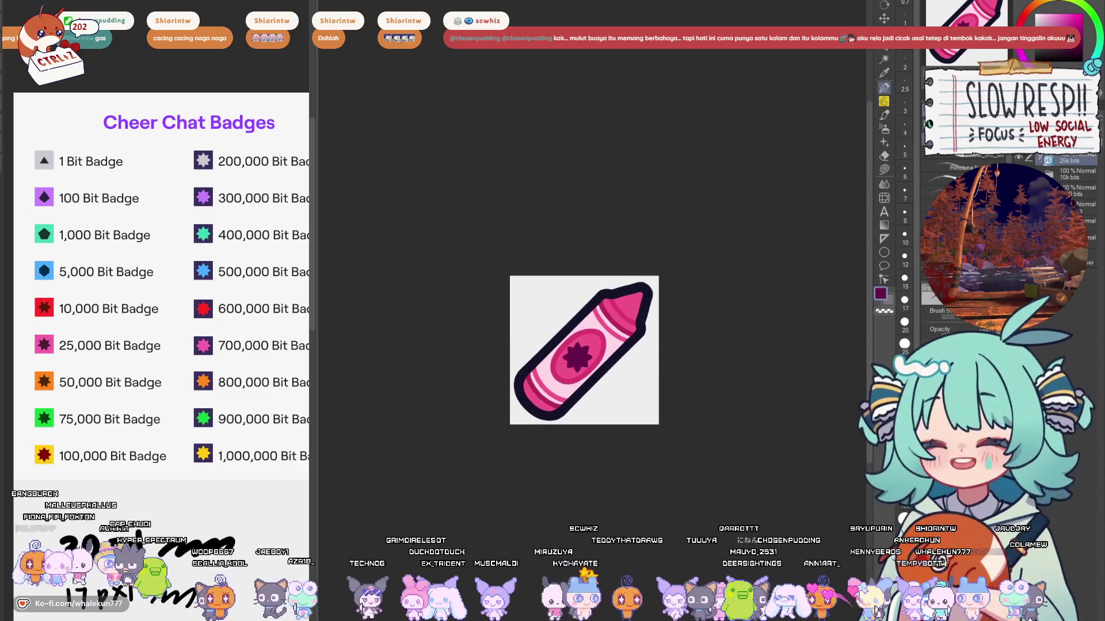
pyautogui.click(1046, 167)
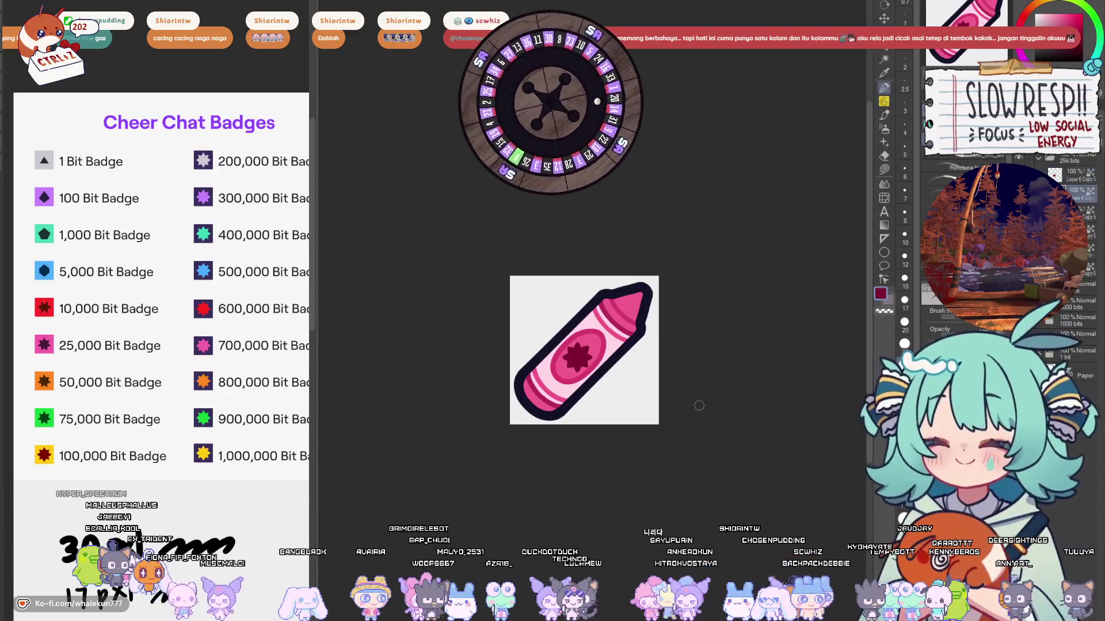
pyautogui.keyDown('alt'); pyautogui.click(633, 302); pyautogui.keyUp('alt')
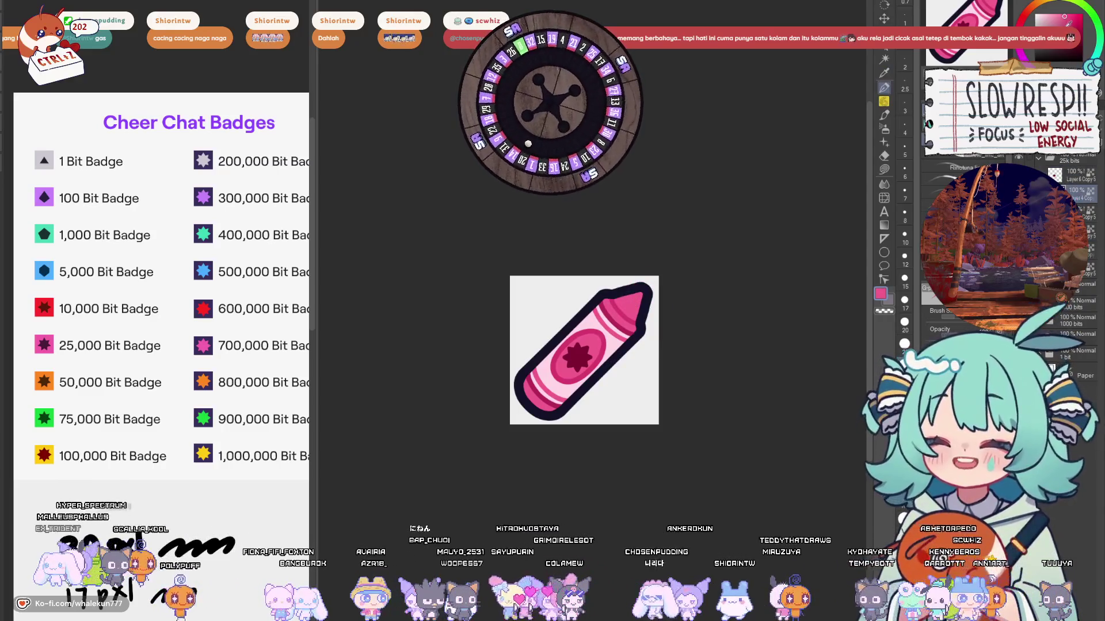
pyautogui.keyDown('alt'); pyautogui.click(614, 309); pyautogui.keyUp('alt')
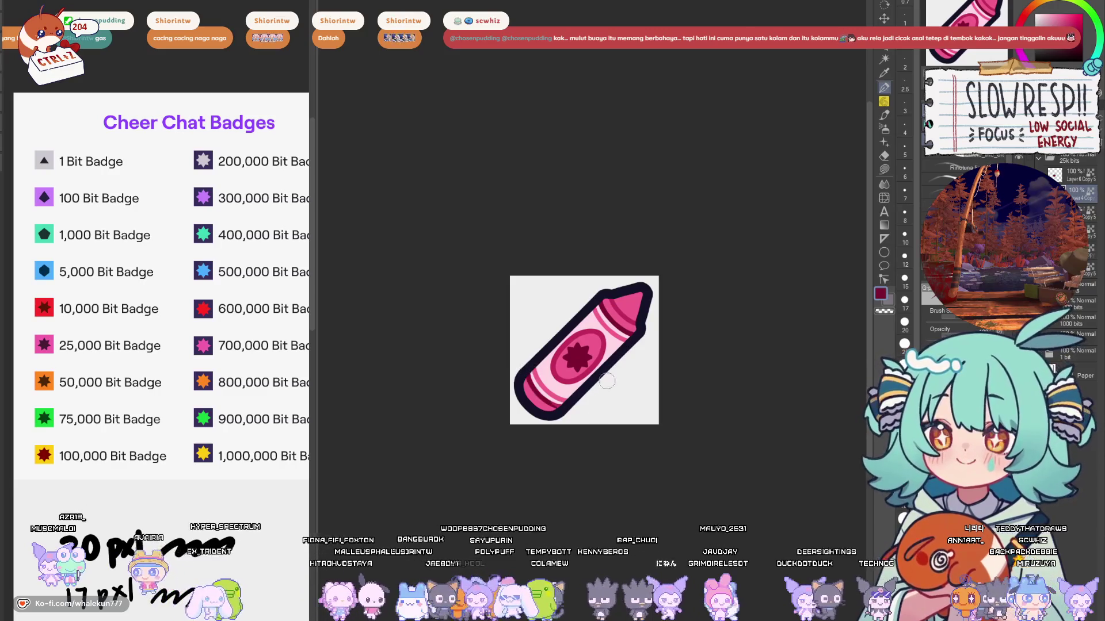
pyautogui.scroll(-3, 648, 237)
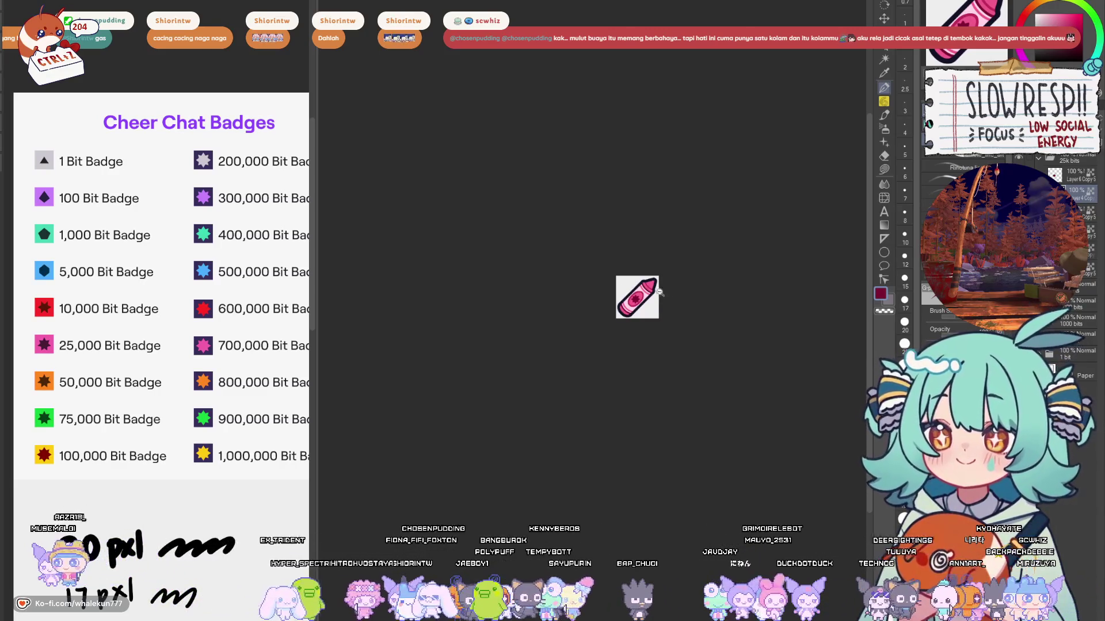
pyautogui.scroll(2, 668, 364)
pyautogui.click(1060, 166)
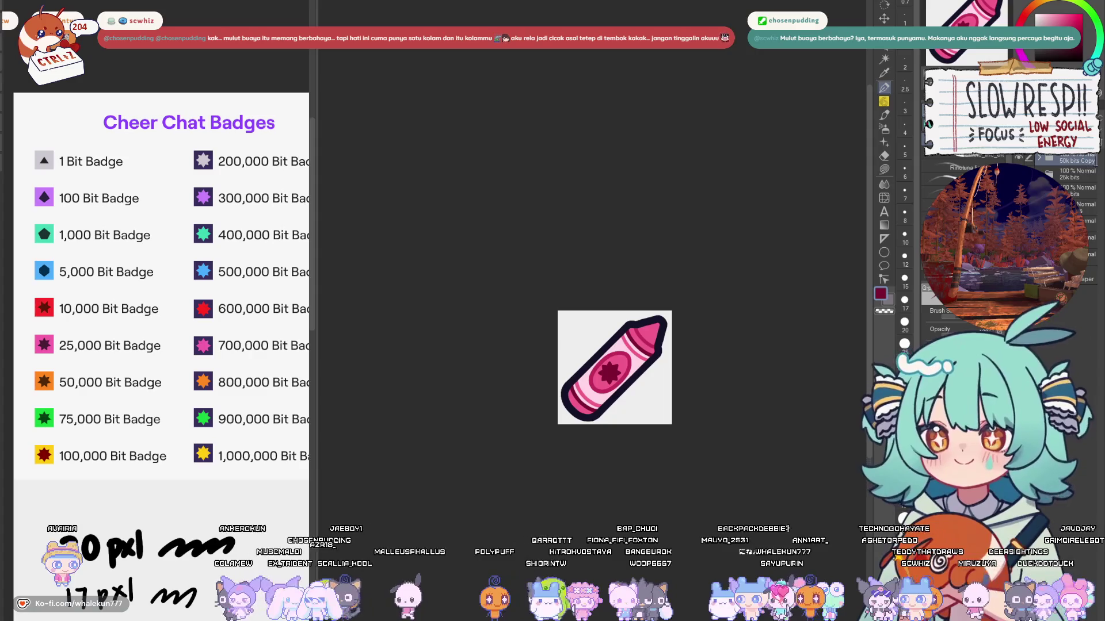
# Step: Select the folder's top layer and lasso-fill the crayon orange, picking brown and peach tones
pyautogui.click(1056, 173)
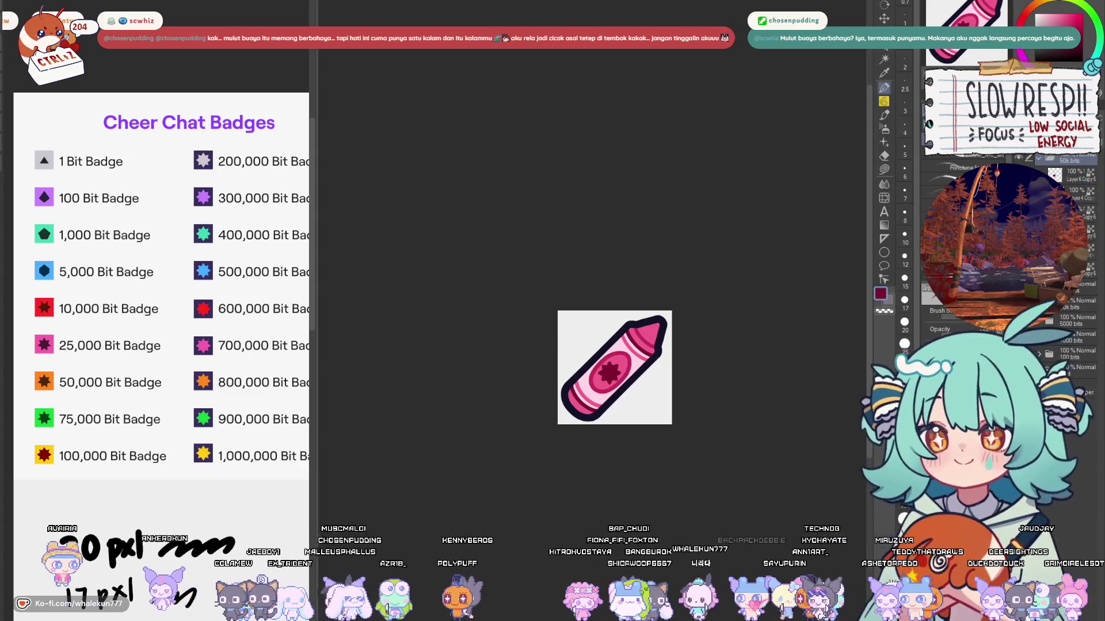
pyautogui.click(1076, 179)
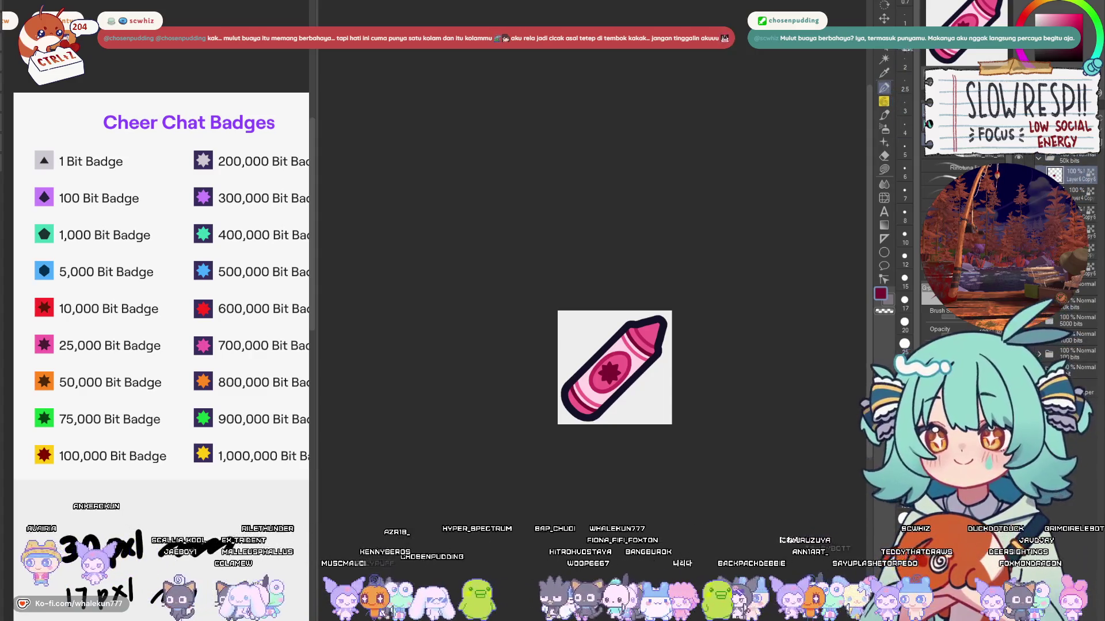
pyautogui.click(1077, 46)
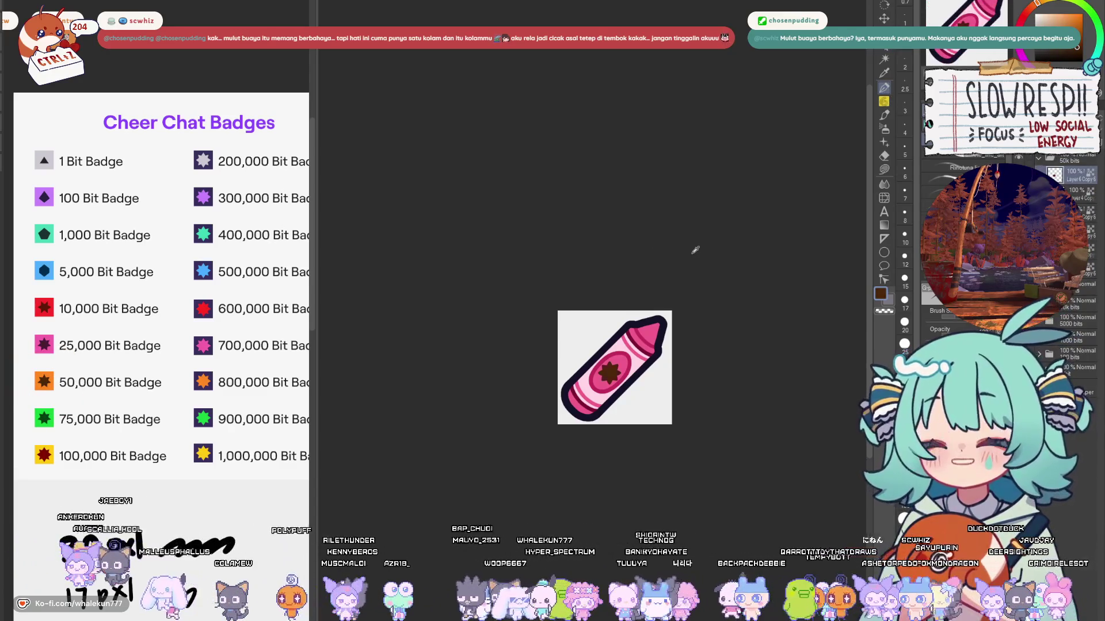
pyautogui.press('m')
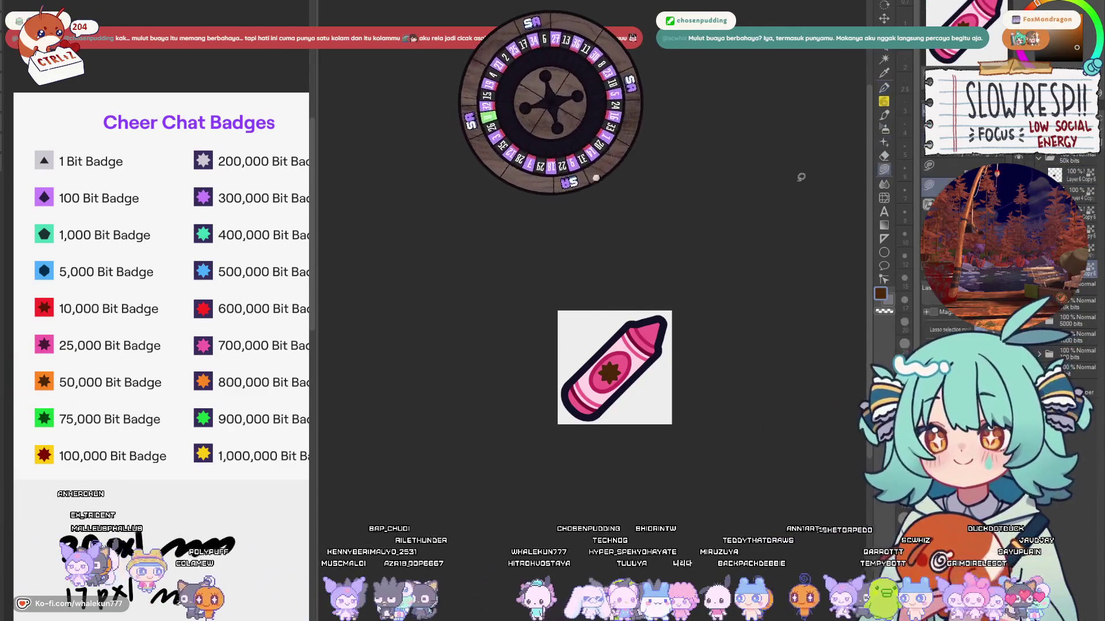
pyautogui.click(1061, 35)
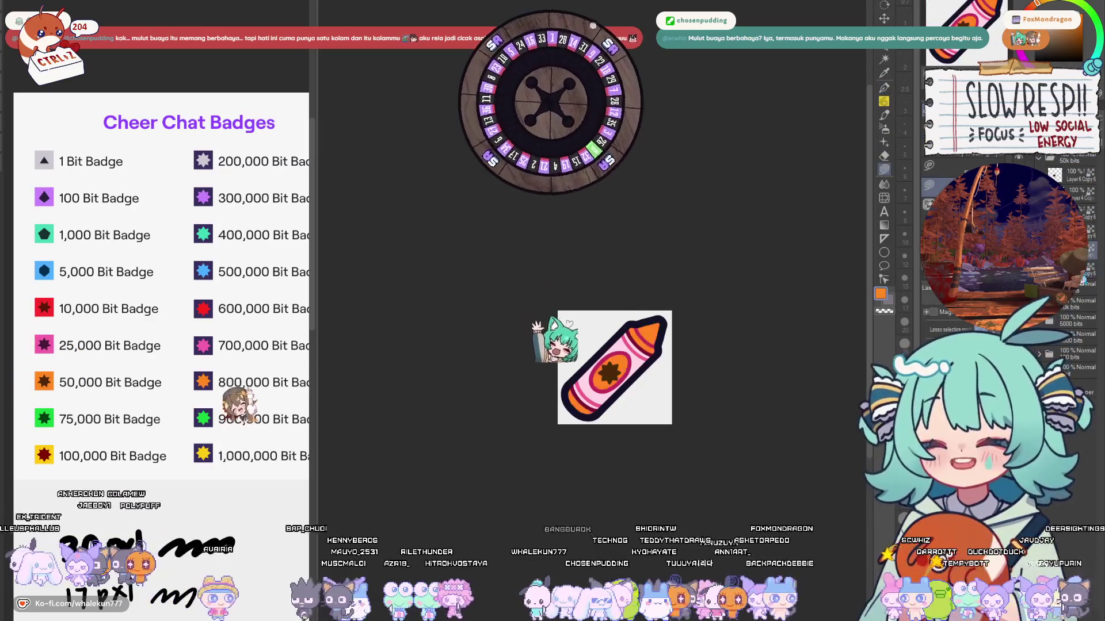
pyautogui.click(1048, 26)
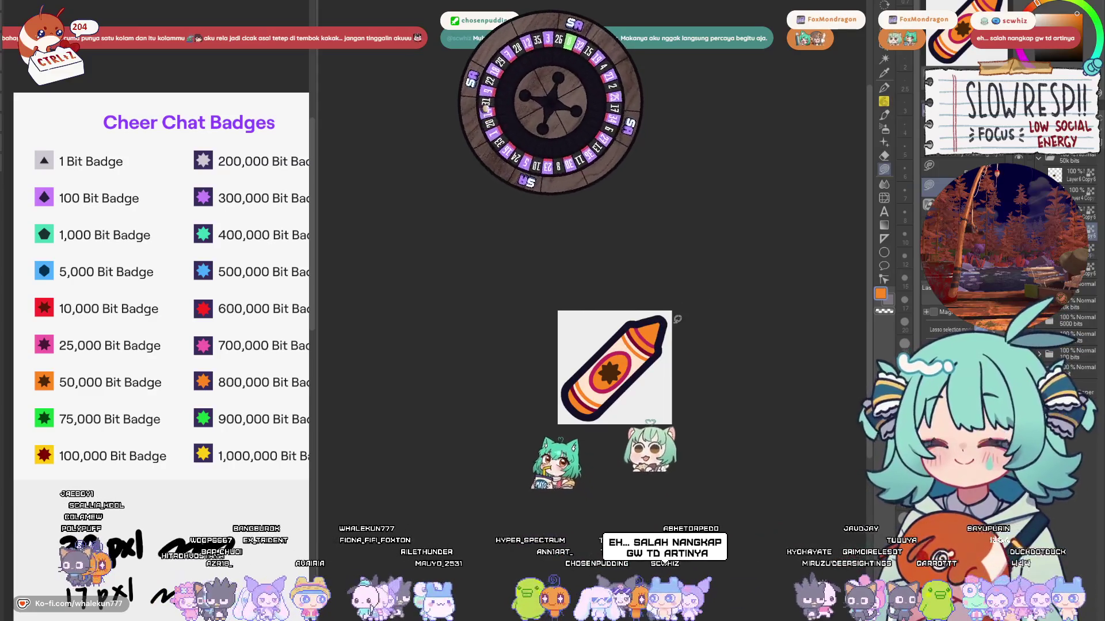
pyautogui.scroll(2, 678, 320)
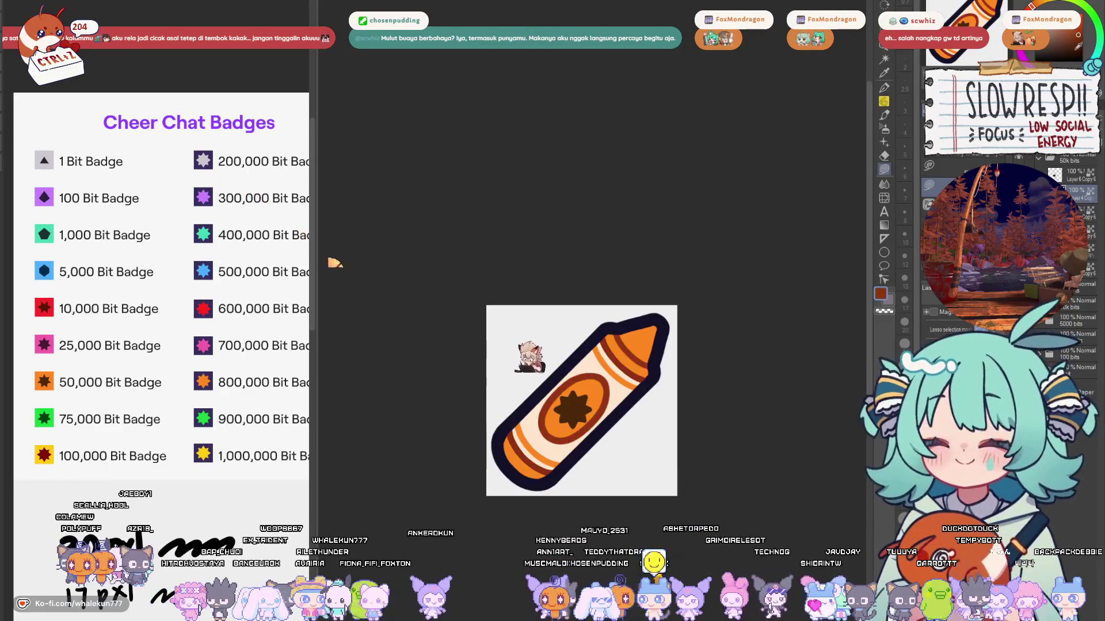
# Step: Shift the colour from red-orange toward pink, collapse the folder, and duplicate the 50k bits layer
pyautogui.press('p')
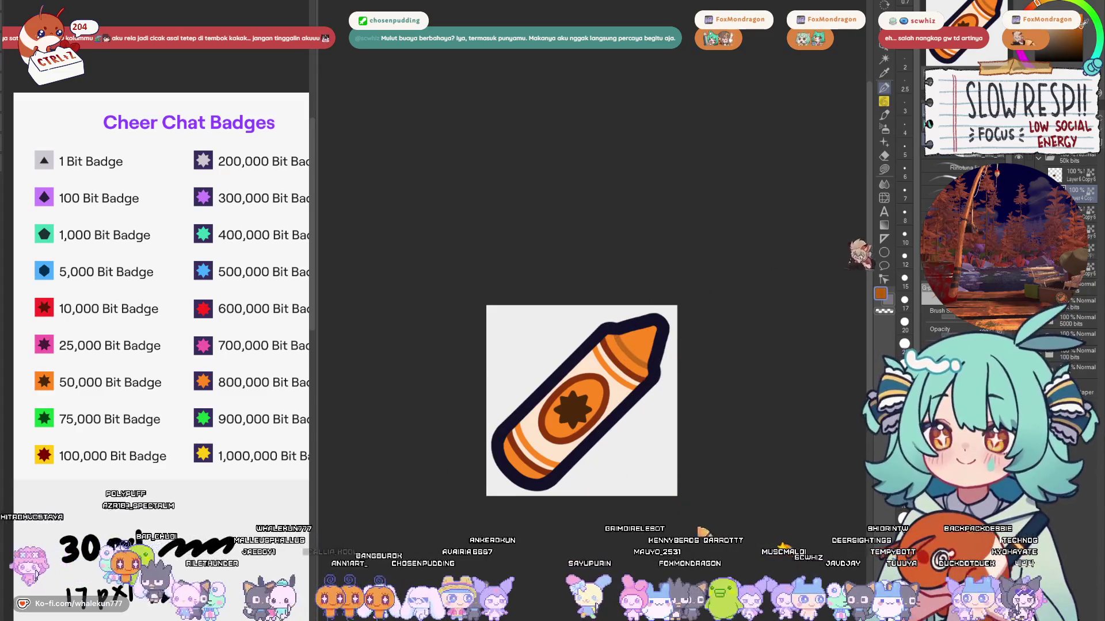
pyautogui.click(1031, 5)
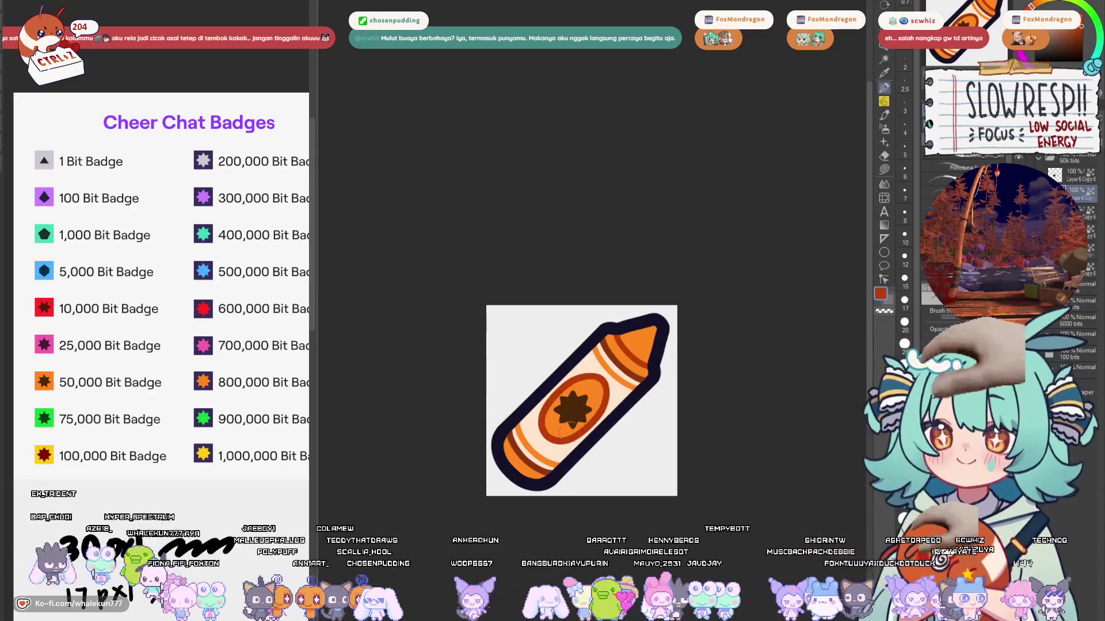
pyautogui.scroll(-5, 617, 270)
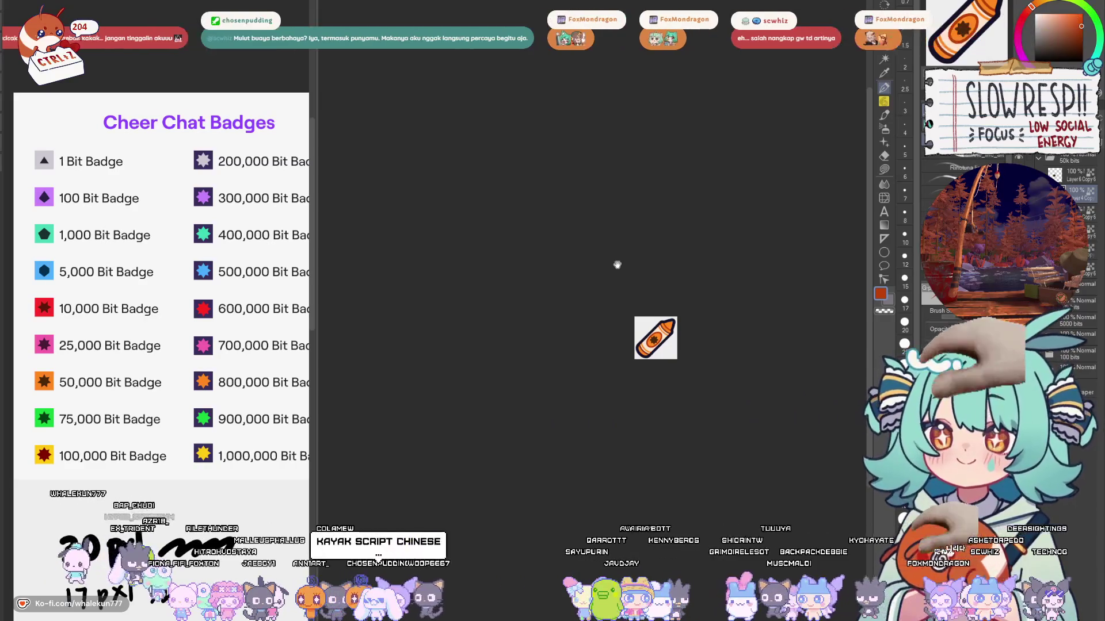
pyautogui.scroll(5, 729, 328)
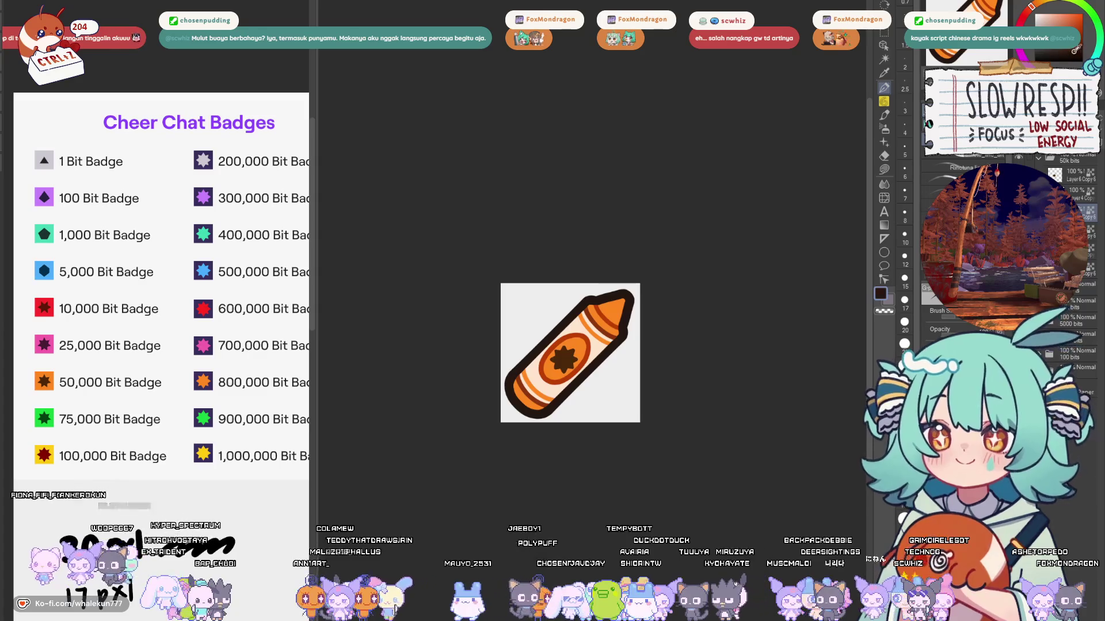
pyautogui.moveTo(1031, 6); pyautogui.dragTo(1021, 20)
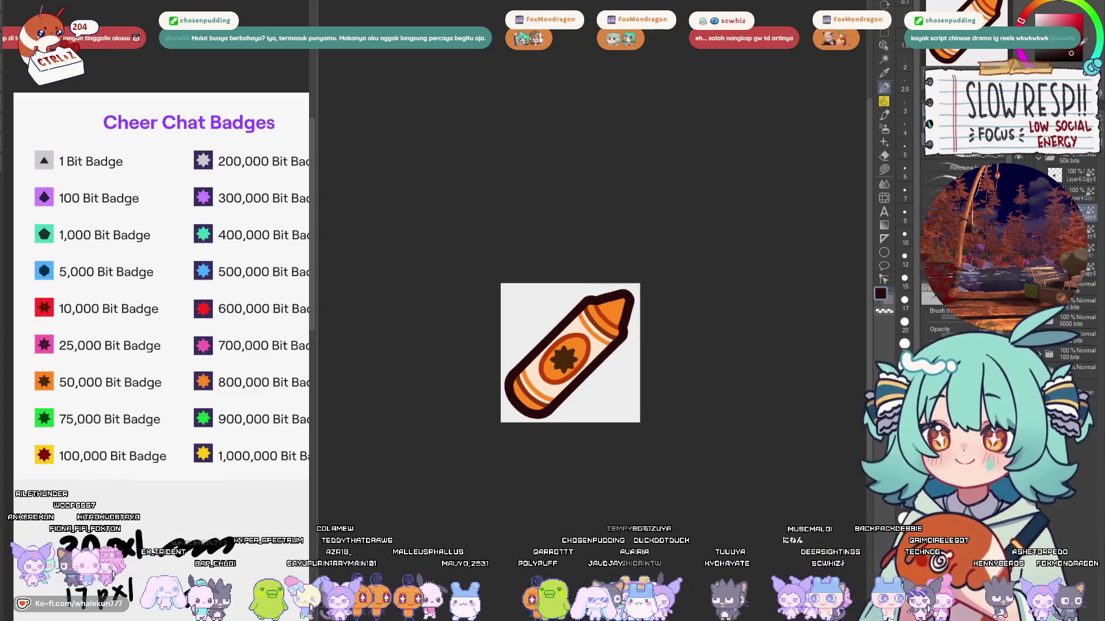
pyautogui.click(1039, 158)
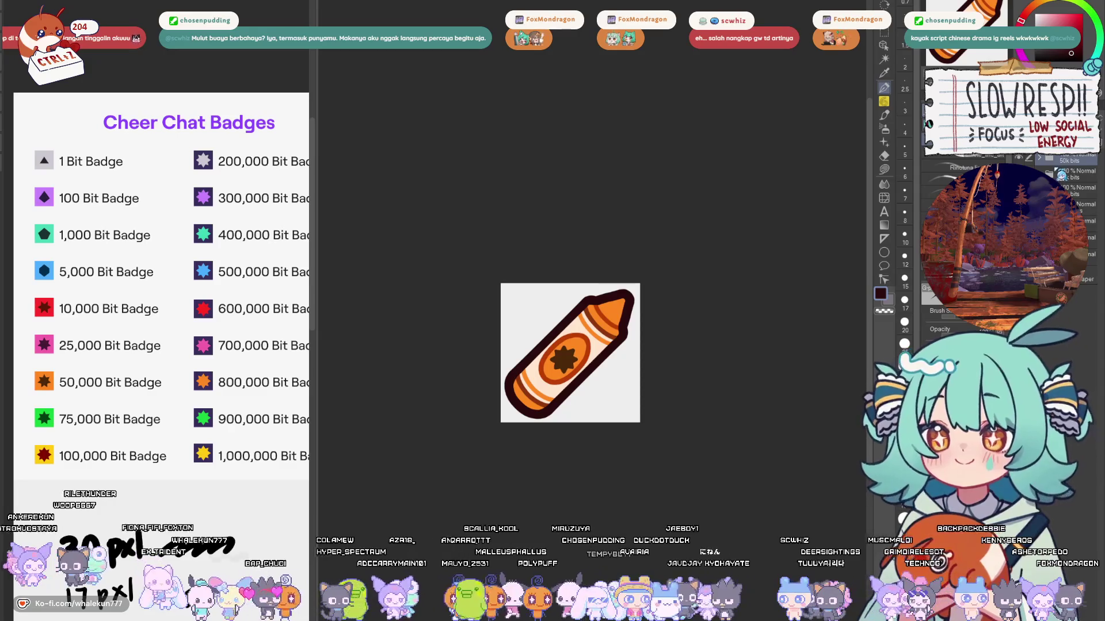
pyautogui.hotkey('ctrl', 'j')
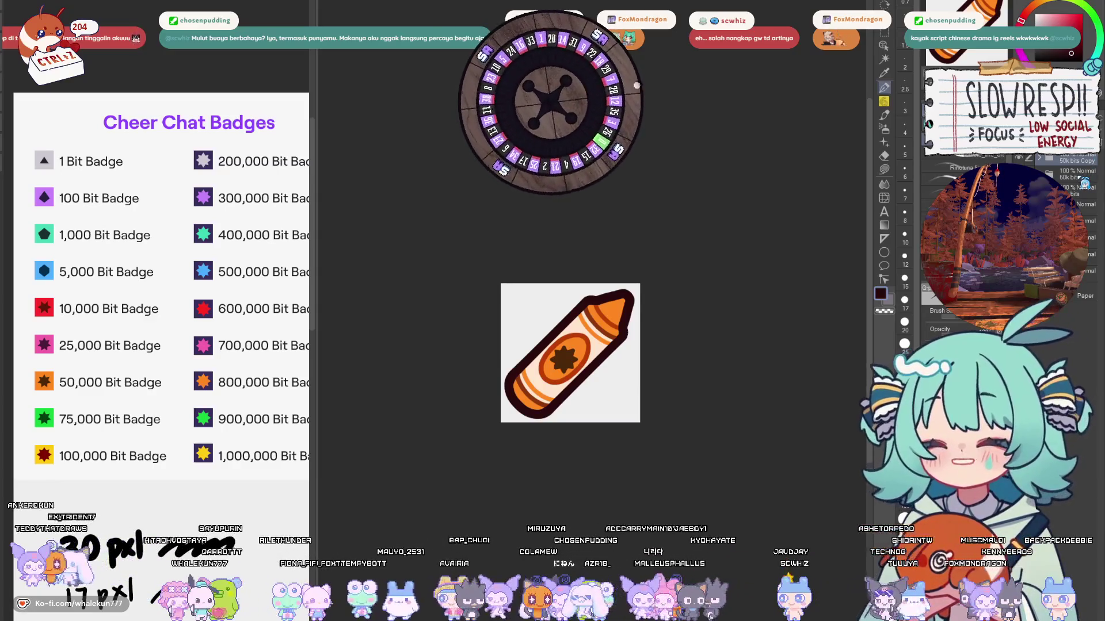
# Step: Rename the duplicated layer to '75k bits Copy'
pyautogui.doubleClick(1076, 160)
pyautogui.write('75k bits Copy')
pyautogui.press('Return')
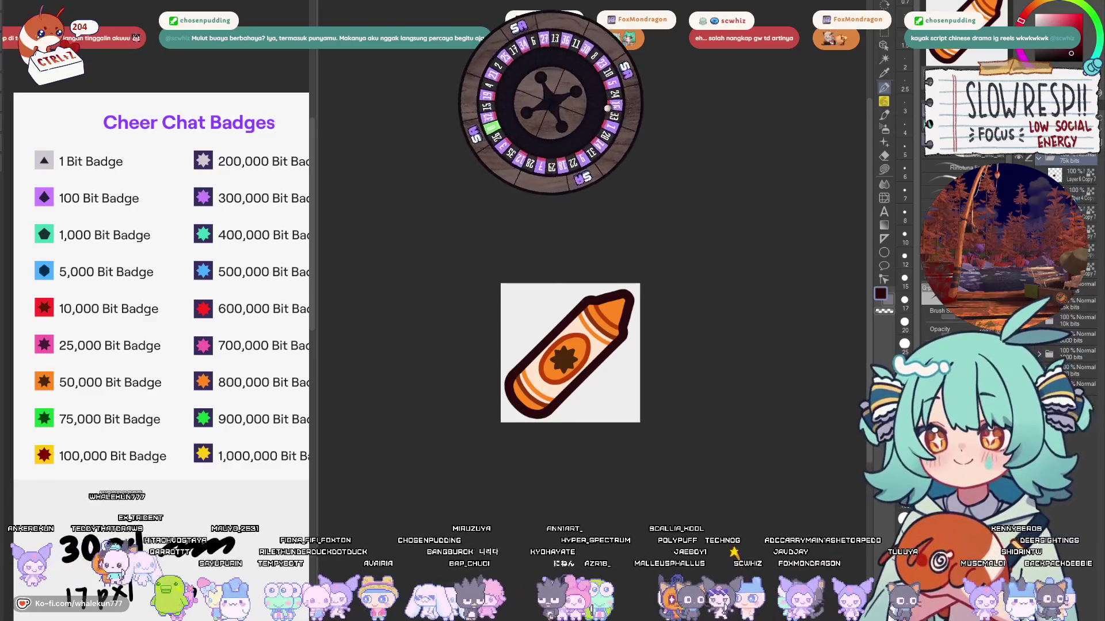
# Step: Fill the crayon's orange areas with green sampled from the 75,000 badge
pyautogui.keyDown('alt'); pyautogui.click(56, 405); pyautogui.keyUp('alt')
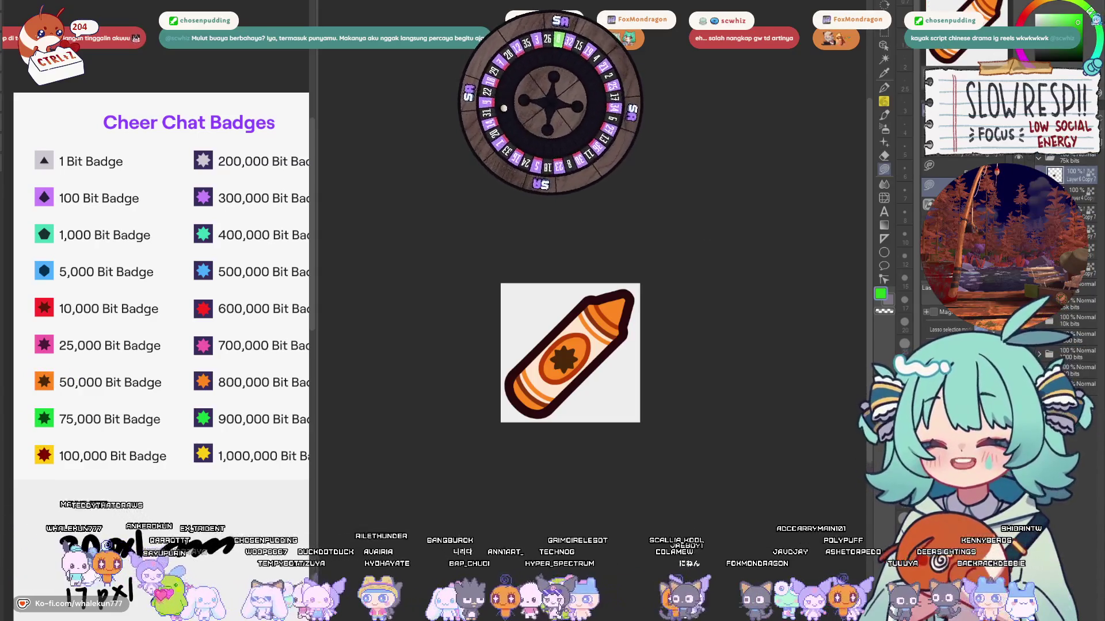
pyautogui.hotkey('alt', 'BackSpace')
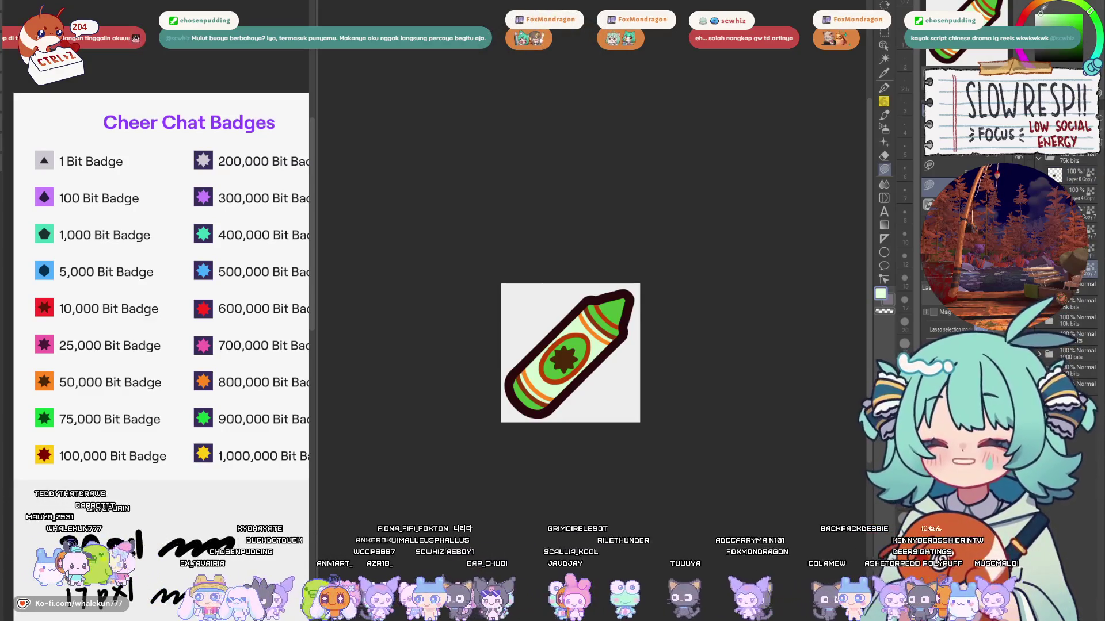
pyautogui.press('p')
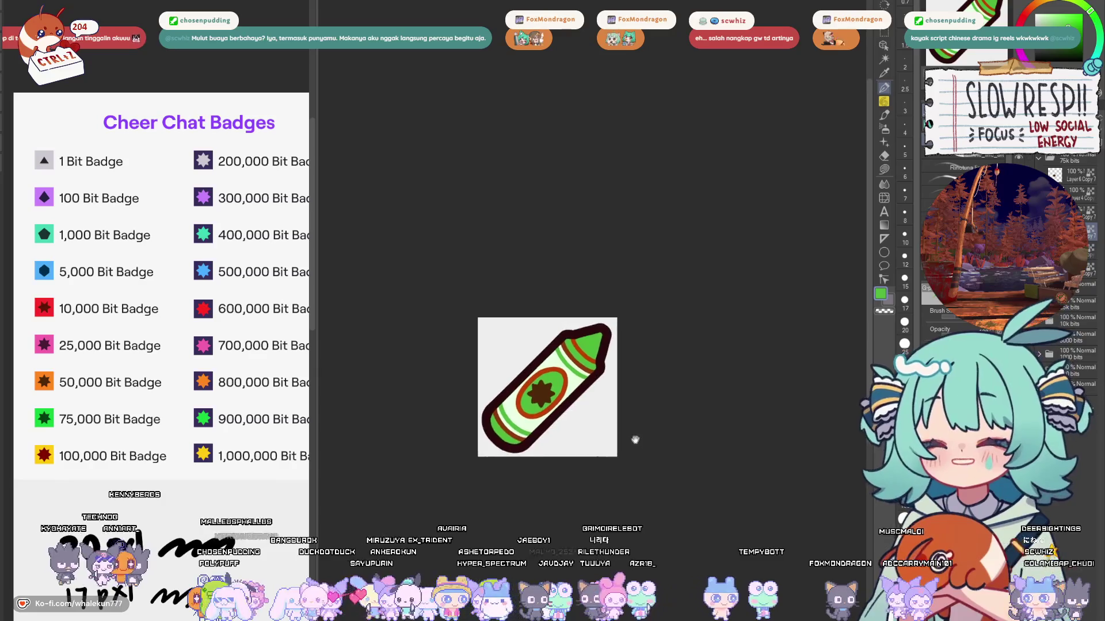
# Step: Restore the green ellipse, stripes and pale highlights, then pick a darker green
pyautogui.scroll(3, 585, 381)
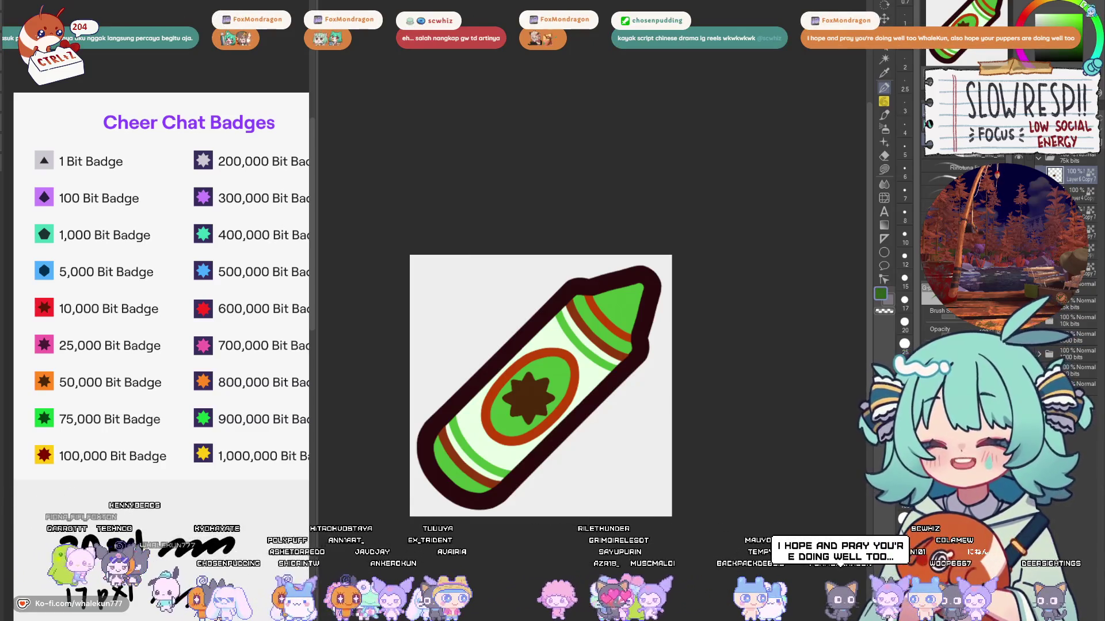
pyautogui.hotkey('ctrl', 'z')
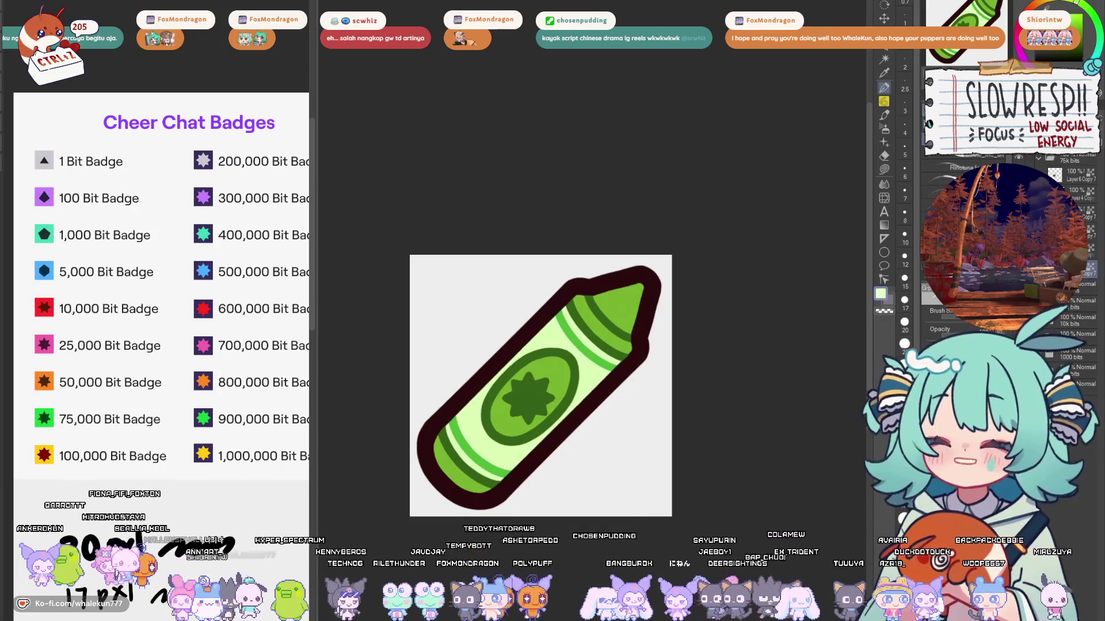
pyautogui.hotkey('ctrl', 'z')
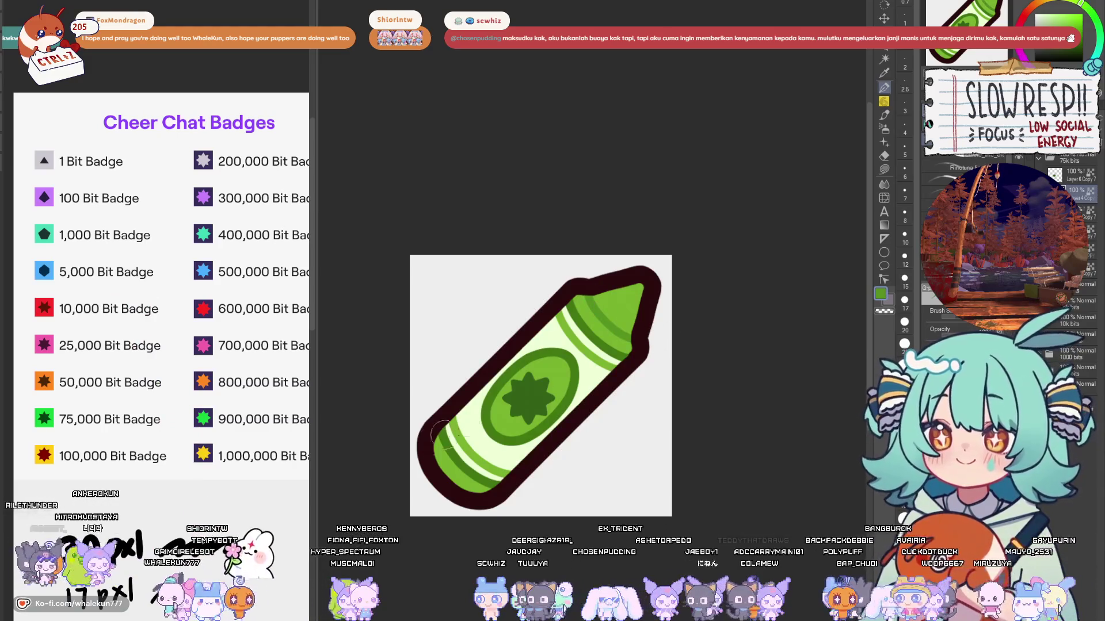
pyautogui.keyDown('alt'); pyautogui.click(612, 332); pyautogui.keyUp('alt')
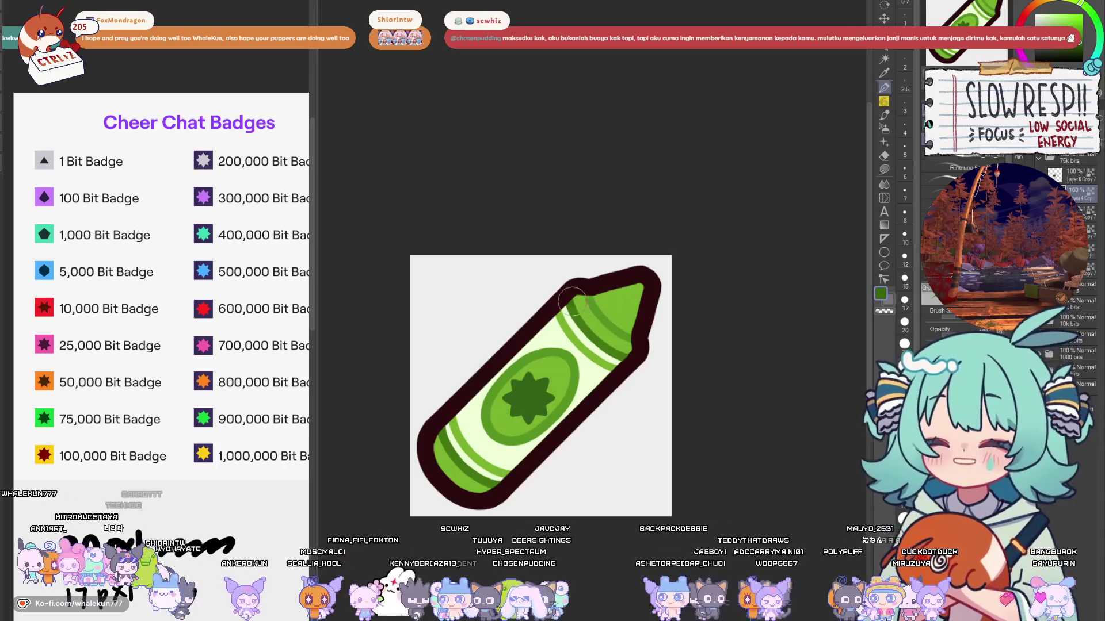
# Step: Hide the green crayon layer and show the orange 50,000-bit crayon
pyautogui.scroll(-2, 685, 366)
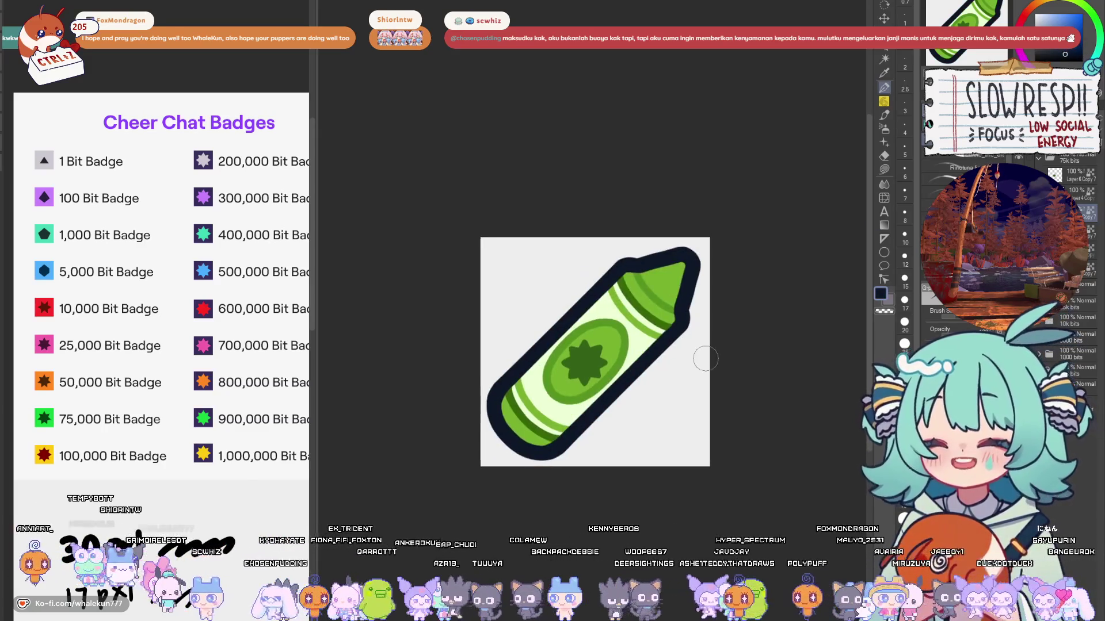
pyautogui.moveTo(636, 446); pyautogui.dragTo(690, 382)
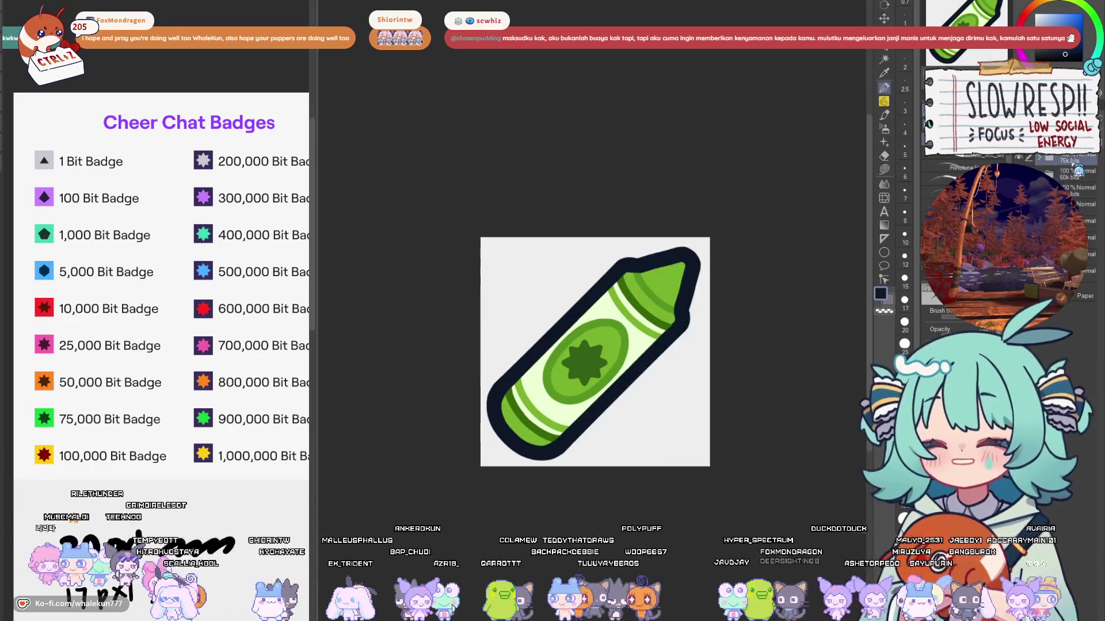
pyautogui.click(1018, 174)
pyautogui.click(1018, 157)
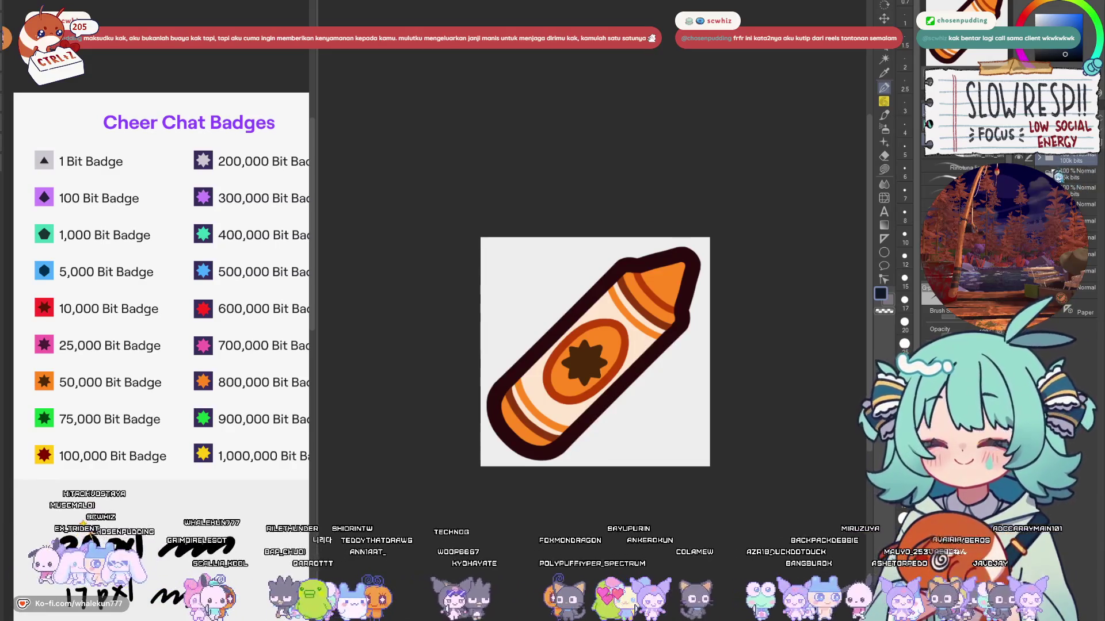
# Step: Lasso the copied crayon and fill its orange parts with the 100,000-bit badge's yellow
pyautogui.click(1057, 177)
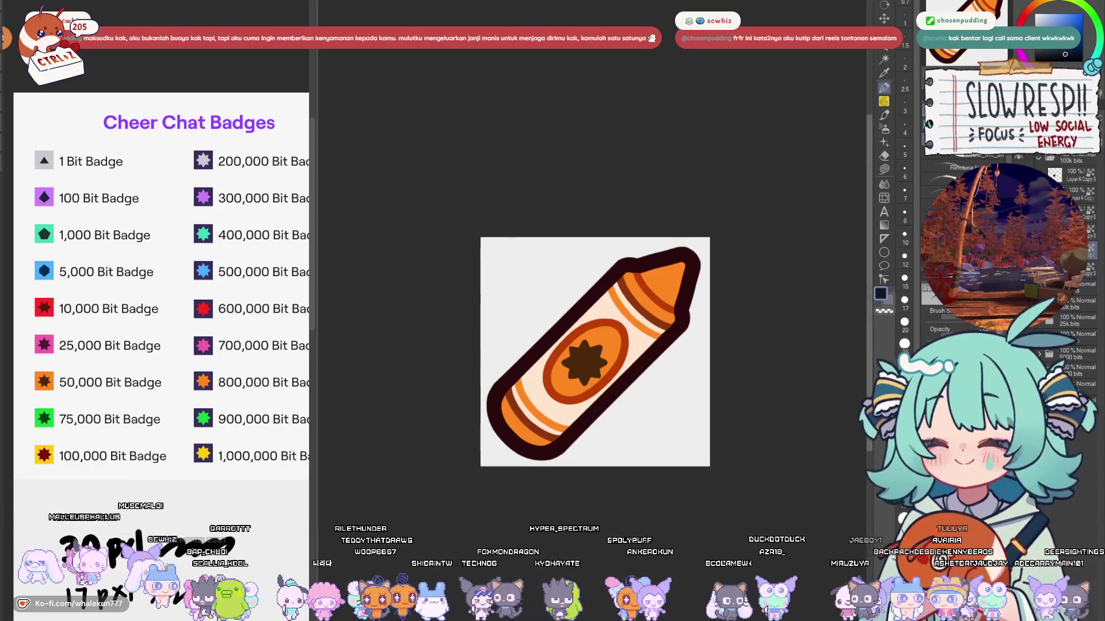
pyautogui.click(884, 169)
pyautogui.moveTo(713, 339); pyautogui.dragTo(704, 324)
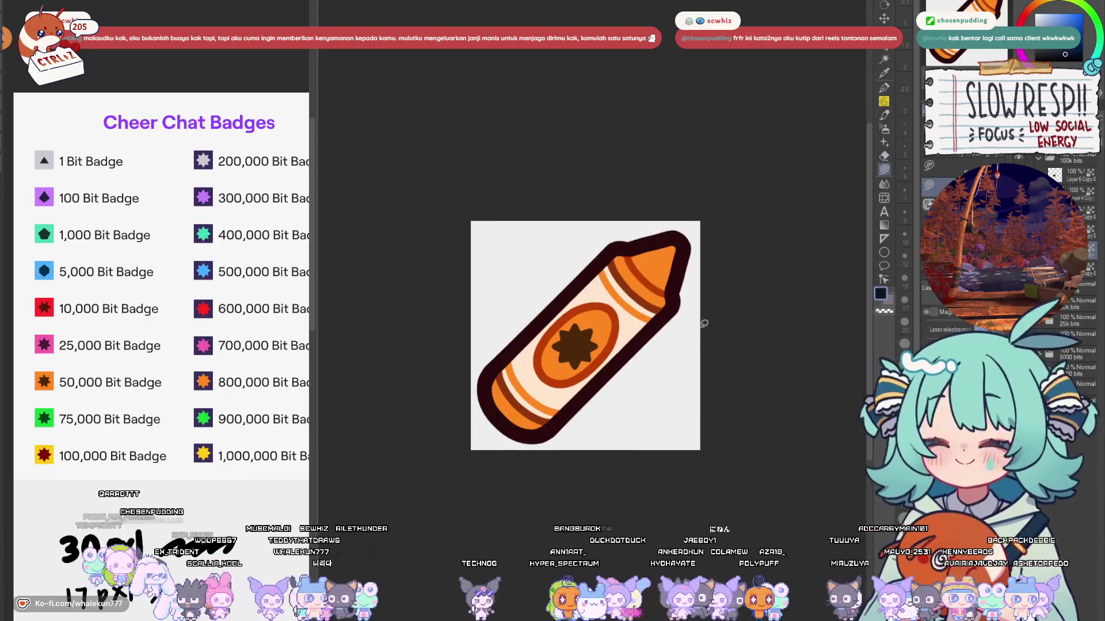
pyautogui.keyDown('alt'); pyautogui.click(45, 454); pyautogui.keyUp('alt')
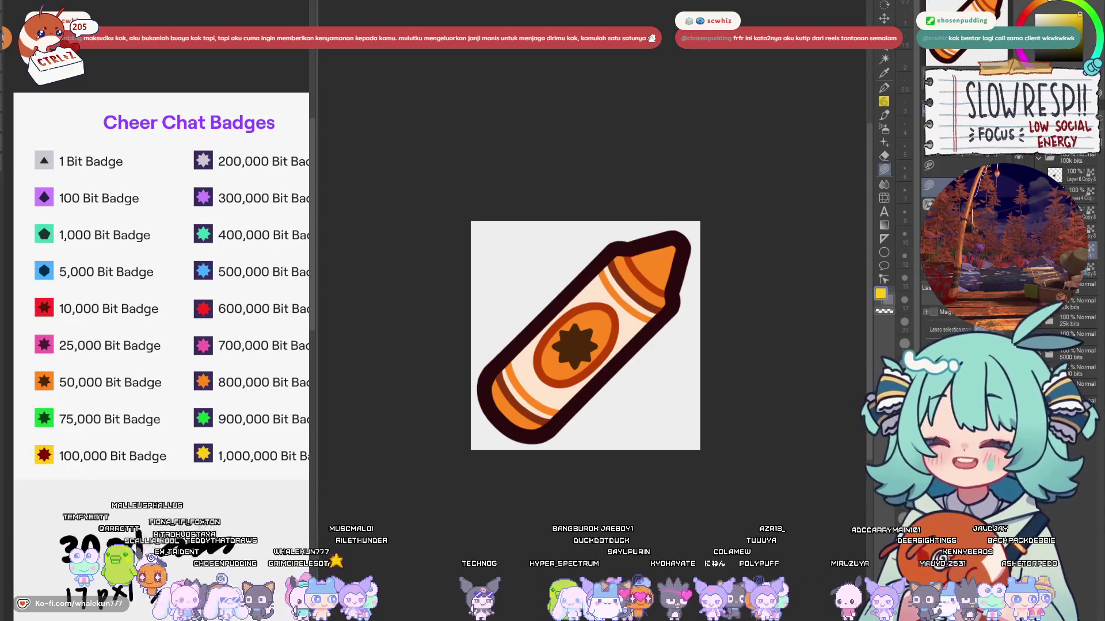
pyautogui.hotkey('alt', 'BackSpace')
# Step: Fill the crayon body with pale cream and pick a darker gold for the stripes
pyautogui.click(1053, 12)
pyautogui.hotkey('alt', 'BackSpace')
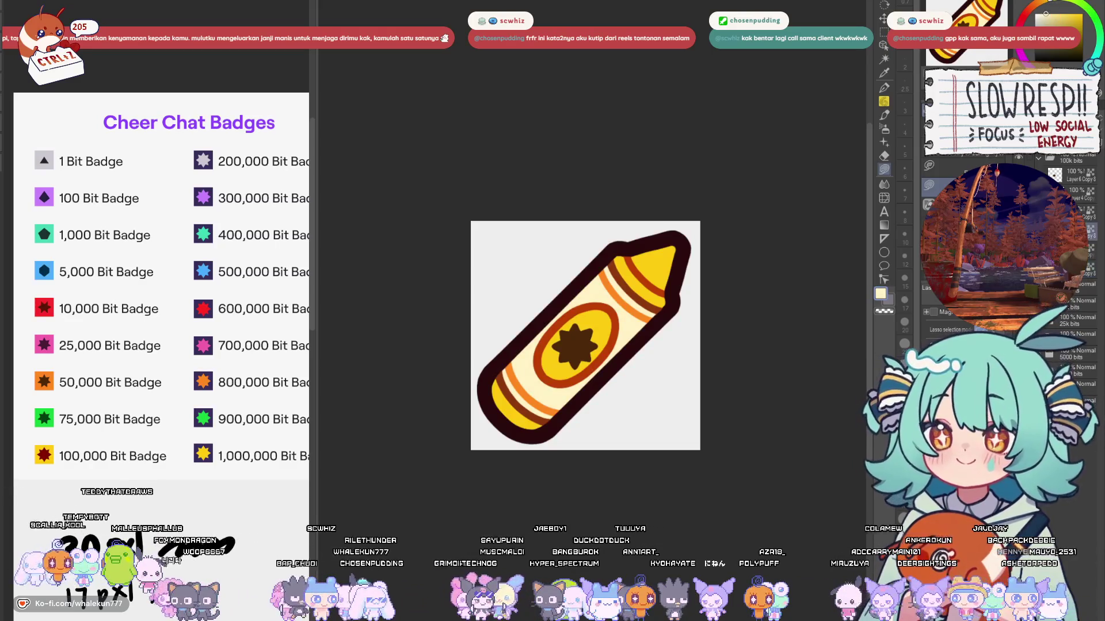
pyautogui.keyDown('alt'); pyautogui.click(668, 252); pyautogui.keyUp('alt')
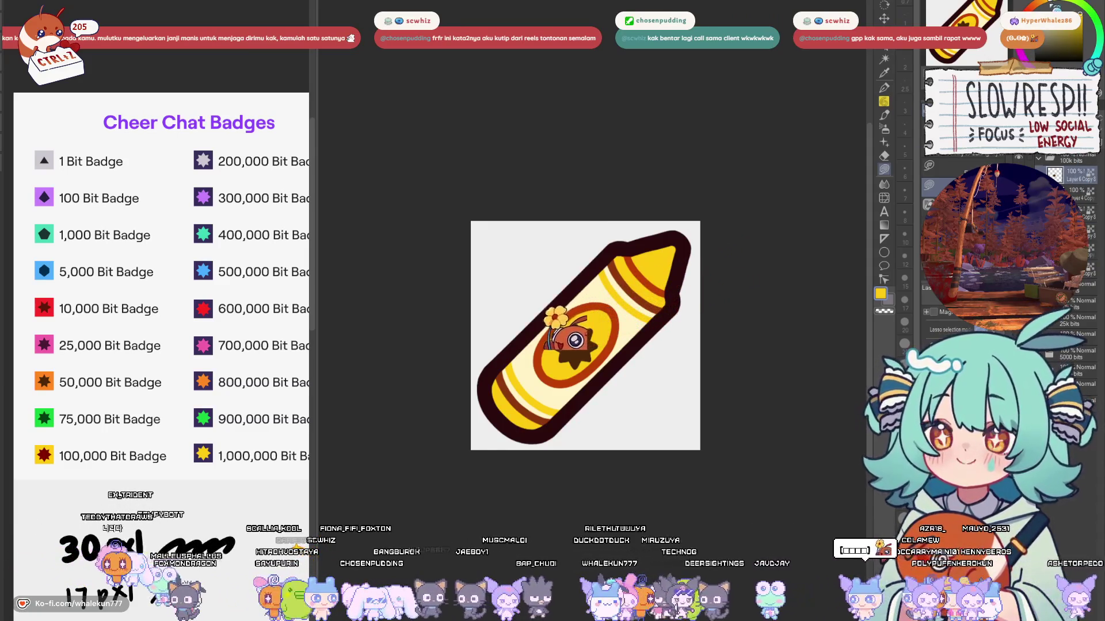
pyautogui.click(1069, 32)
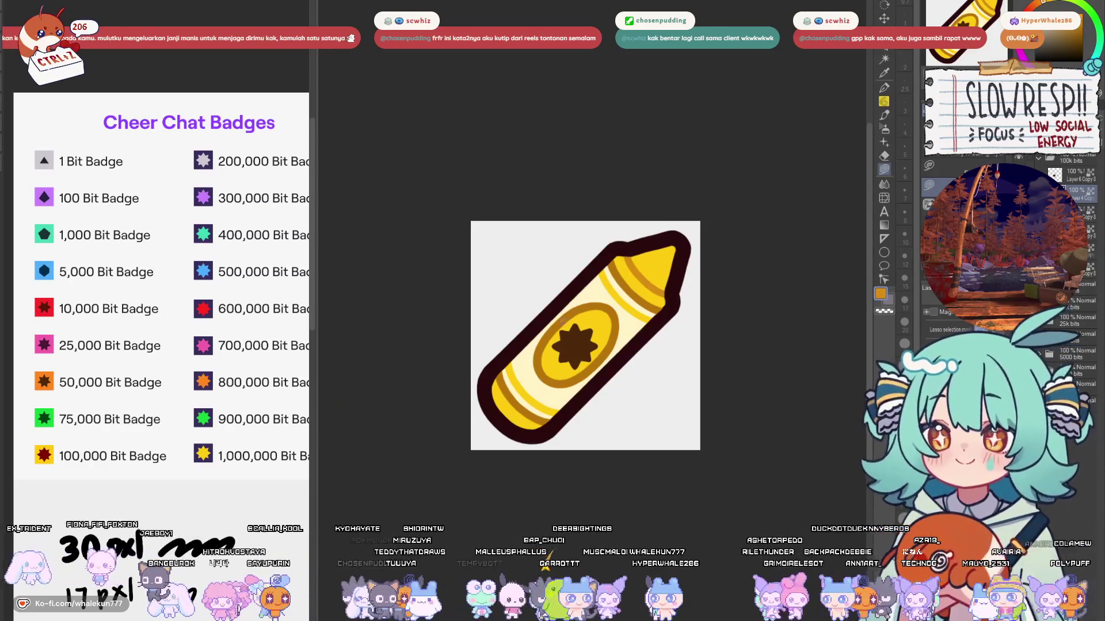
# Step: Fill the yellow crayon's star centre with dark red
pyautogui.scroll(-5, 661, 412)
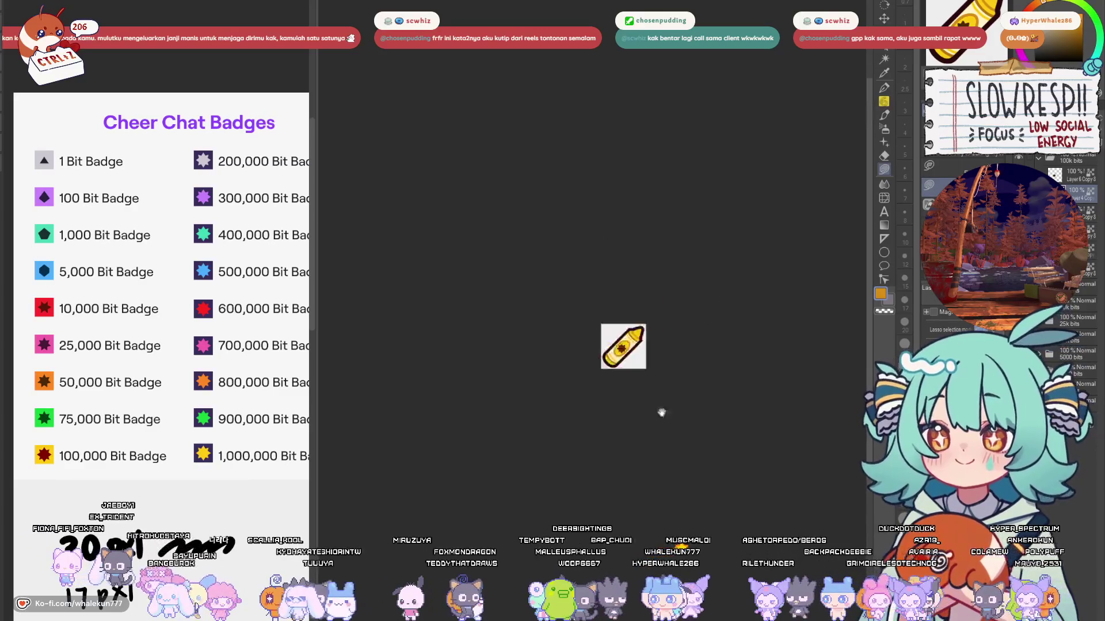
pyautogui.scroll(5, 663, 365)
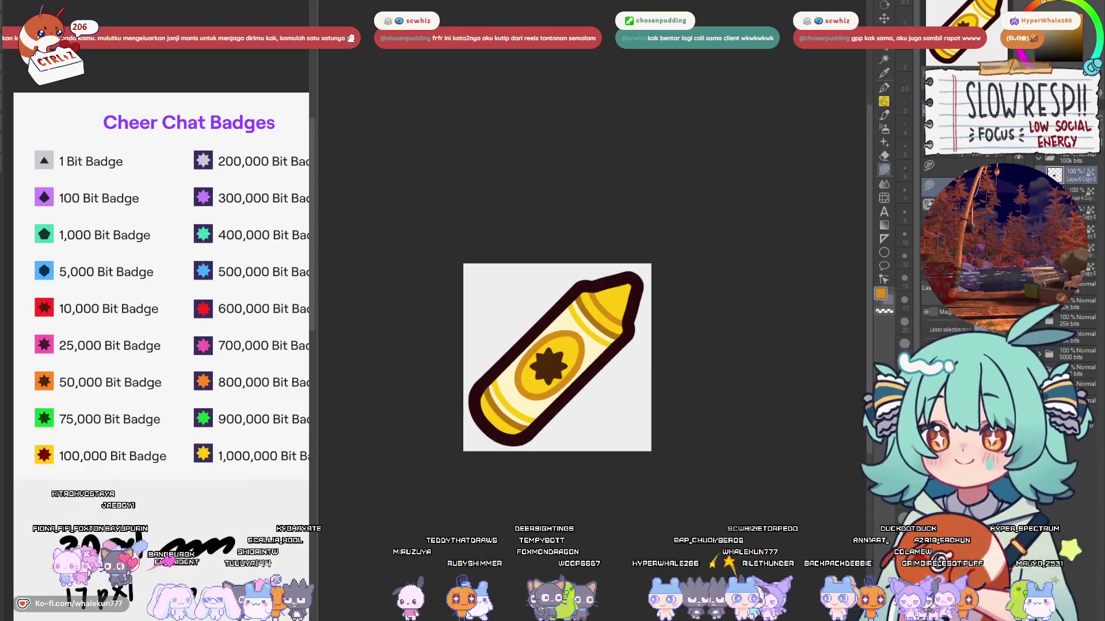
pyautogui.click(1082, 37)
pyautogui.hotkey('alt', 'BackSpace')
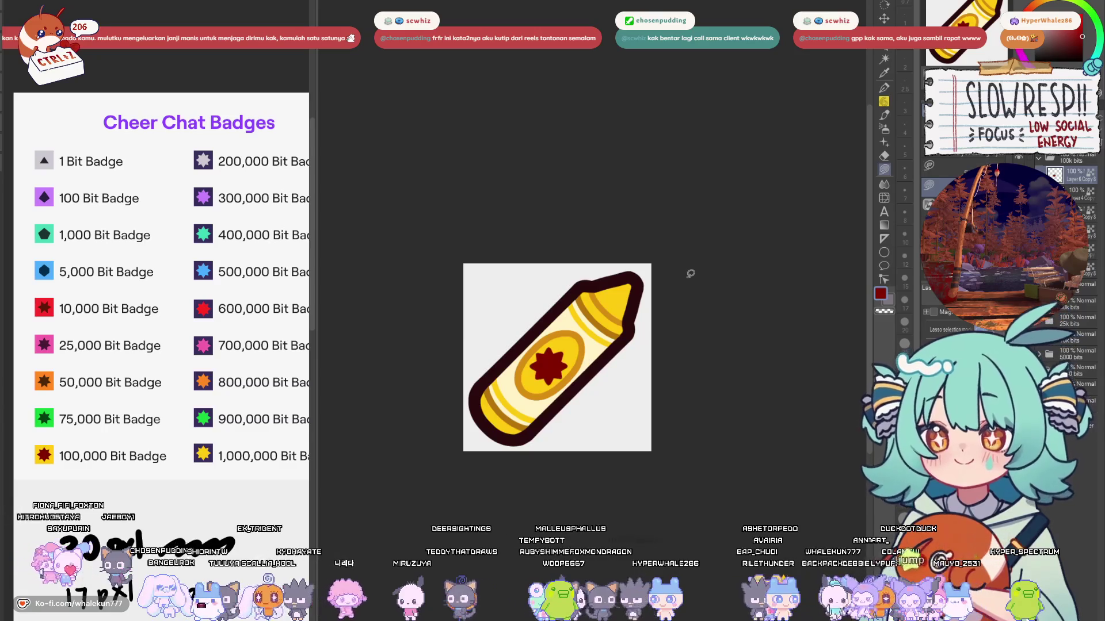
# Step: Toggle tier layers to compare the yellow, green, orange, pink, red and blue crayons at small size
pyautogui.scroll(-4, 708, 370)
pyautogui.scroll(2, 699, 365)
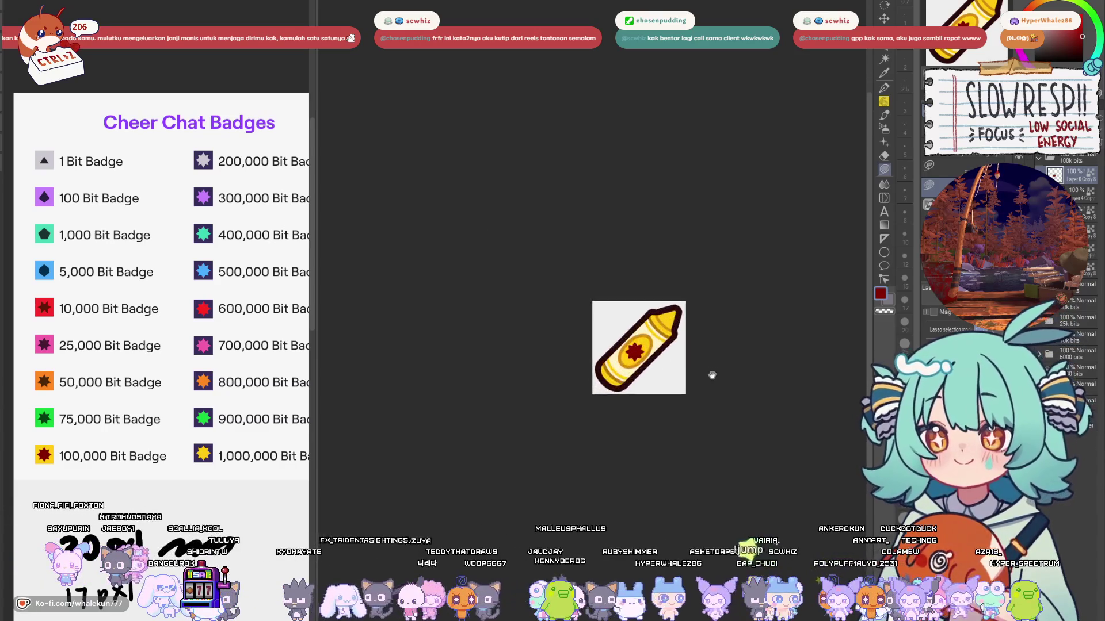
pyautogui.click(1038, 157)
pyautogui.click(1027, 157)
pyautogui.click(1027, 171)
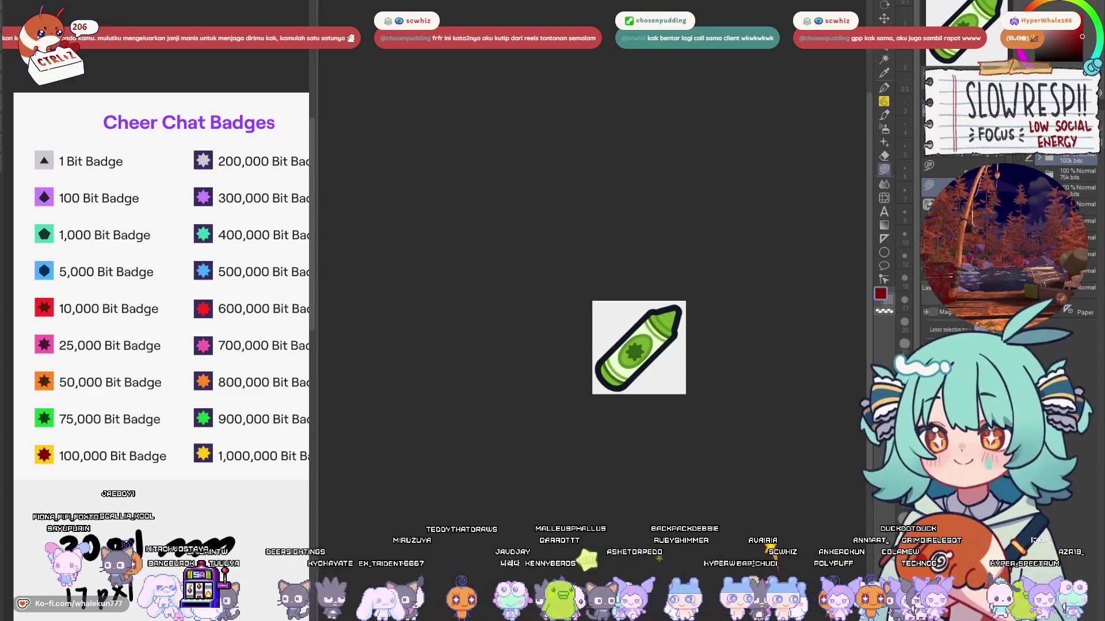
pyautogui.click(1018, 157)
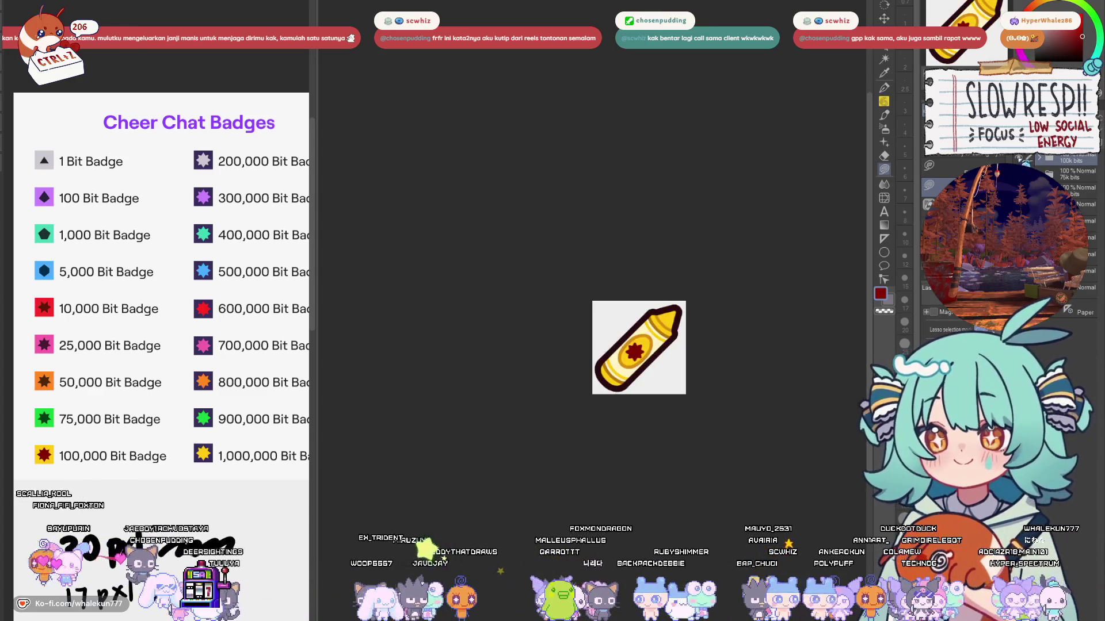
pyautogui.click(1027, 164)
pyautogui.click(1027, 171)
pyautogui.click(1027, 204)
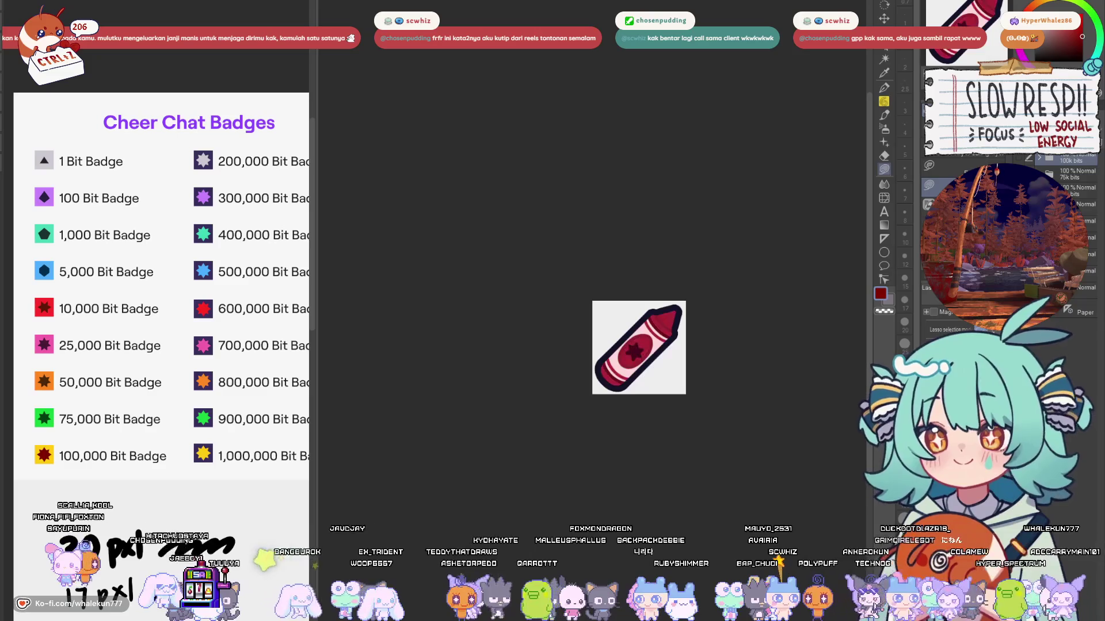
pyautogui.click(1027, 221)
pyautogui.click(1028, 221)
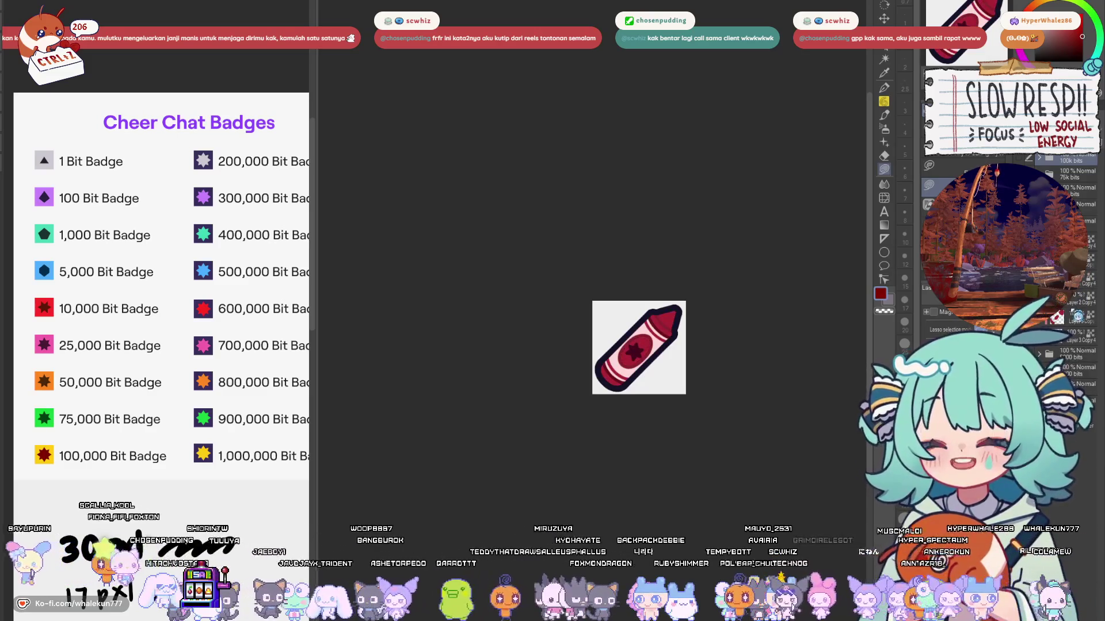
# Step: Zoom in on the red crayon's layer, sample its tip red, and undo the stray star recolour
pyautogui.click(1073, 315)
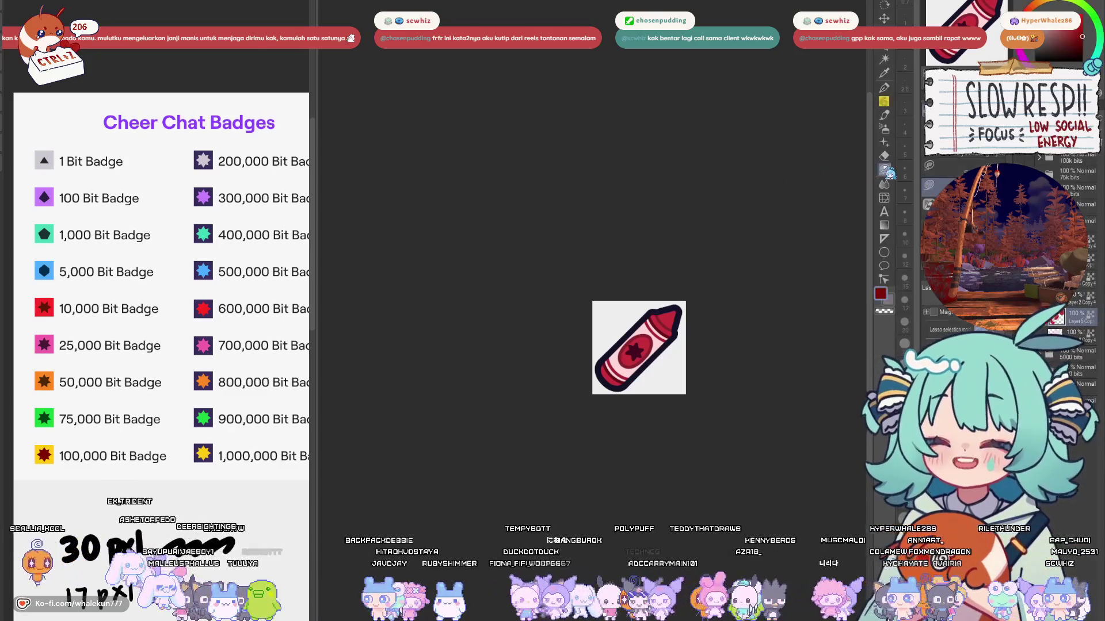
pyautogui.hotkey('ctrl', '+')
pyautogui.keyDown('alt'); pyautogui.click(703, 328); pyautogui.keyUp('alt')
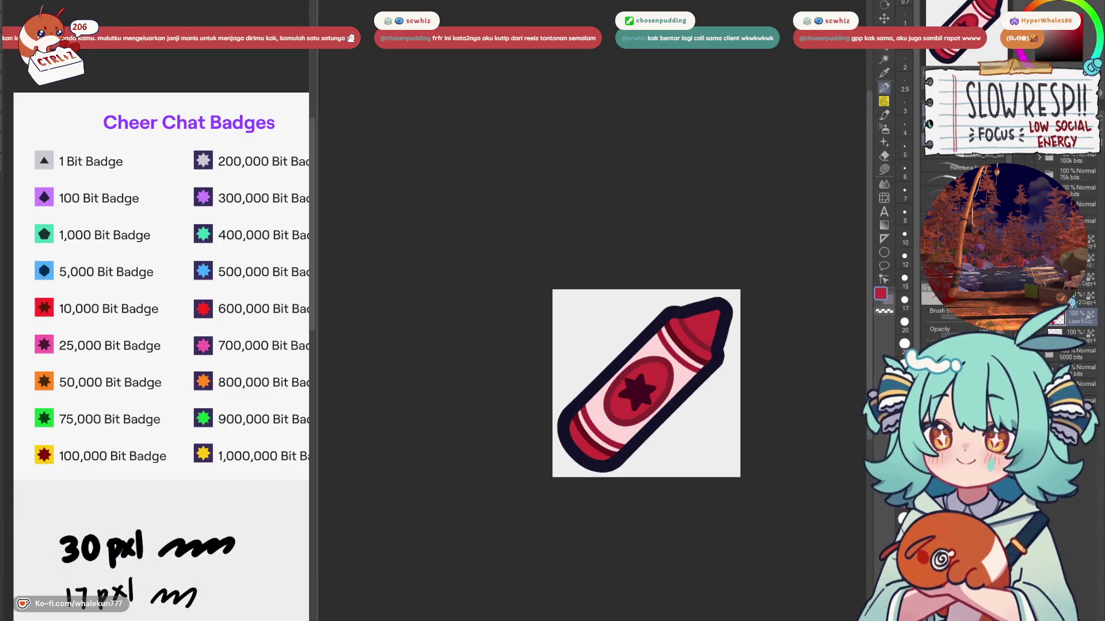
pyautogui.click(1079, 304)
pyautogui.moveTo(764, 459); pyautogui.dragTo(718, 424)
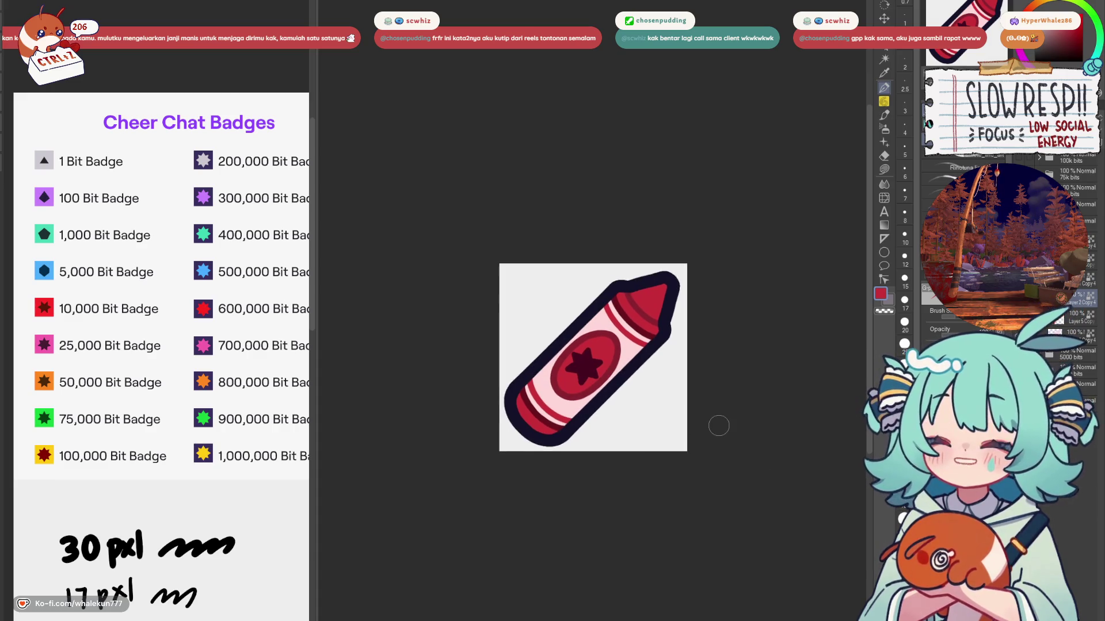
pyautogui.scroll(-3, 723, 437)
pyautogui.scroll(4, 740, 432)
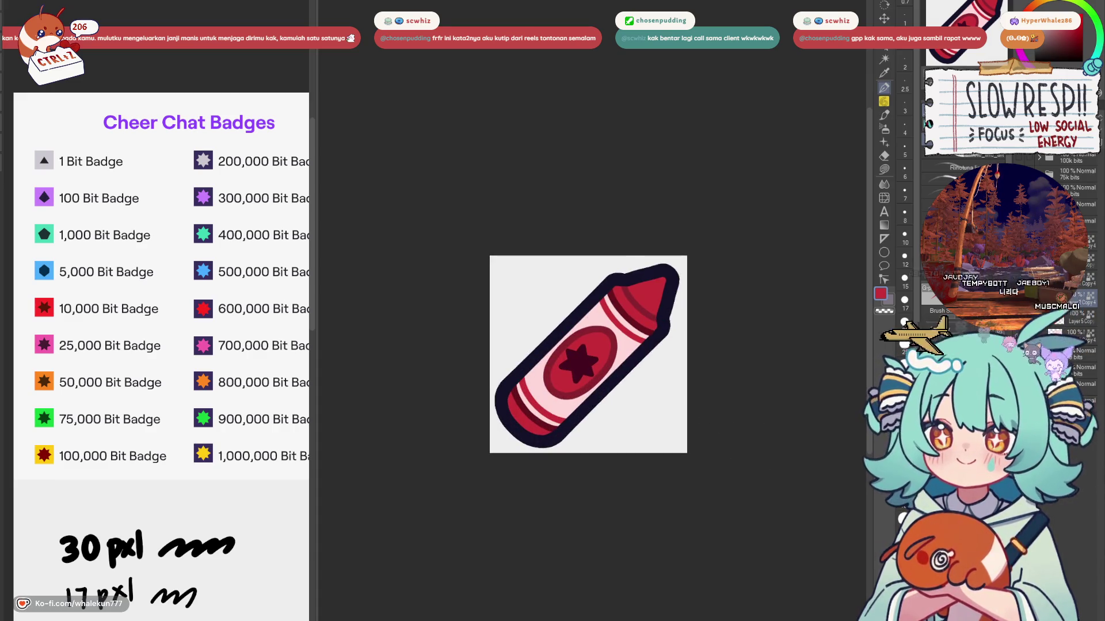
pyautogui.scroll(2, 663, 294)
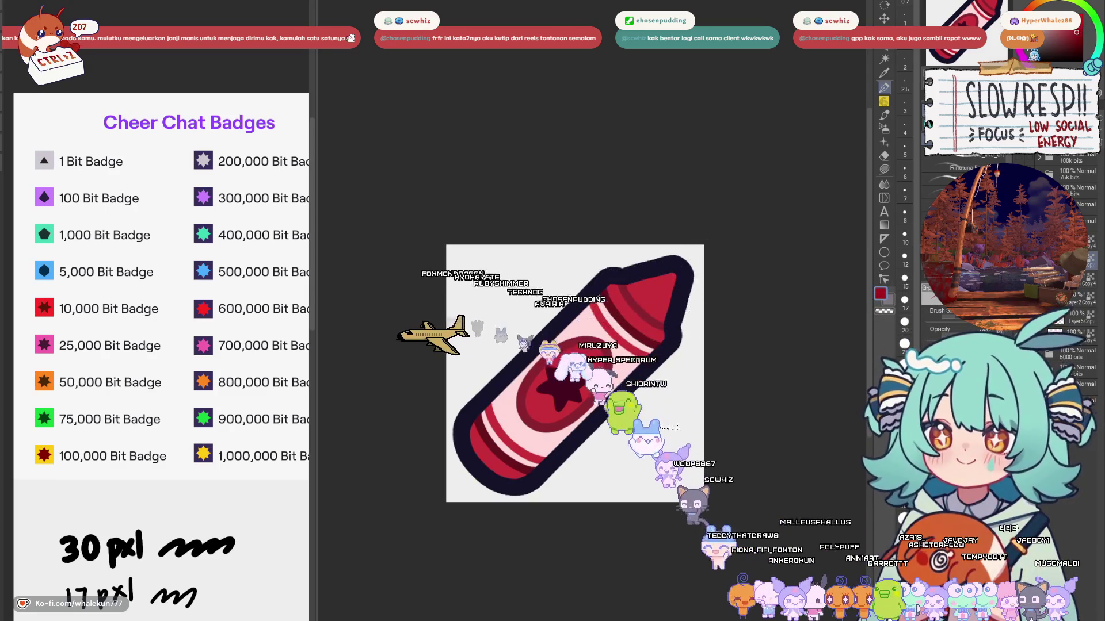
pyautogui.moveTo(679, 328); pyautogui.dragTo(709, 324)
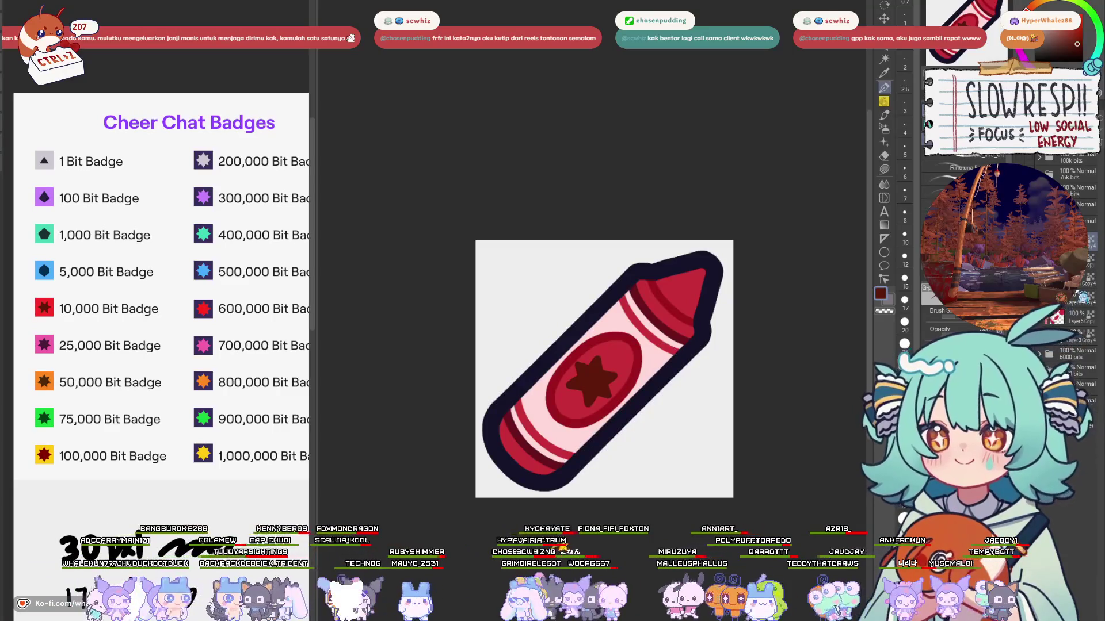
pyautogui.hotkey('ctrl', 'z')
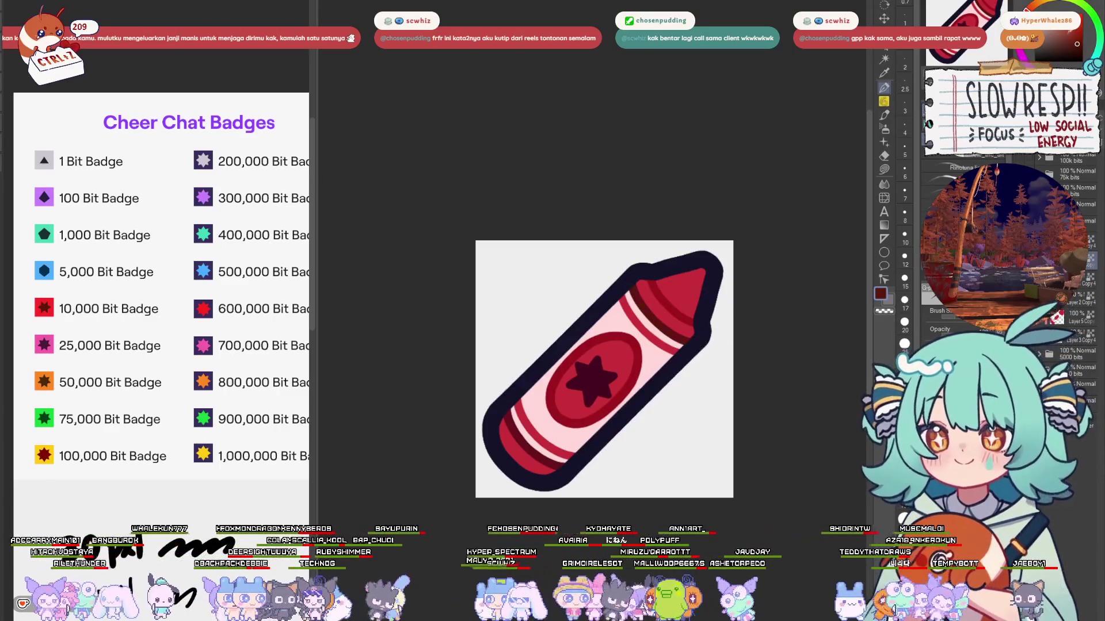
# Step: Pick the red crayon tip's bright red, then view the blue and purple crayons
pyautogui.keyDown('alt'); pyautogui.click(670, 296); pyautogui.keyUp('alt')
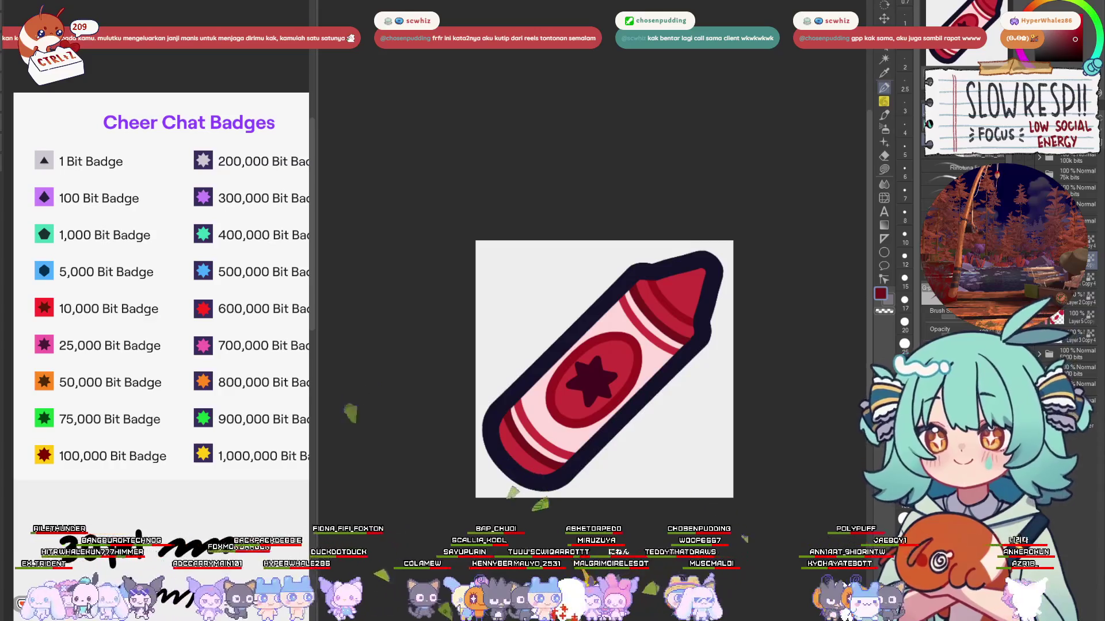
pyautogui.scroll(-8, 698, 444)
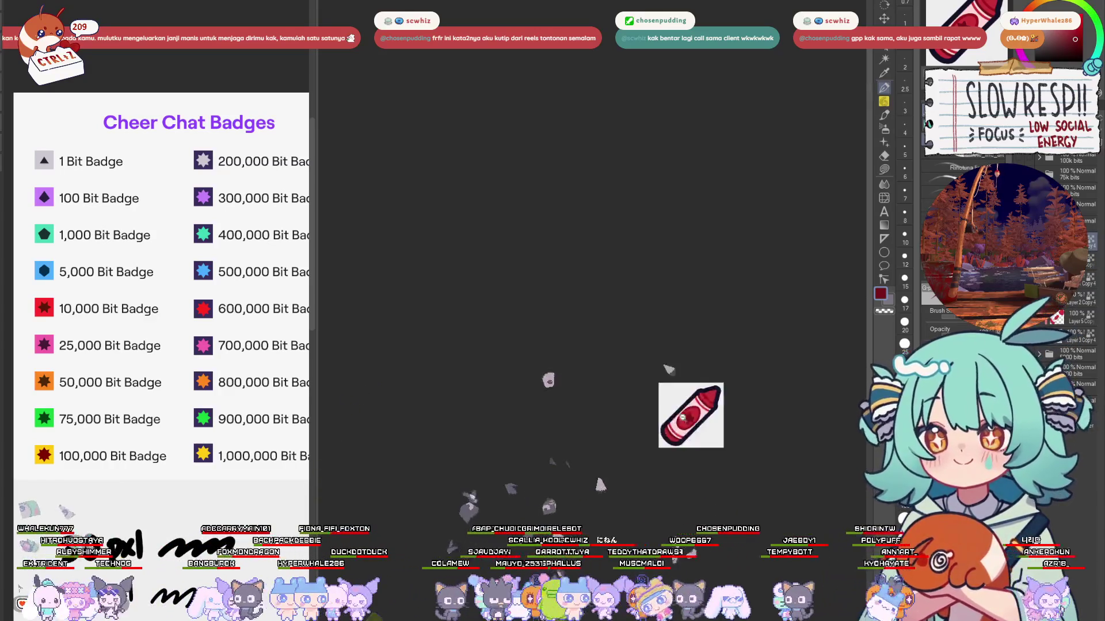
pyautogui.scroll(5, 690, 414)
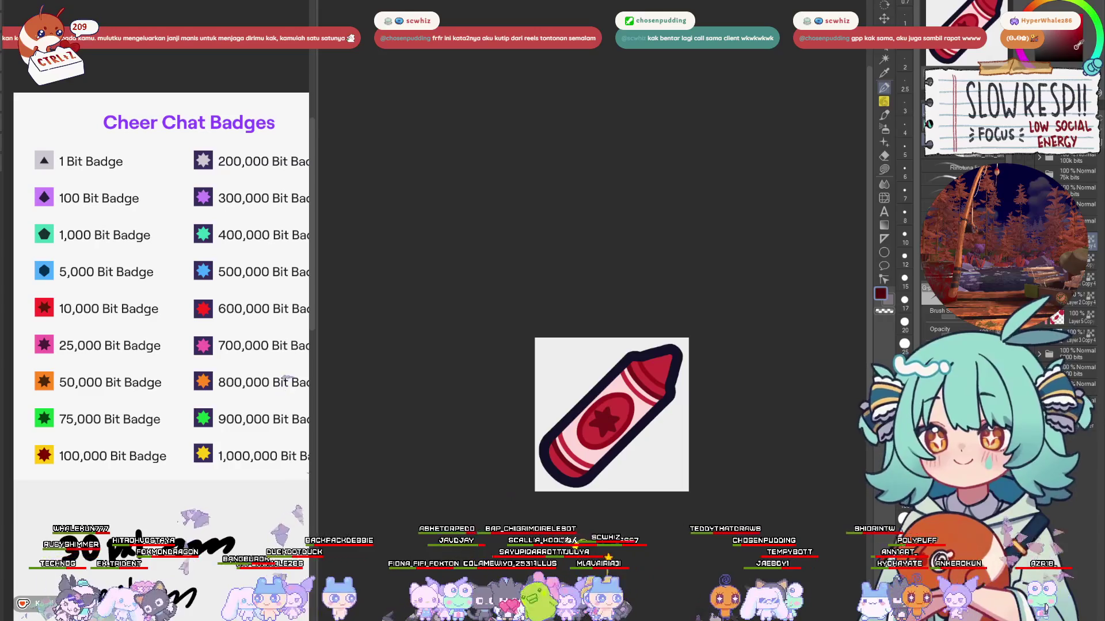
pyautogui.scroll(-2, 148, 314)
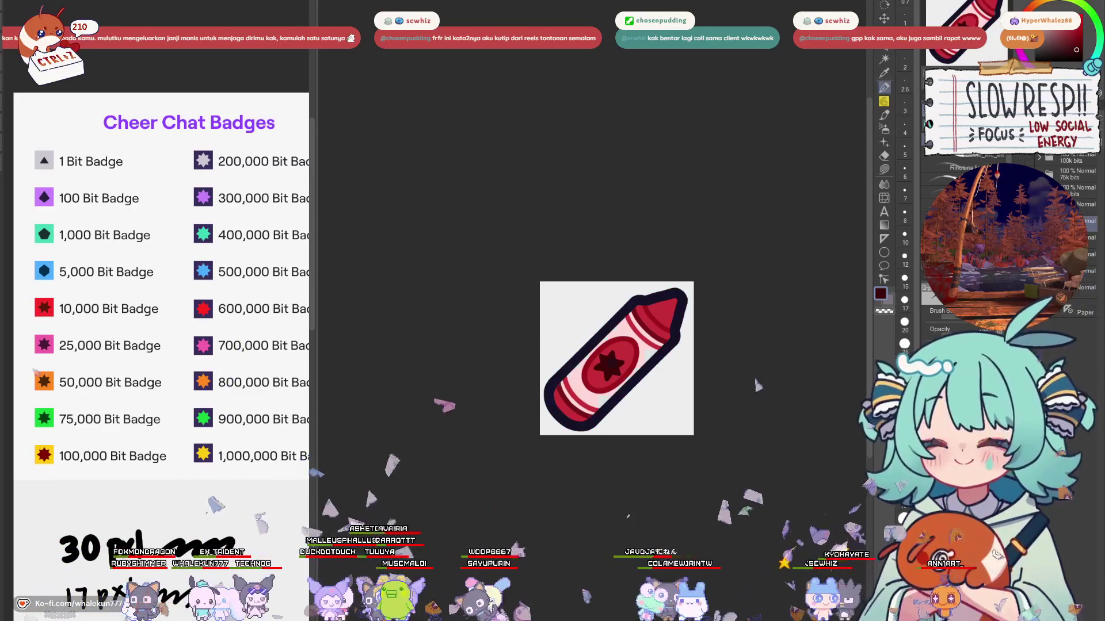
pyautogui.click(1085, 221)
pyautogui.hotkey('ctrl', 'Tab')
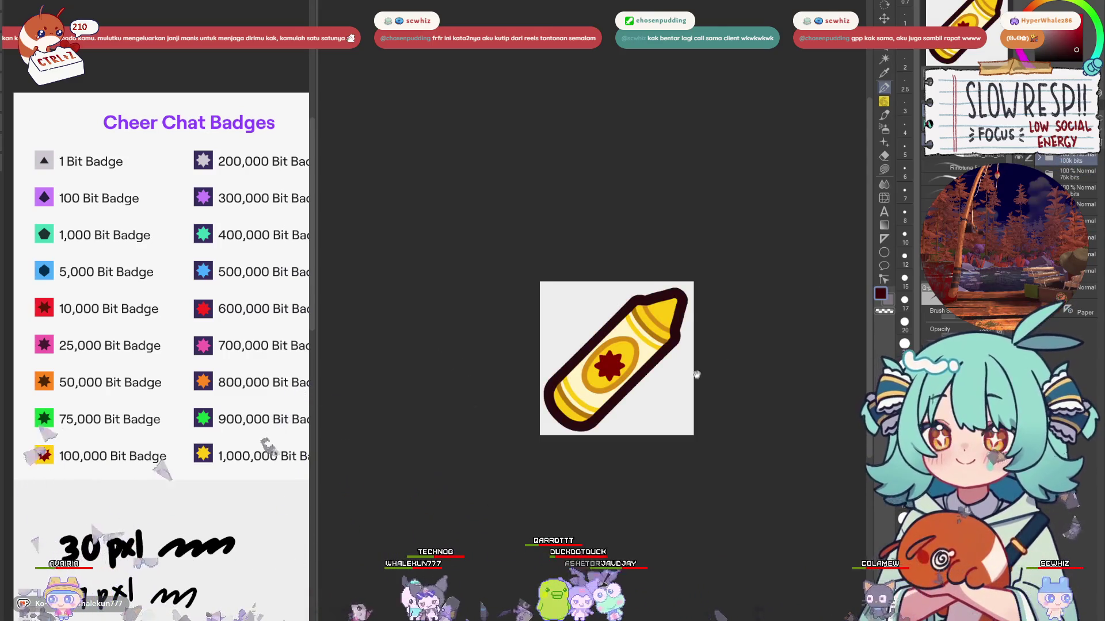
# Step: Delete the extra 1 bit Copy layer and undo, revealing the grey crayon with a dark red star
pyautogui.moveTo(695, 376); pyautogui.dragTo(674, 373)
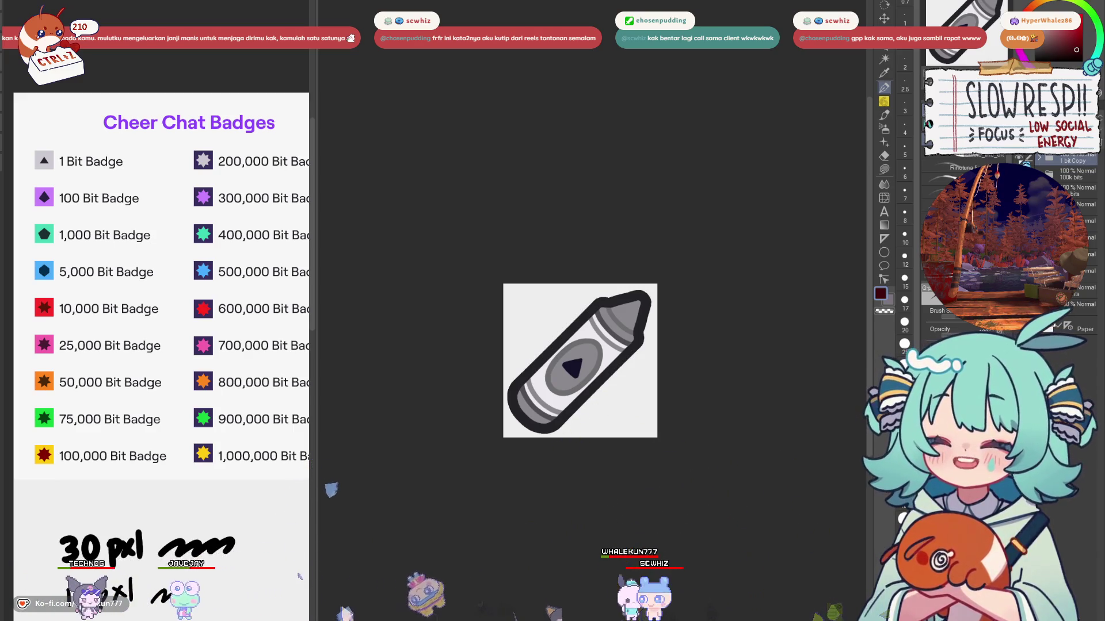
pyautogui.click(948, 306)
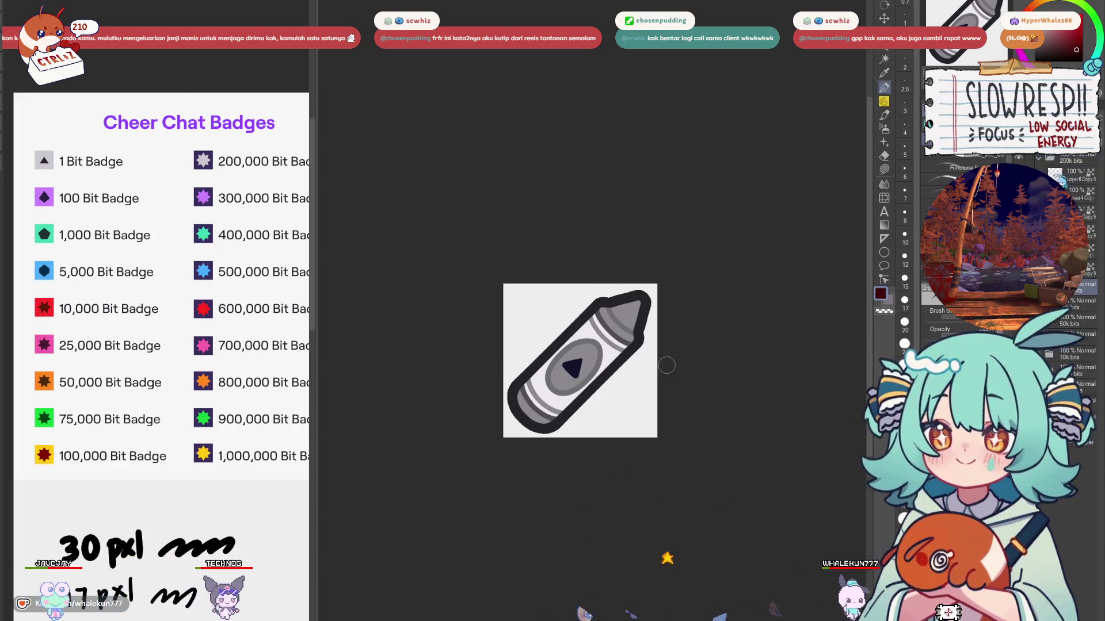
pyautogui.hotkey('ctrl', 'z')
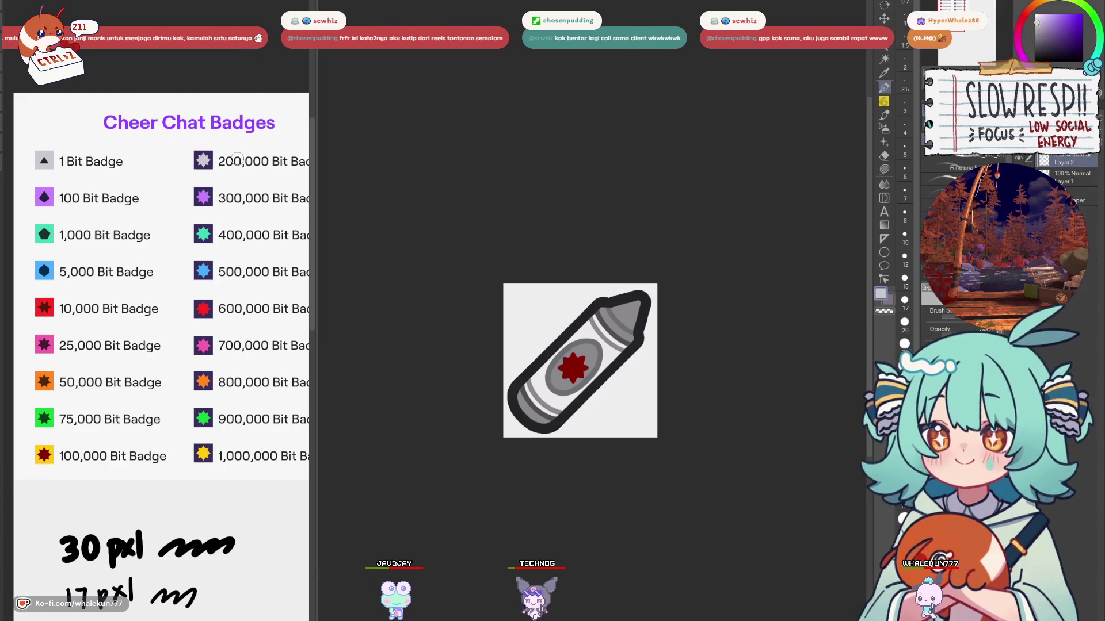
# Step: Fill the crayon body with purple sampled from the 200,000 Bit badge and pick a darker purple
pyautogui.hotkey('ctrl', 'z')
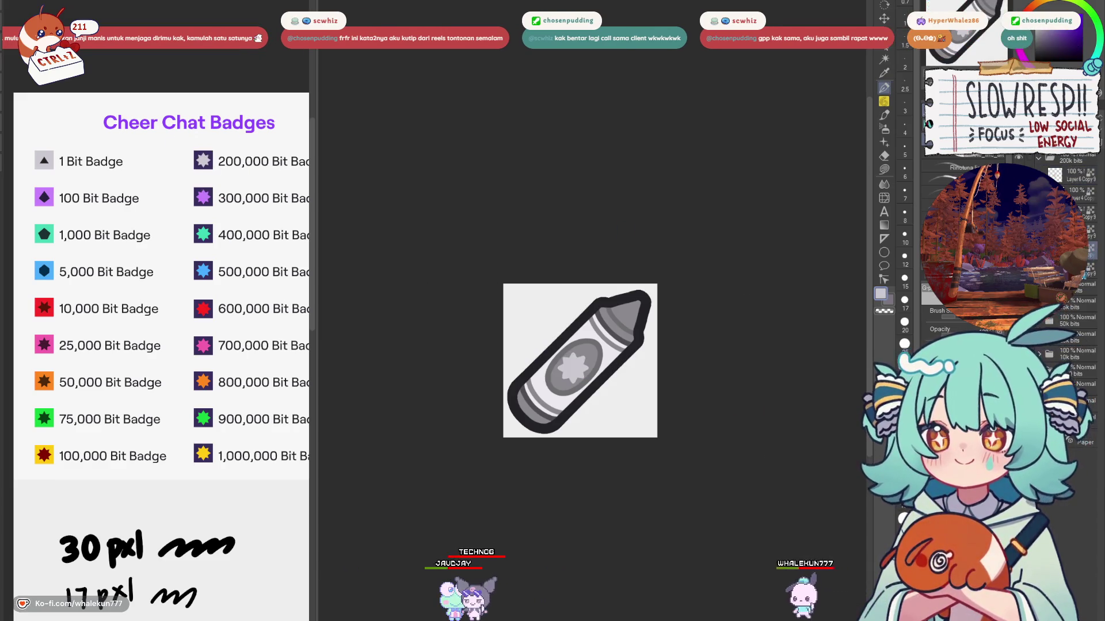
pyautogui.keyDown('alt'); pyautogui.click(208, 155); pyautogui.keyUp('alt')
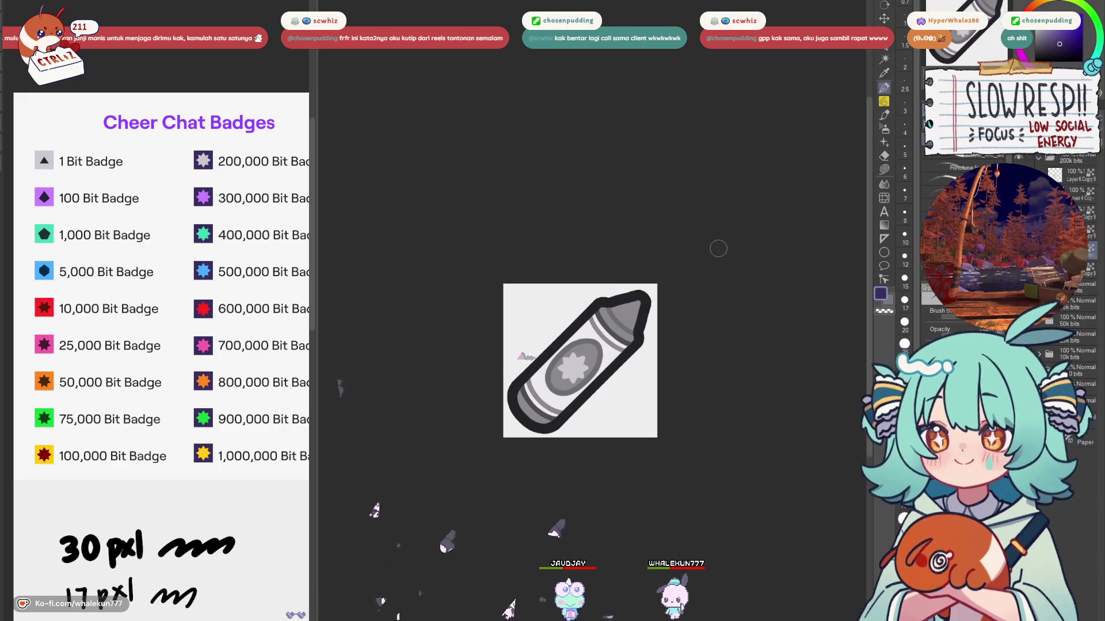
pyautogui.hotkey('alt', 'BackSpace')
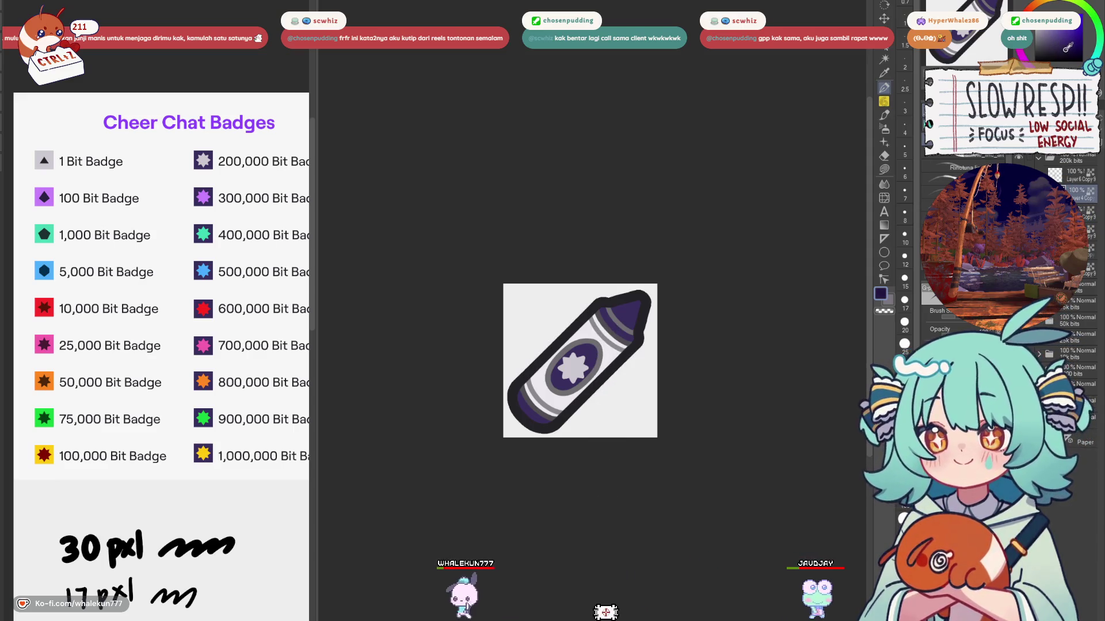
pyautogui.keyDown('alt'); pyautogui.click(622, 299); pyautogui.keyUp('alt')
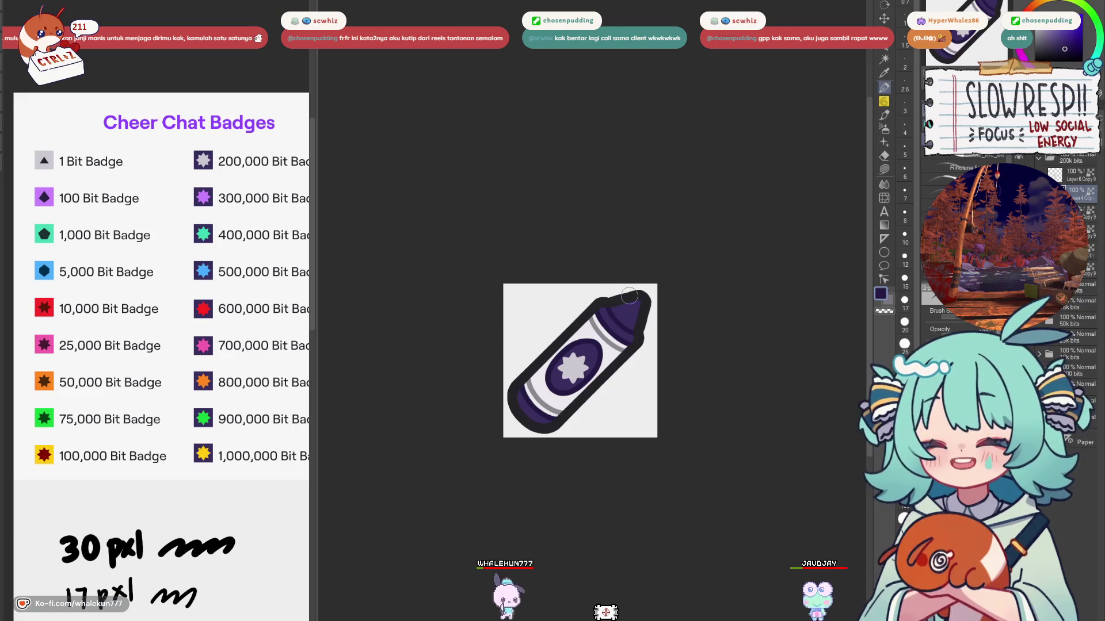
# Step: Collapse the 200k bits folder and toggle the purple crayon's visibility to compare
pyautogui.scroll(2, 608, 331)
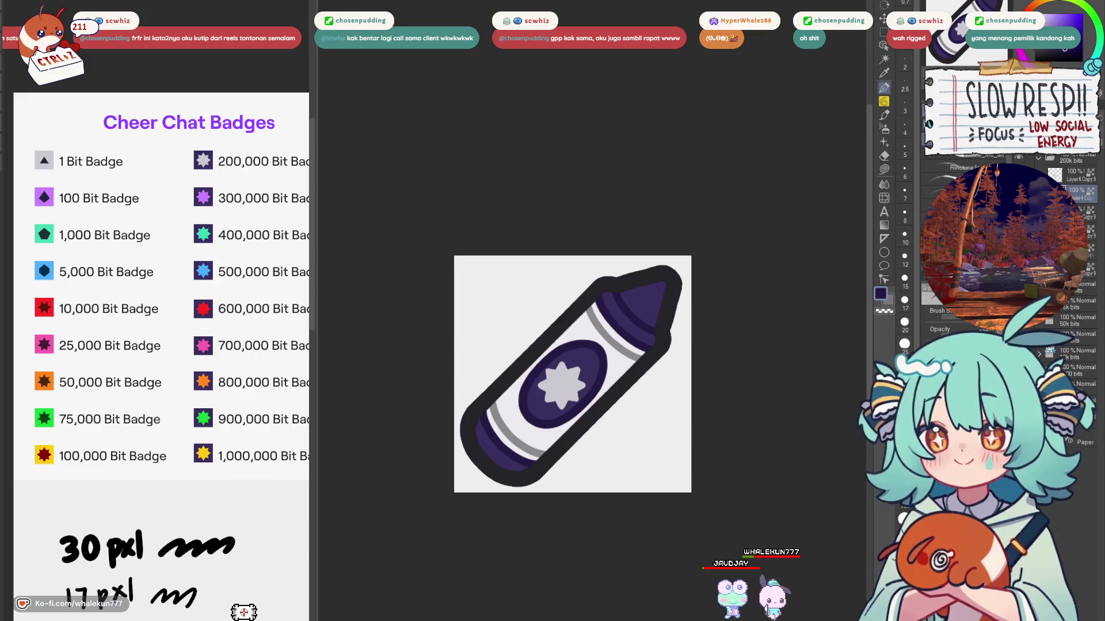
pyautogui.click(1039, 157)
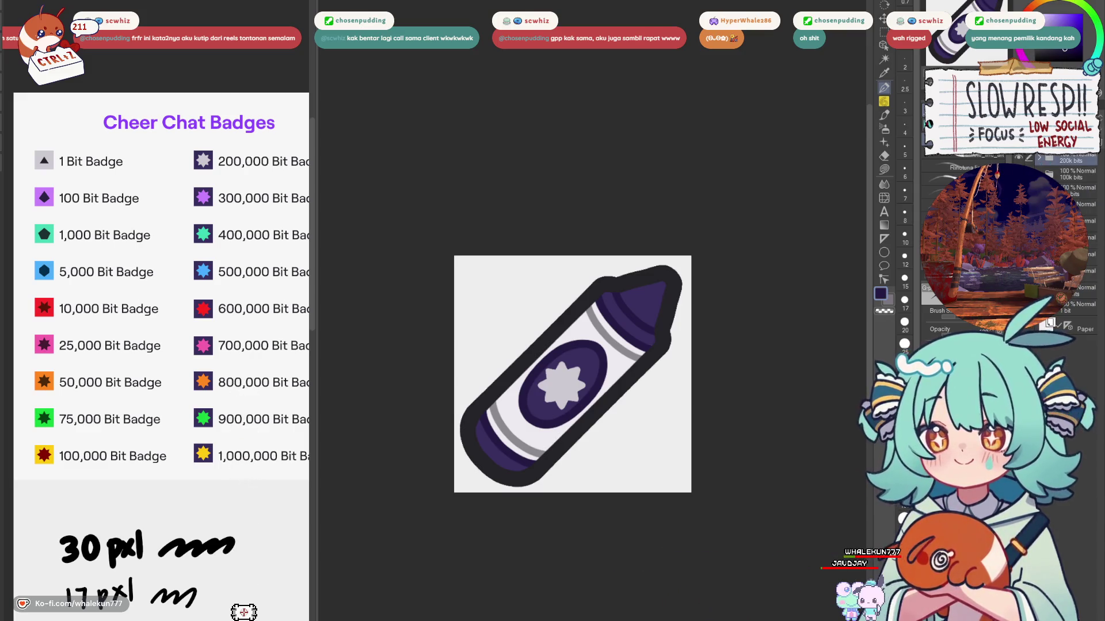
pyautogui.click(1027, 160)
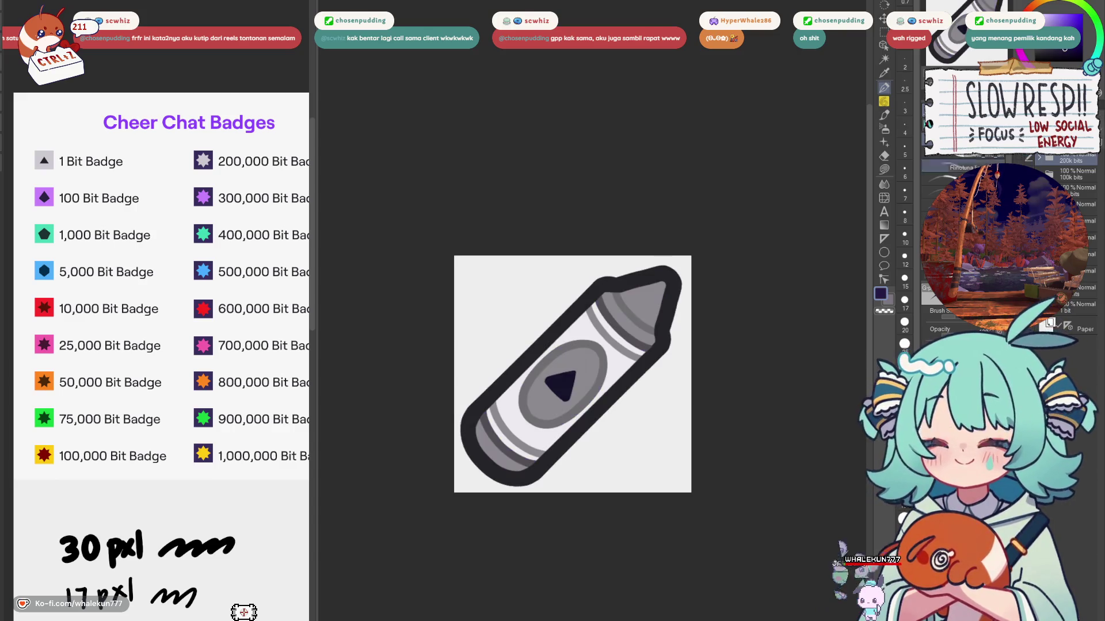
pyautogui.click(1019, 158)
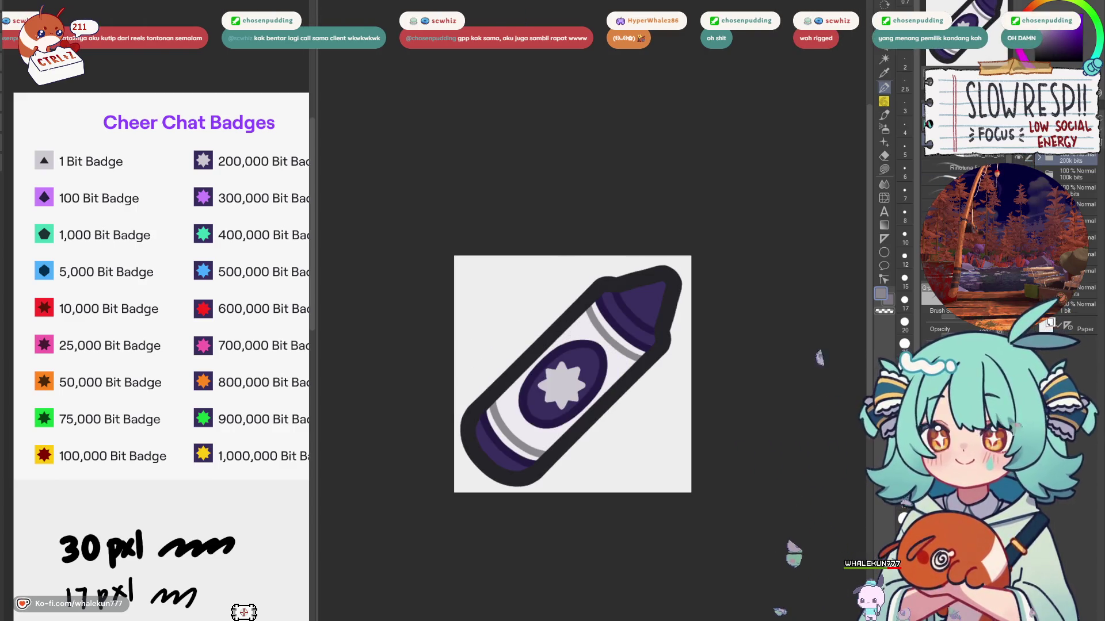
# Step: Lasso the purple crayon's oval emblem and make it grey, comparing with undo and redo
pyautogui.press('m')
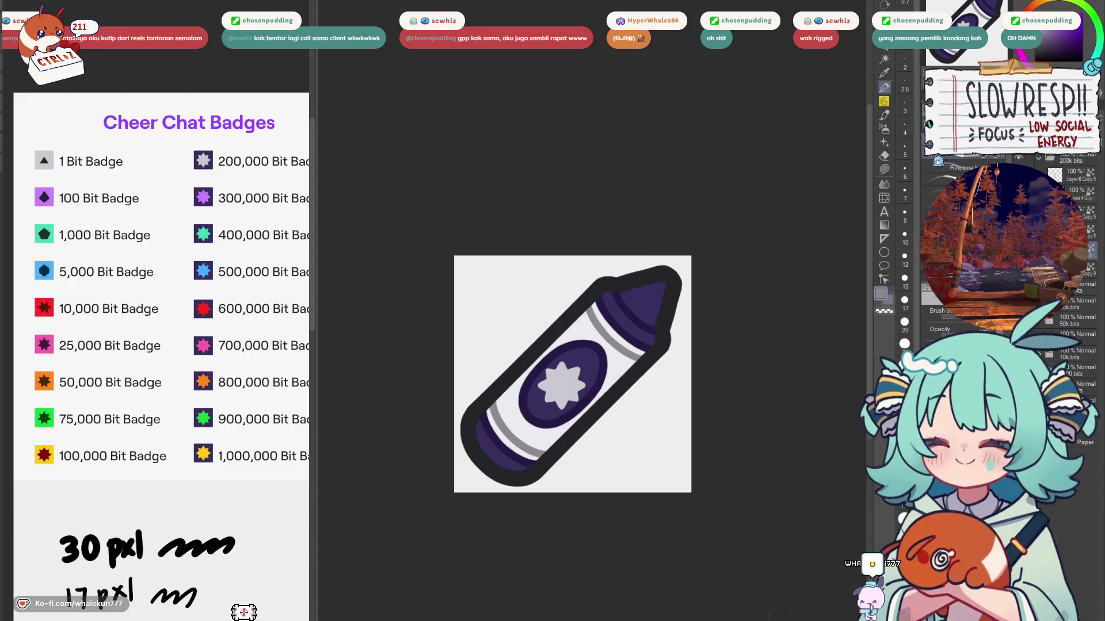
pyautogui.moveTo(526, 418); pyautogui.dragTo(599, 337)
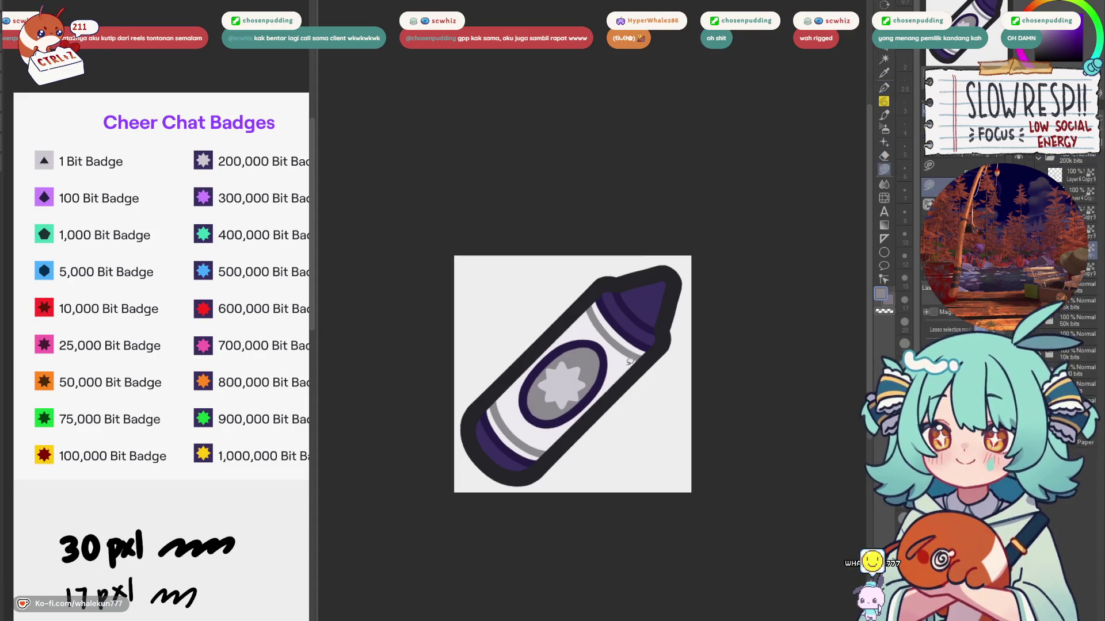
pyautogui.scroll(-4, 631, 362)
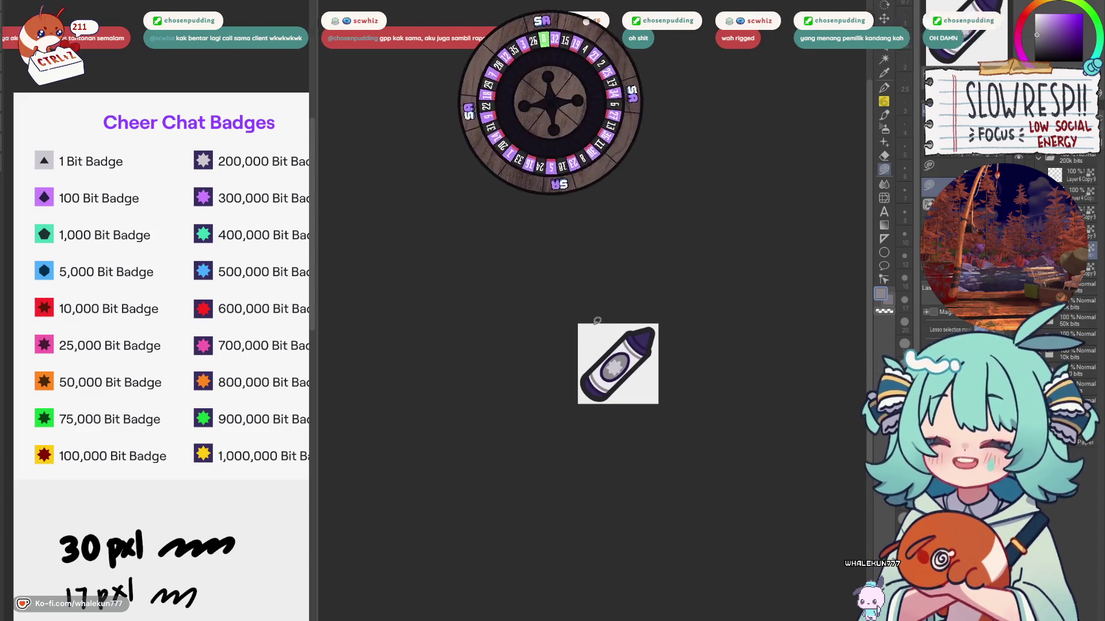
pyautogui.scroll(4, 628, 351)
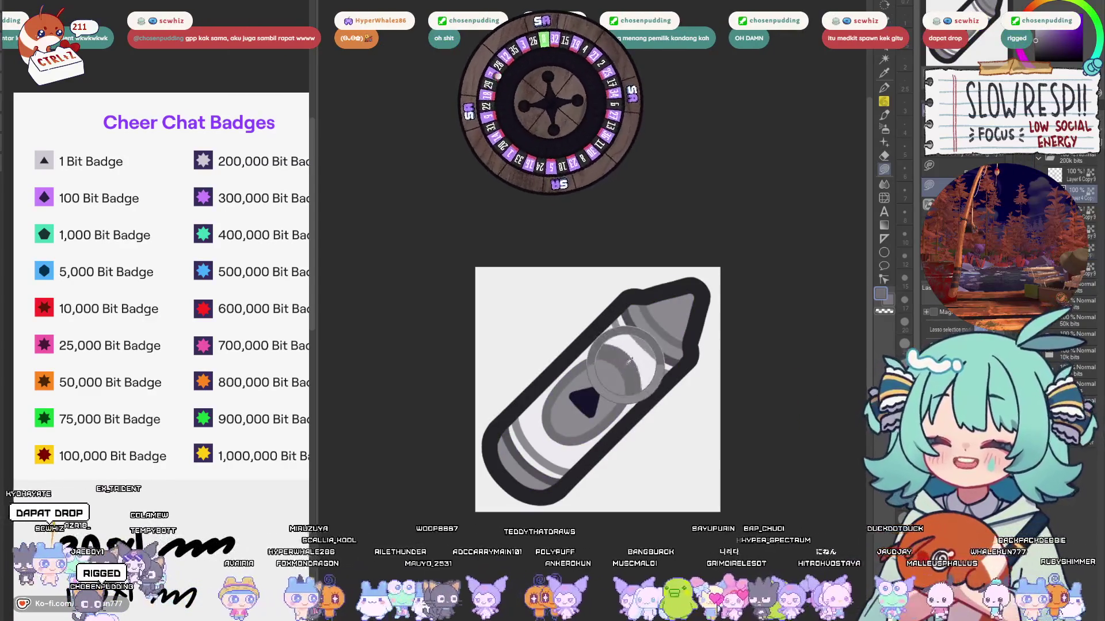
pyautogui.hotkey('ctrl', 'z')
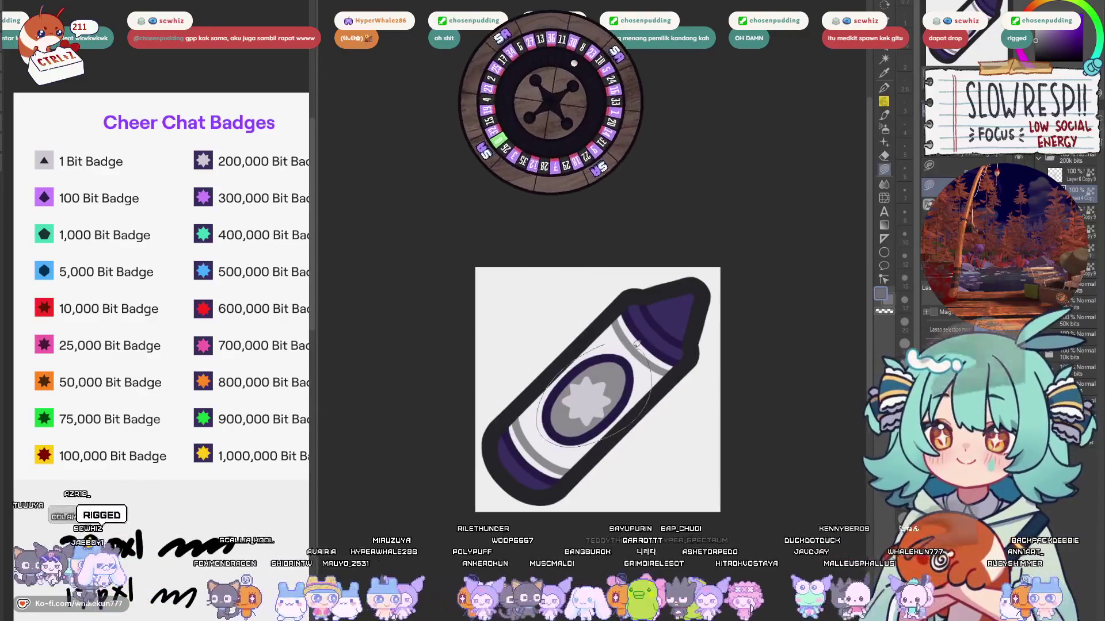
pyautogui.hotkey('ctrl', 'z')
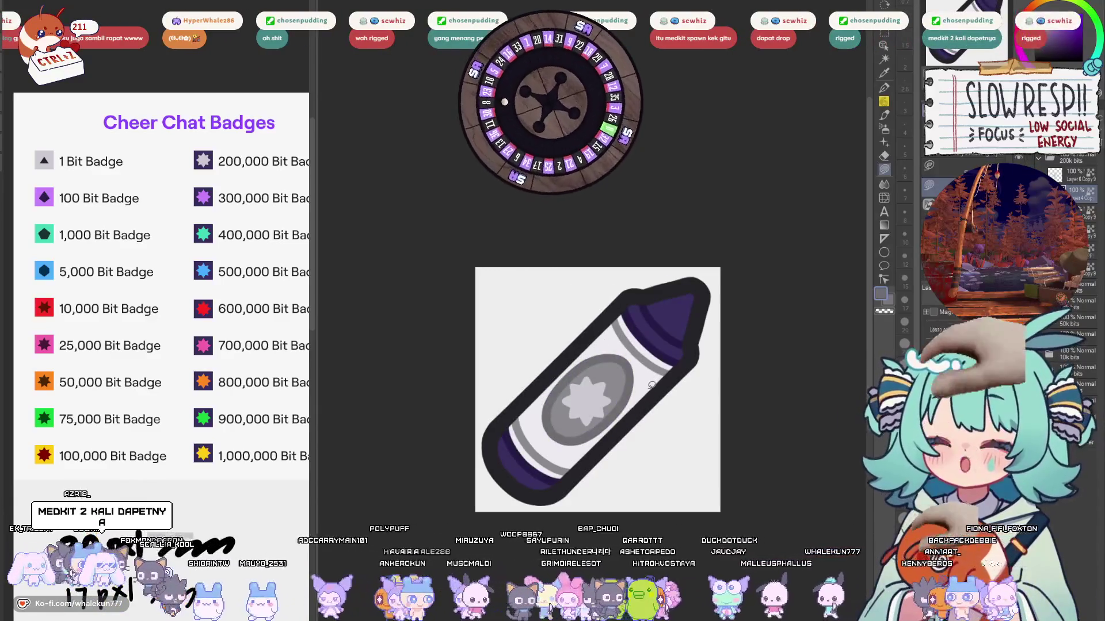
pyautogui.scroll(-3, 651, 468)
pyautogui.scroll(3, 651, 468)
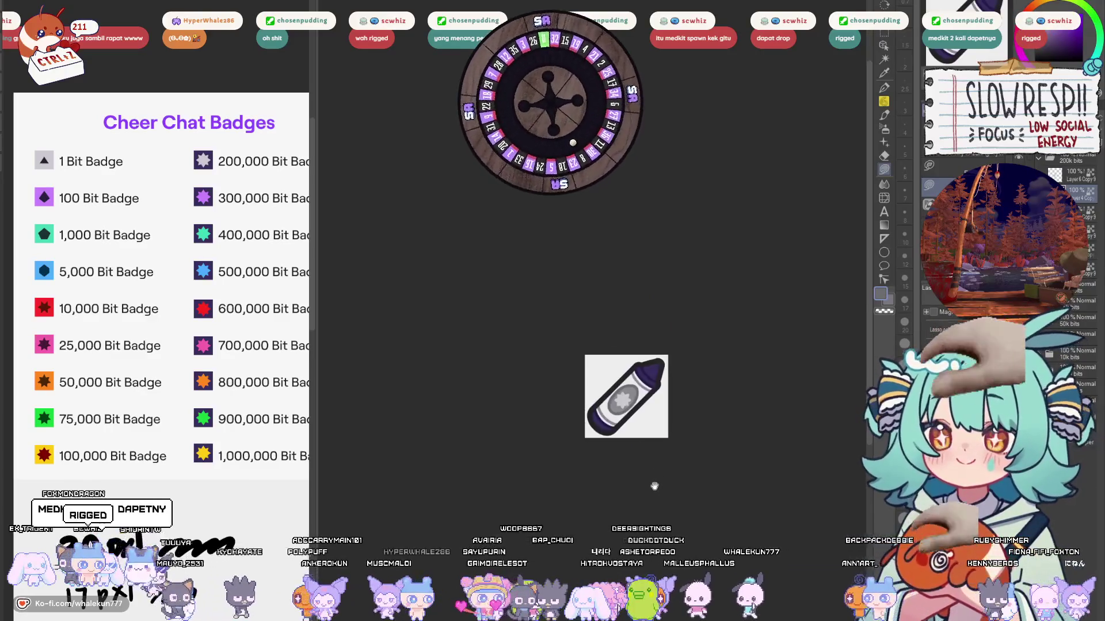
pyautogui.moveTo(658, 481); pyautogui.dragTo(677, 489)
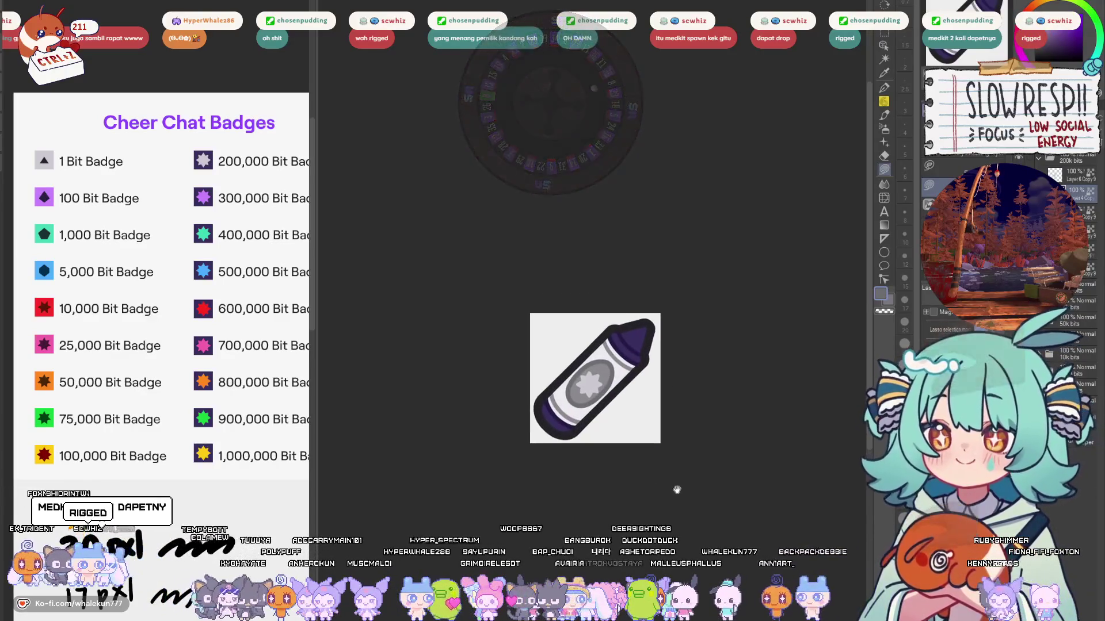
# Step: Toggle the tier folders to compare the purple, grey and yellow crayons, then fit to window
pyautogui.click(1087, 170)
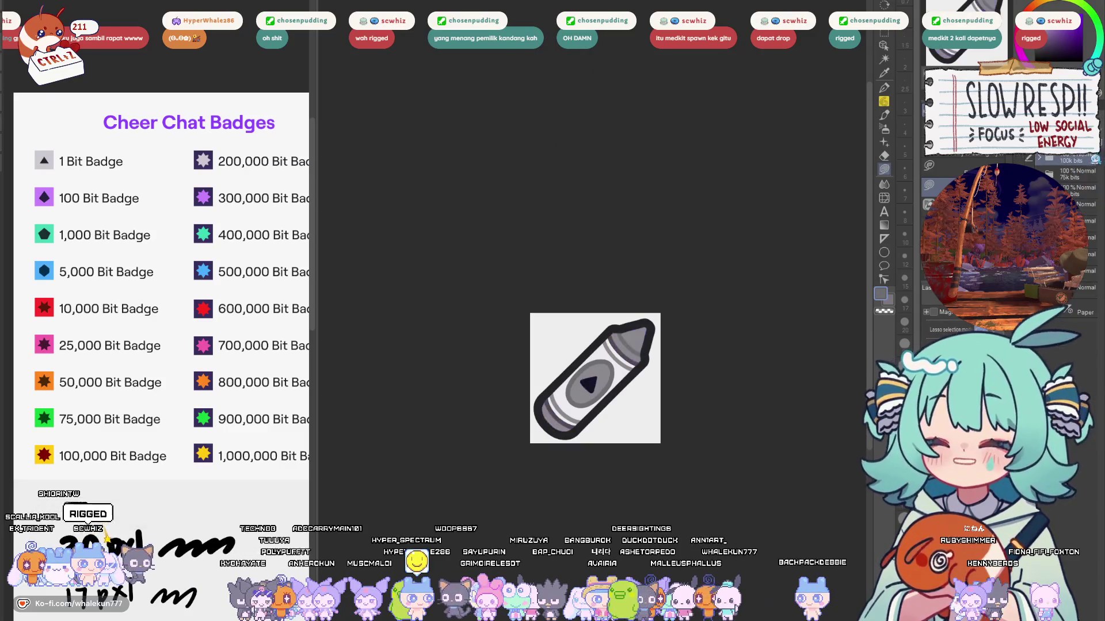
pyautogui.click(1025, 161)
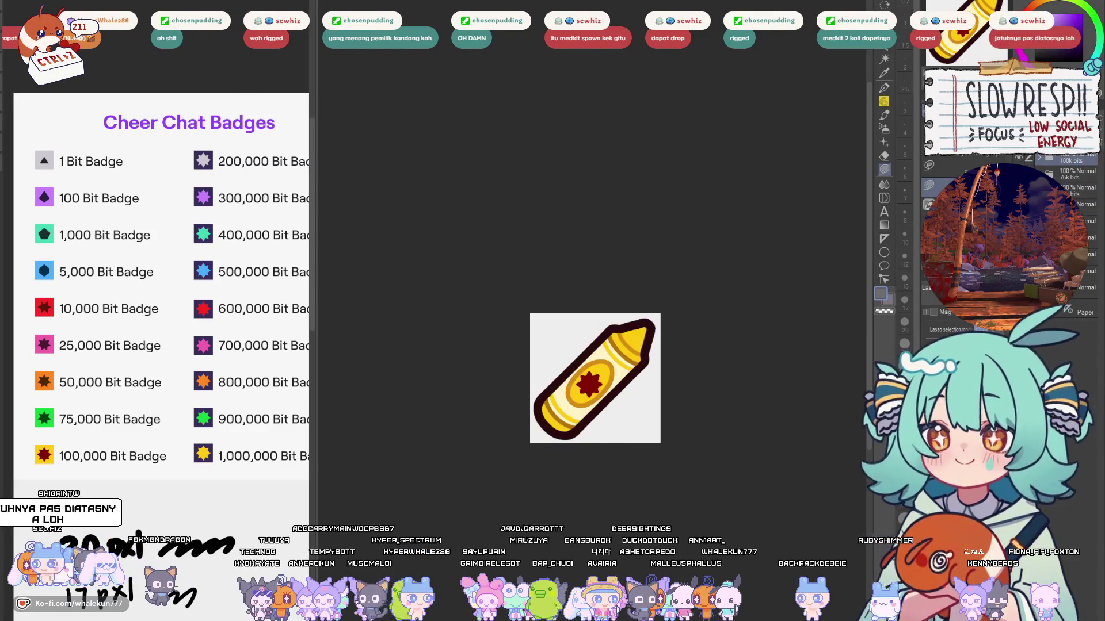
pyautogui.click(1086, 170)
pyautogui.click(1086, 171)
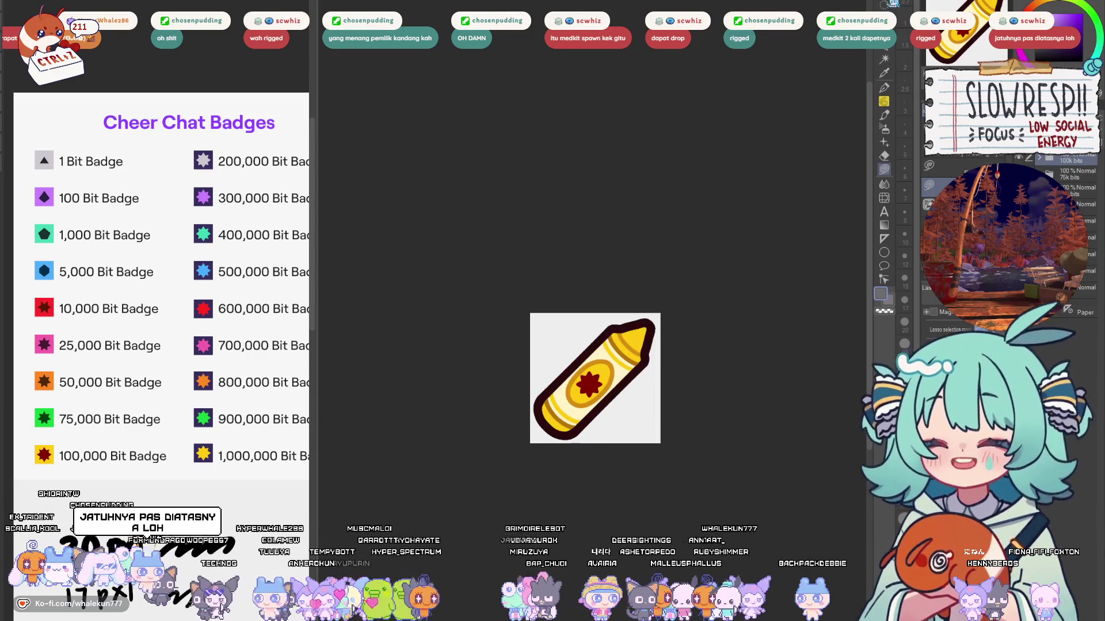
pyautogui.hotkey('ctrl', '0')
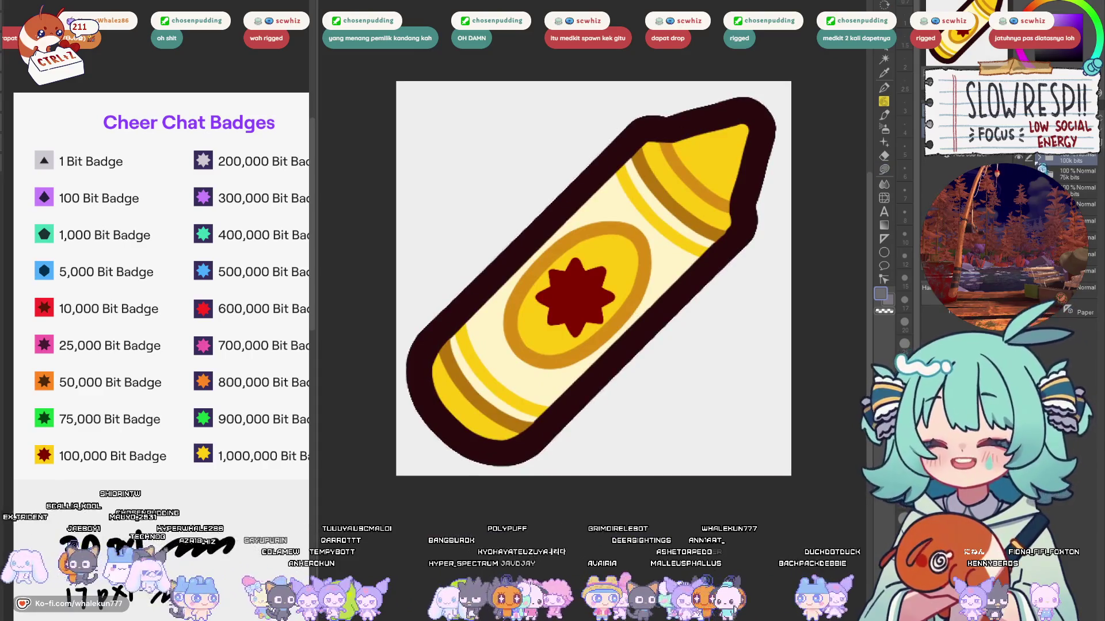
# Step: Hide the yellow crayon so the grey 1-bit crayon shows on a transparent background
pyautogui.click(1026, 161)
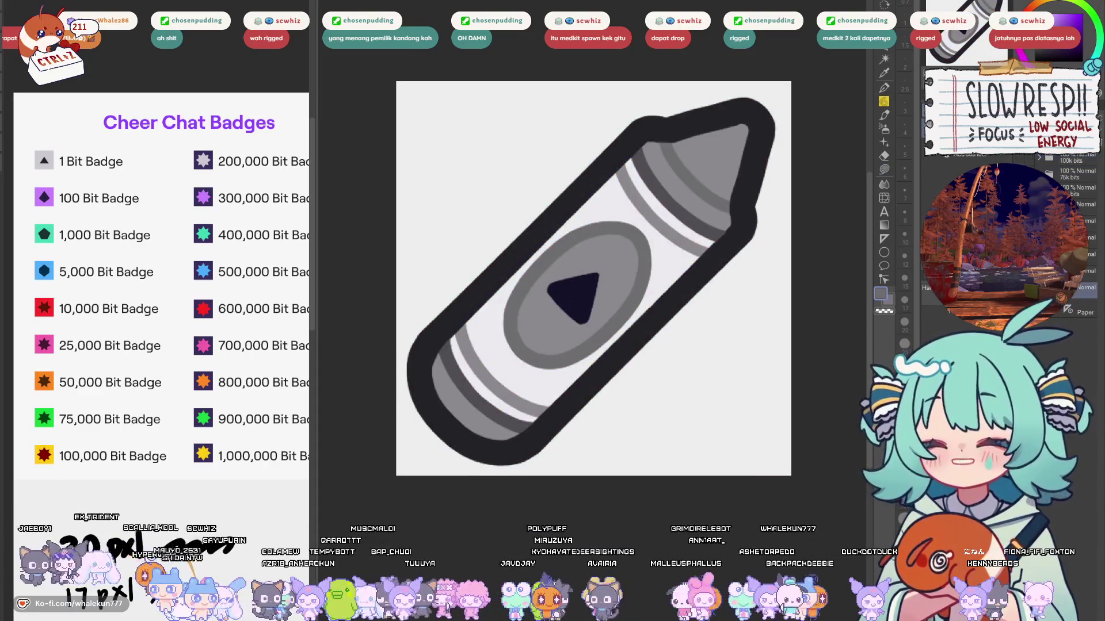
pyautogui.moveTo(567, 235); pyautogui.dragTo(581, 250)
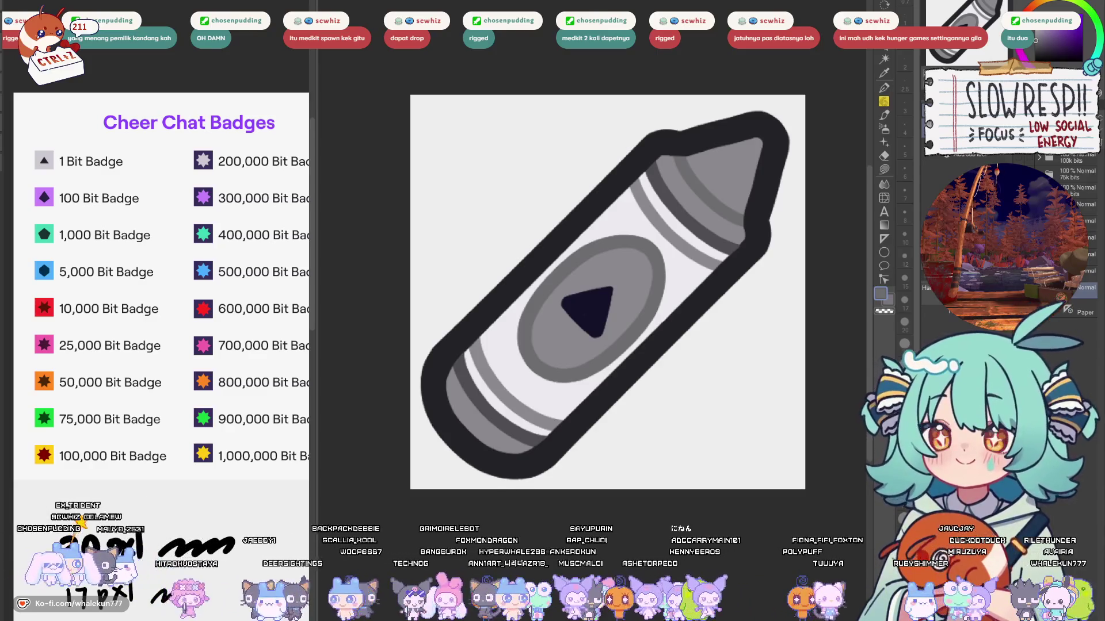
pyautogui.hotkey('ctrl', 'Tab')
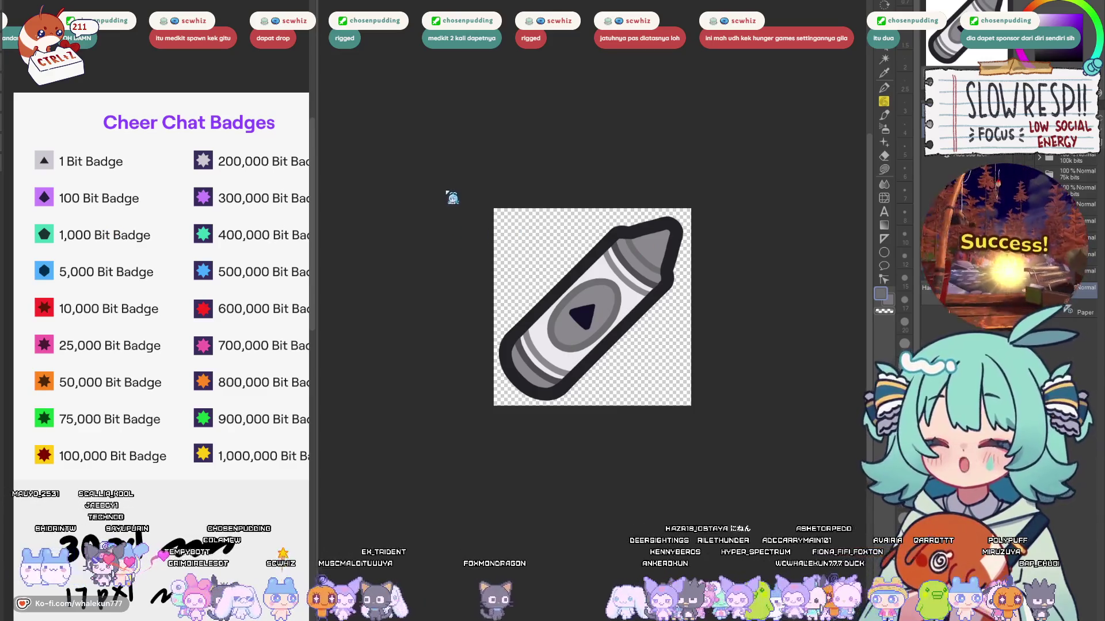
# Step: Alternate between fit-to-window and 100% actual pixels to judge the grey 1-bit badge's readability
pyautogui.scroll(-5, 603, 249)
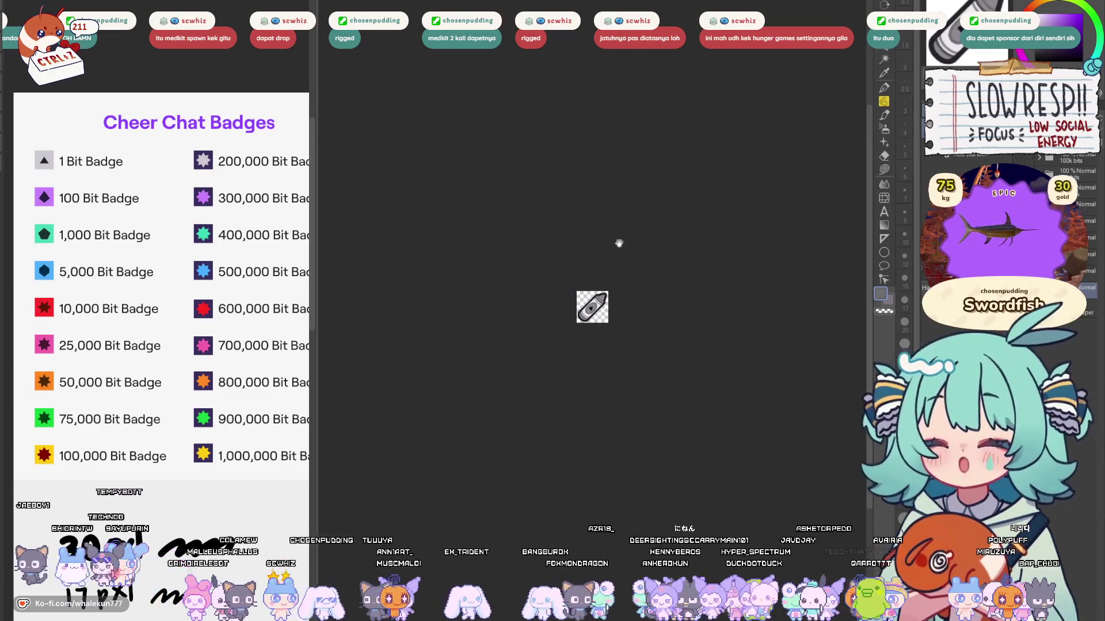
pyautogui.scroll(3, 626, 334)
pyautogui.scroll(-4, 597, 284)
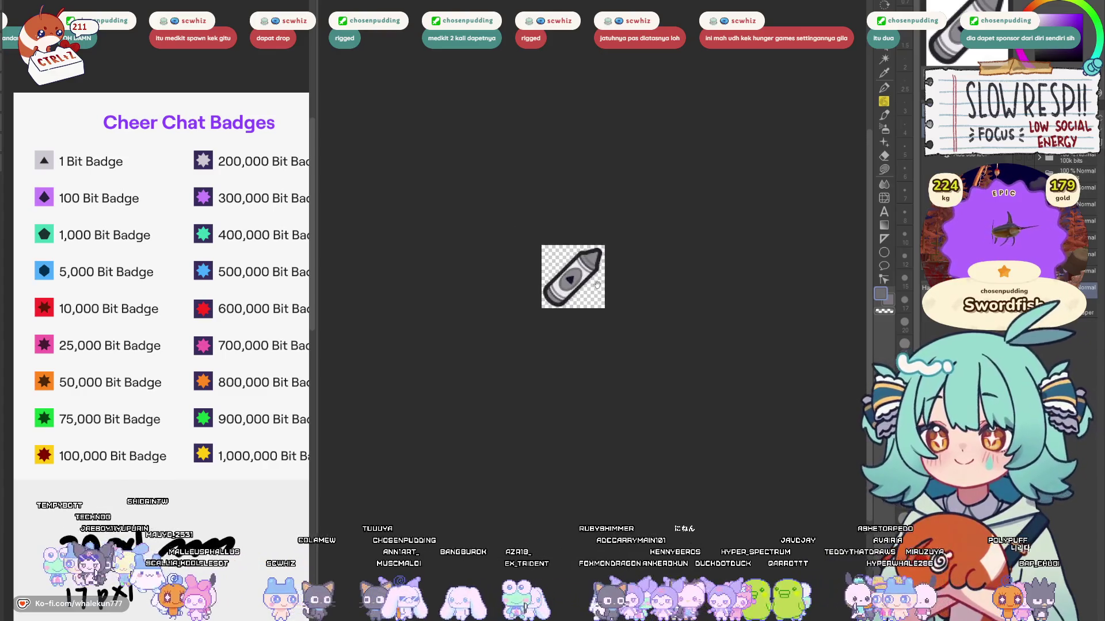
pyautogui.scroll(2, 598, 284)
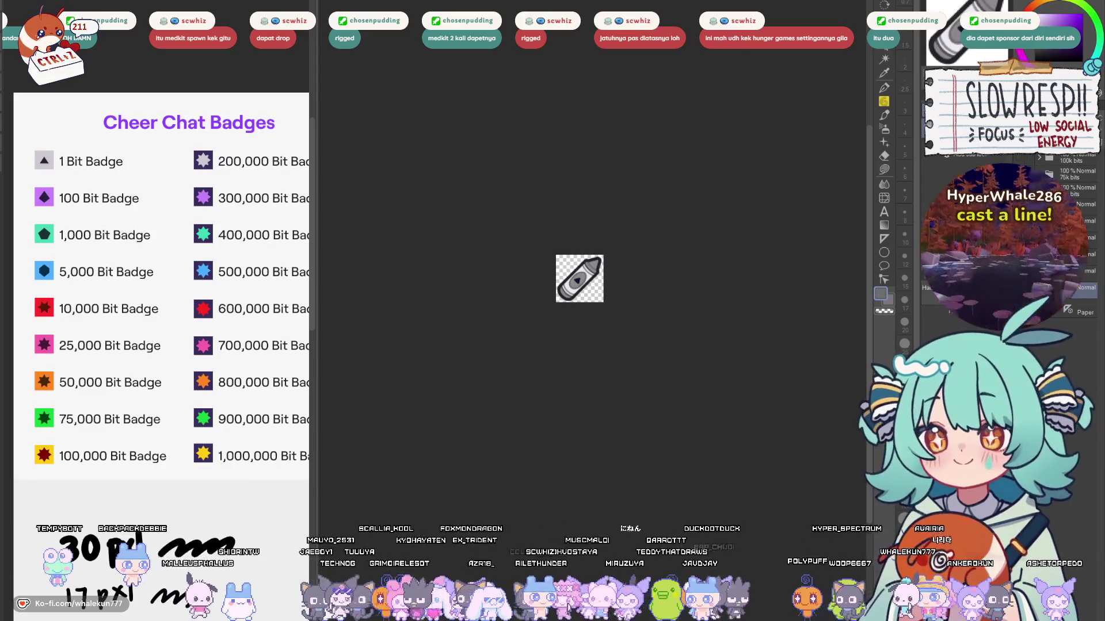
pyautogui.hotkey('ctrl', '0')
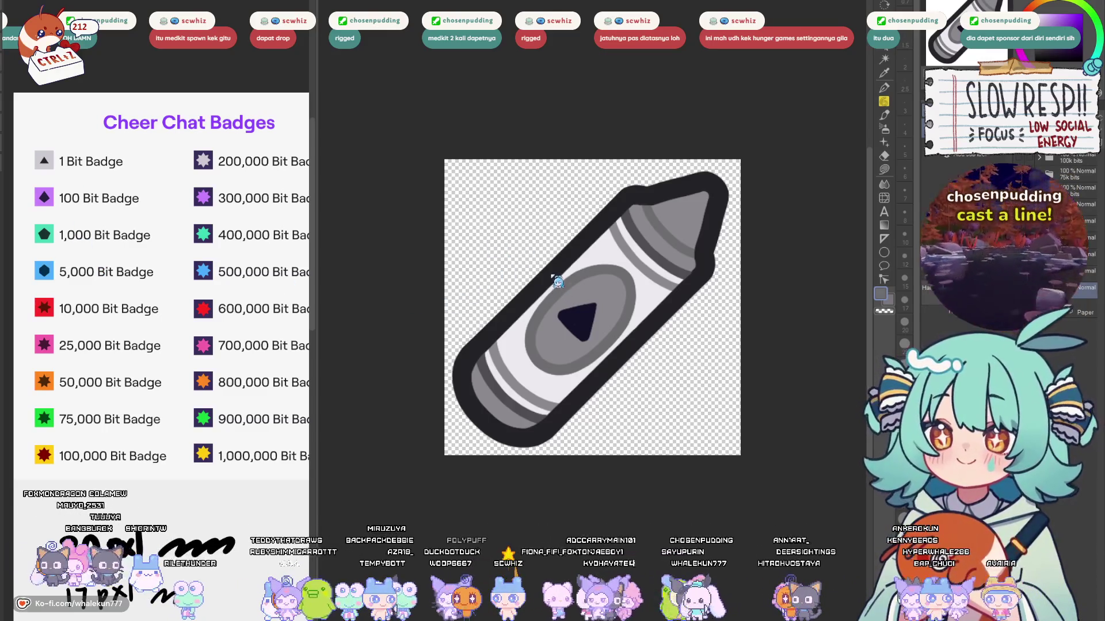
pyautogui.hotkey('ctrl', '-')
pyautogui.hotkey('ctrl', '-')
pyautogui.hotkey('ctrl', '-')
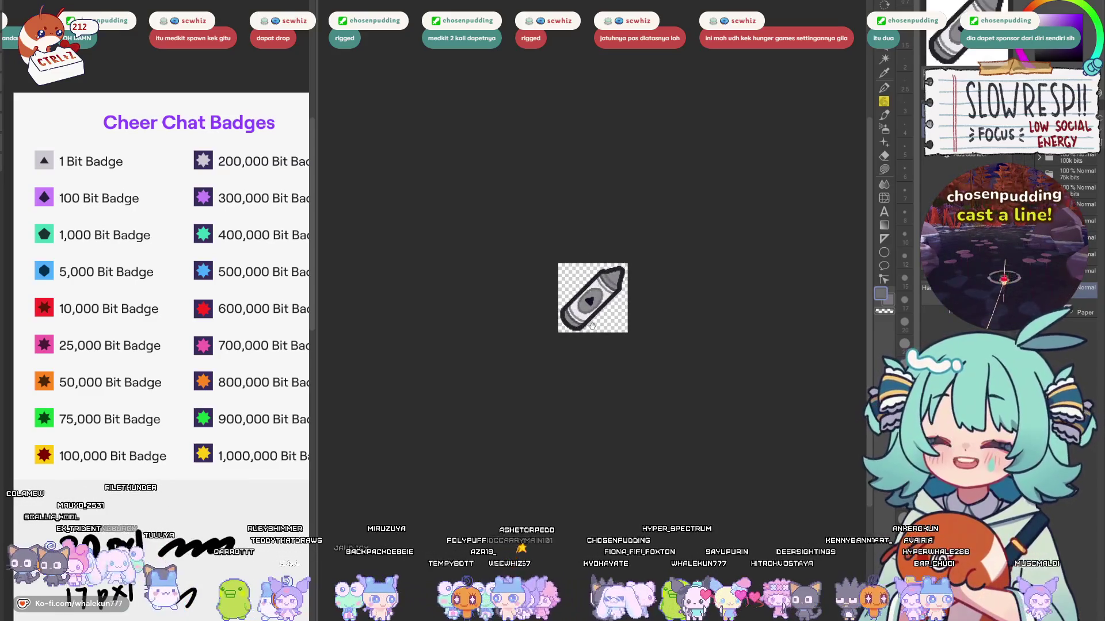
pyautogui.hotkey('ctrl', 'alt', '0')
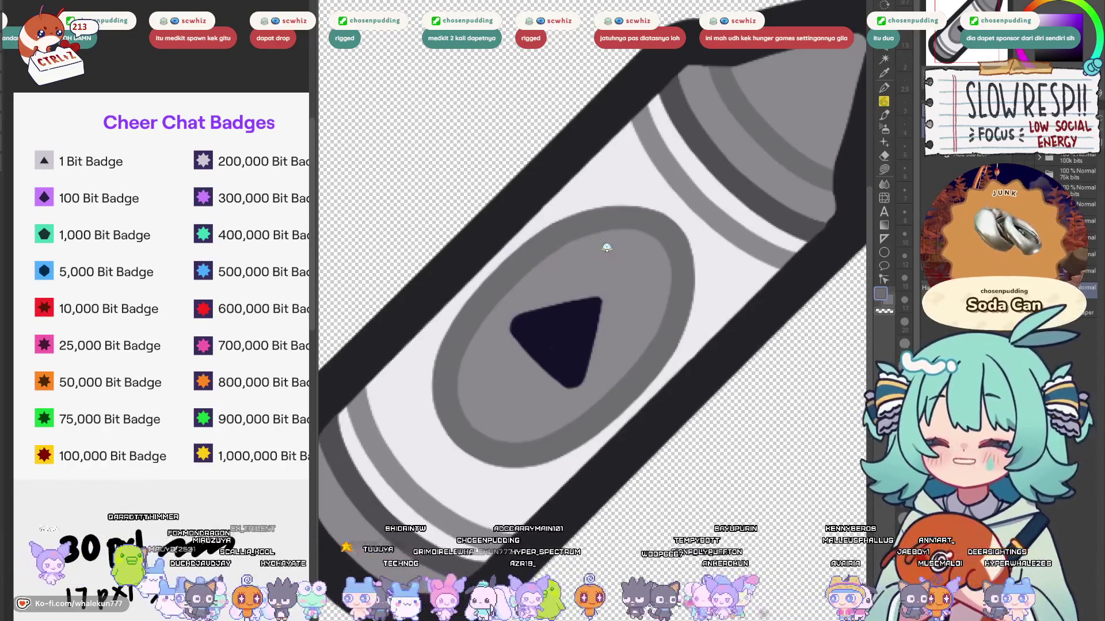
pyautogui.hotkey('ctrl', 'alt', '0')
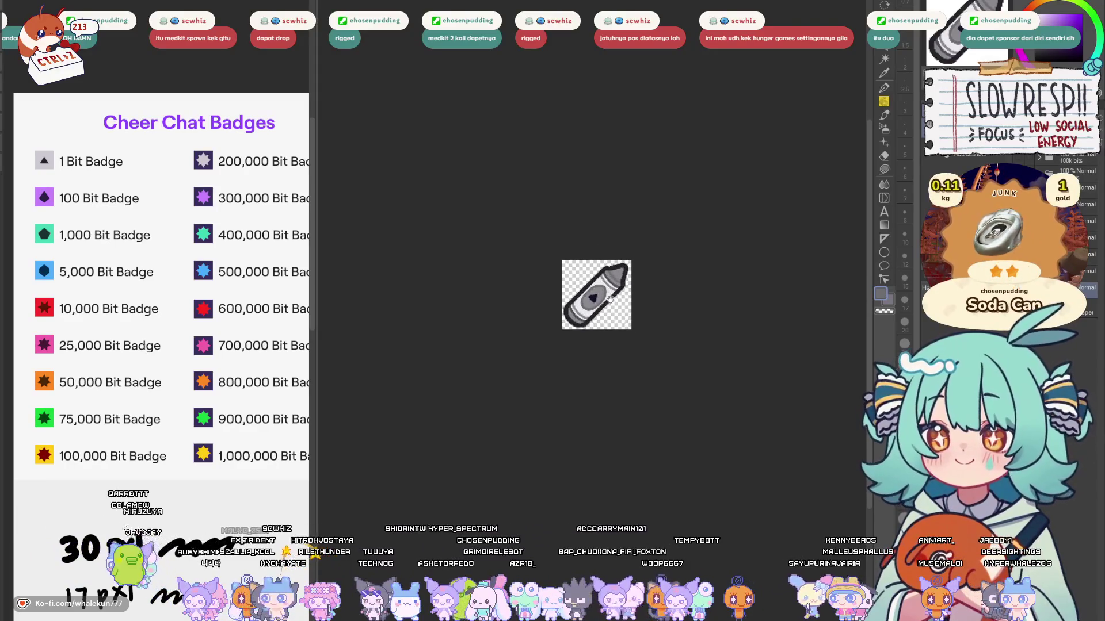
pyautogui.hotkey('ctrl', '0')
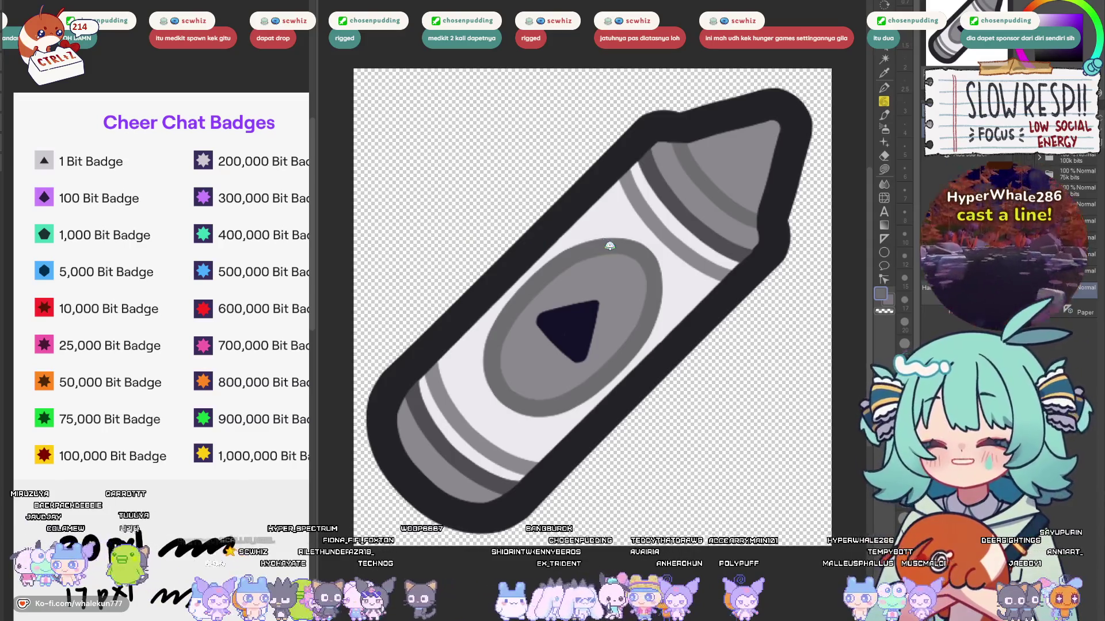
pyautogui.hotkey('ctrl', 'alt', '0')
pyautogui.hotkey('ctrl', '0')
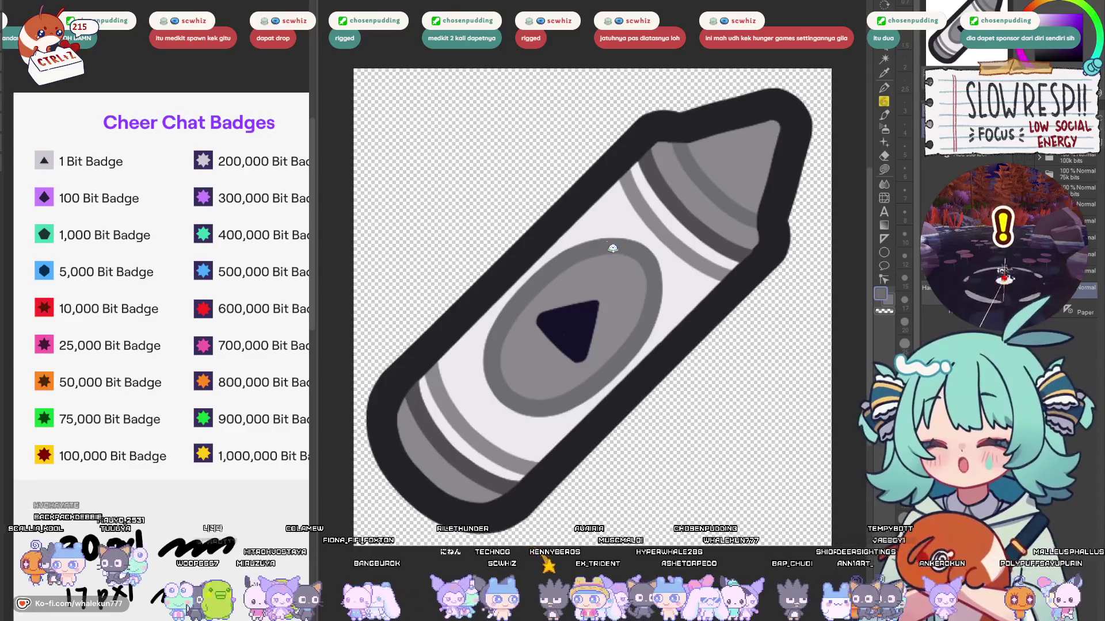
pyautogui.hotkey('ctrl', 'alt', '0')
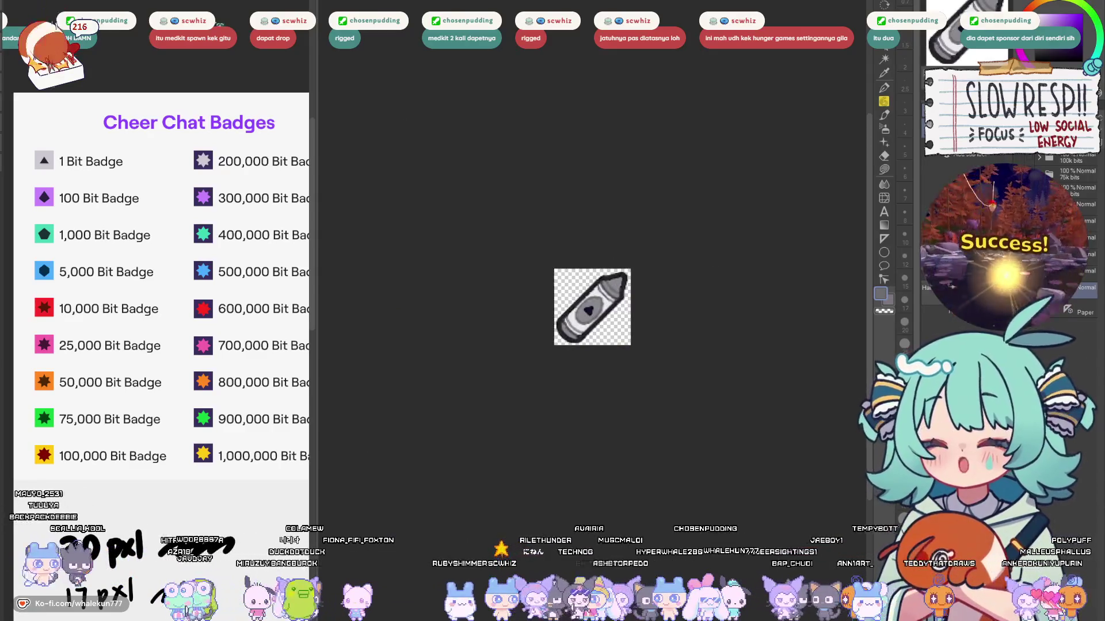
pyautogui.hotkey('ctrl', '0')
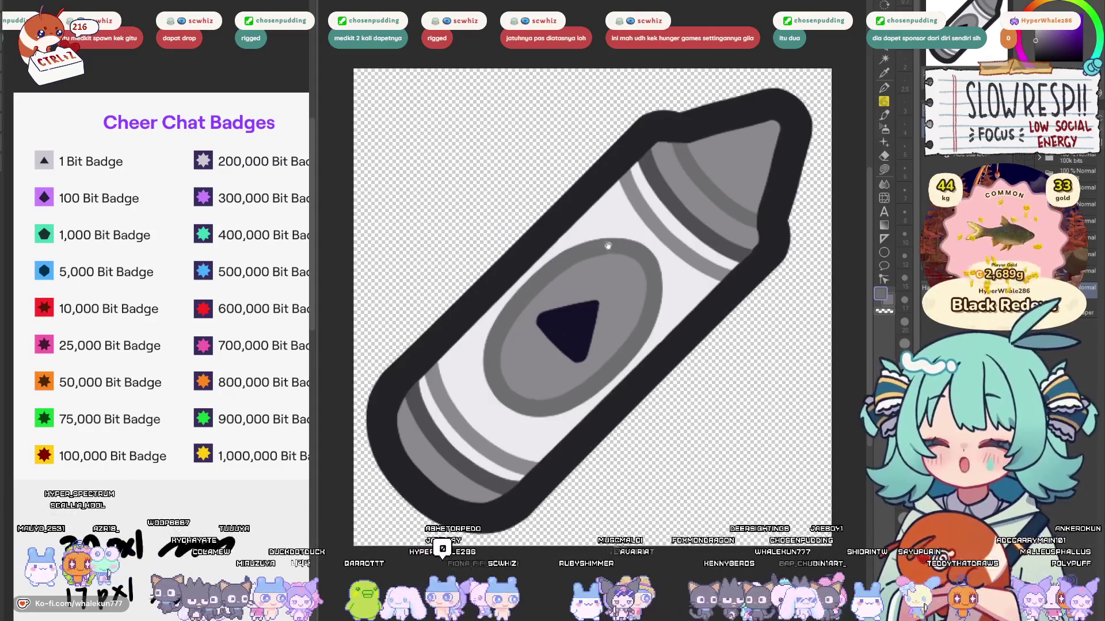
pyautogui.hotkey('ctrl', 'alt', '0')
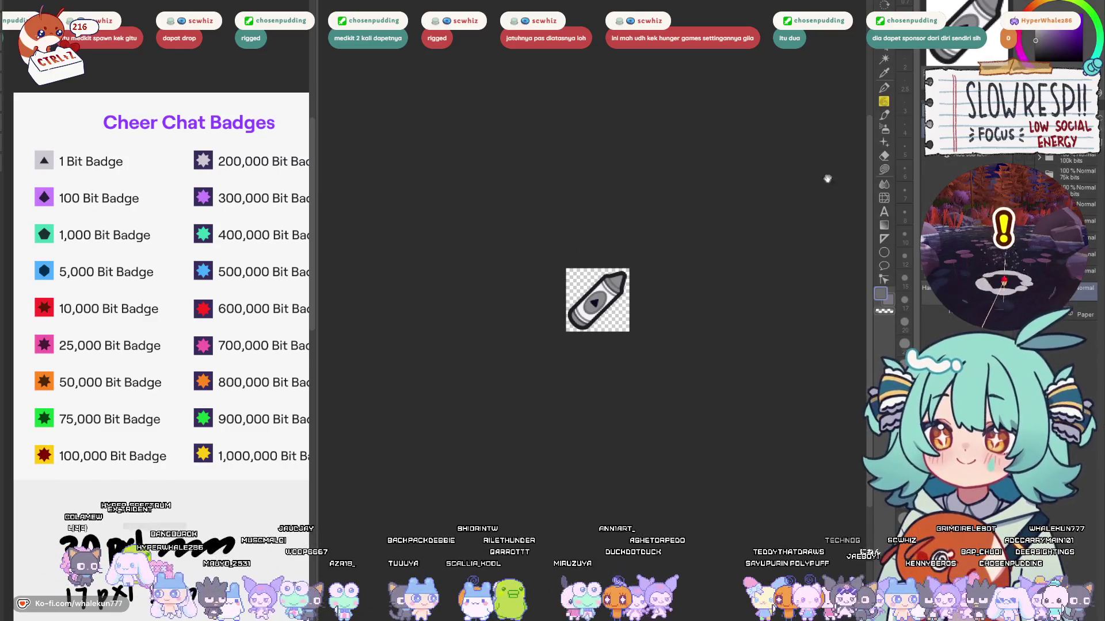
# Step: Scroll-zoom the canvas down to tiny sizes and back to check the crayon badges
pyautogui.scroll(-5, 566, 353)
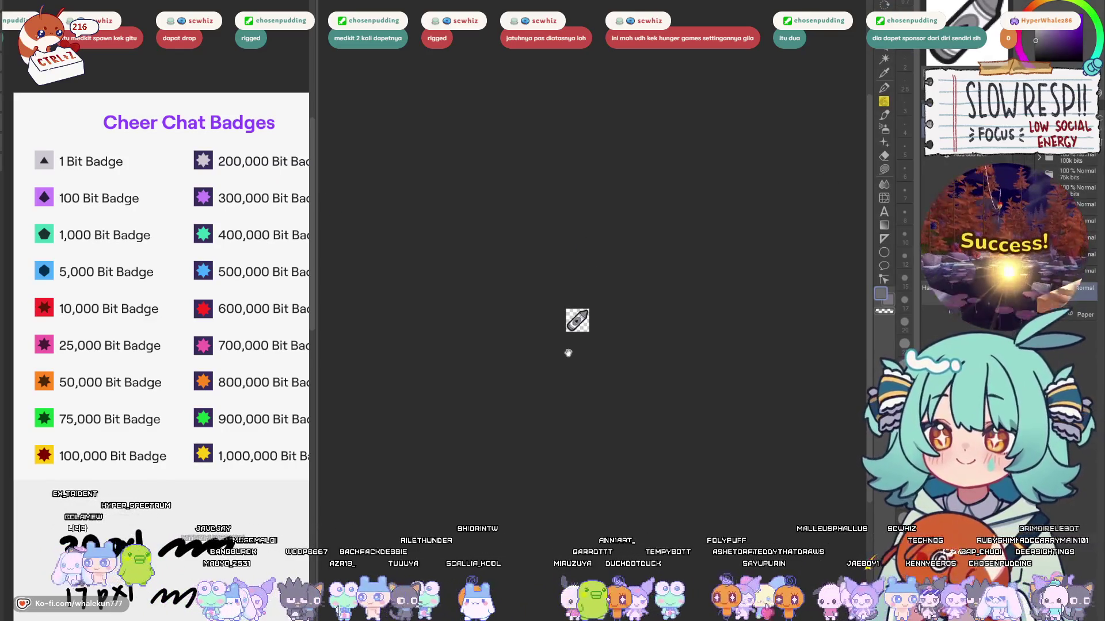
pyautogui.scroll(1, 569, 352)
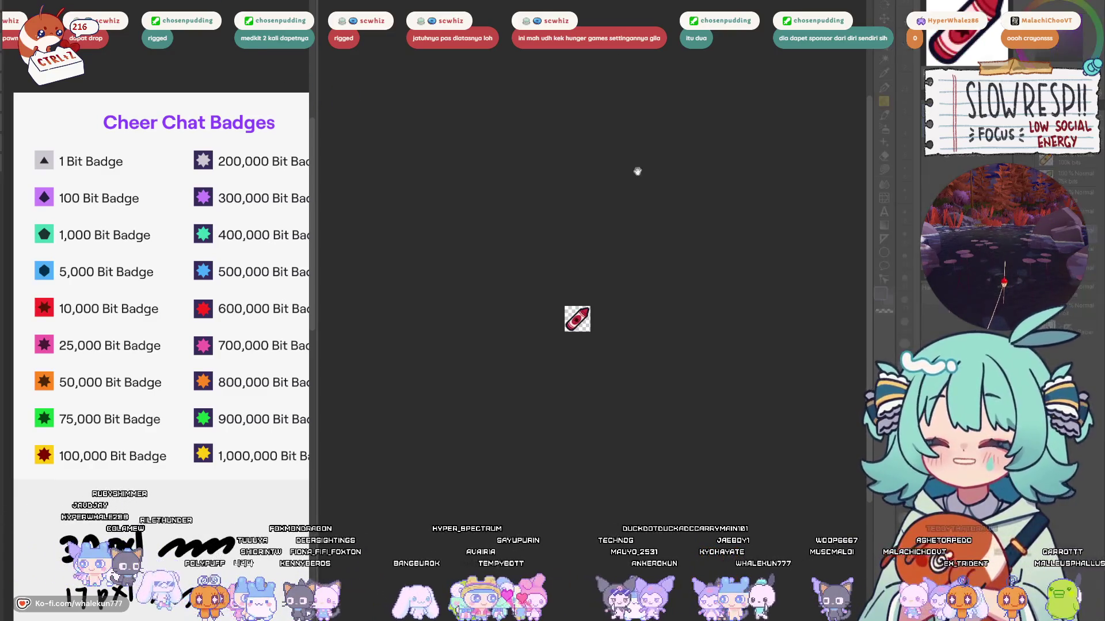
pyautogui.scroll(4, 716, 321)
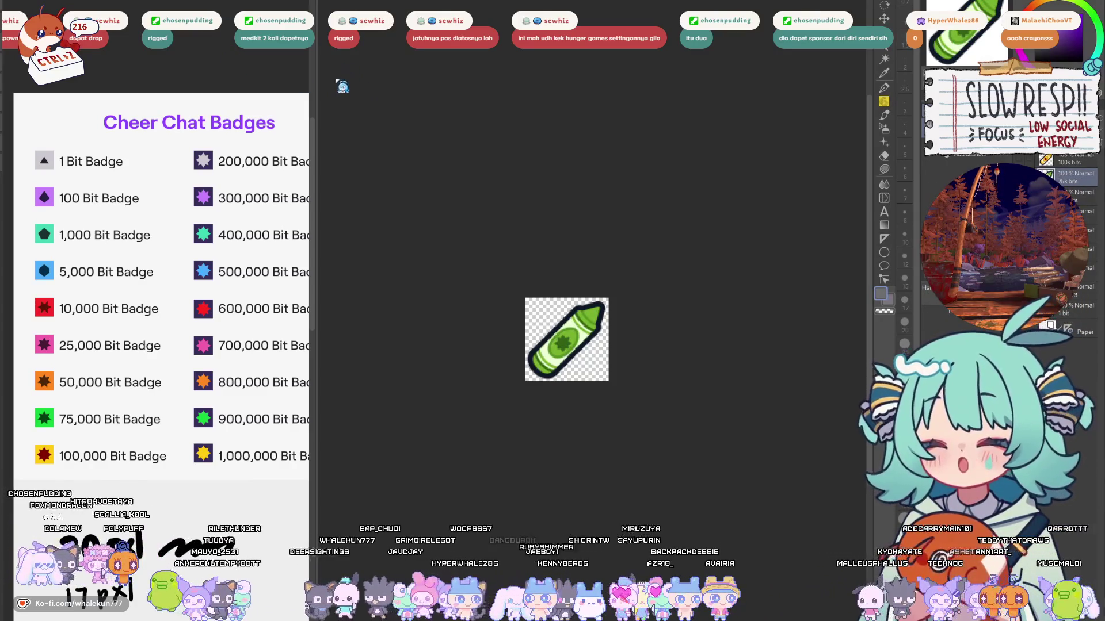
# Step: Show the yellow 100k crayon, then step through purple, teal, blue, red, pink, orange and green badges
pyautogui.click(1019, 159)
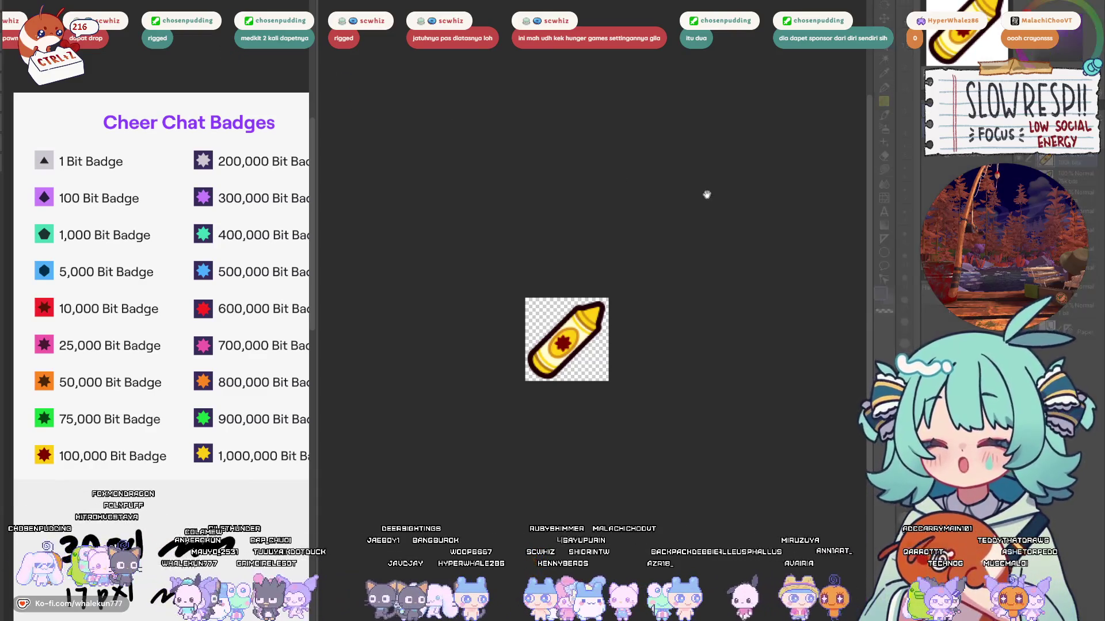
pyautogui.press('Delete')
pyautogui.click(1046, 326)
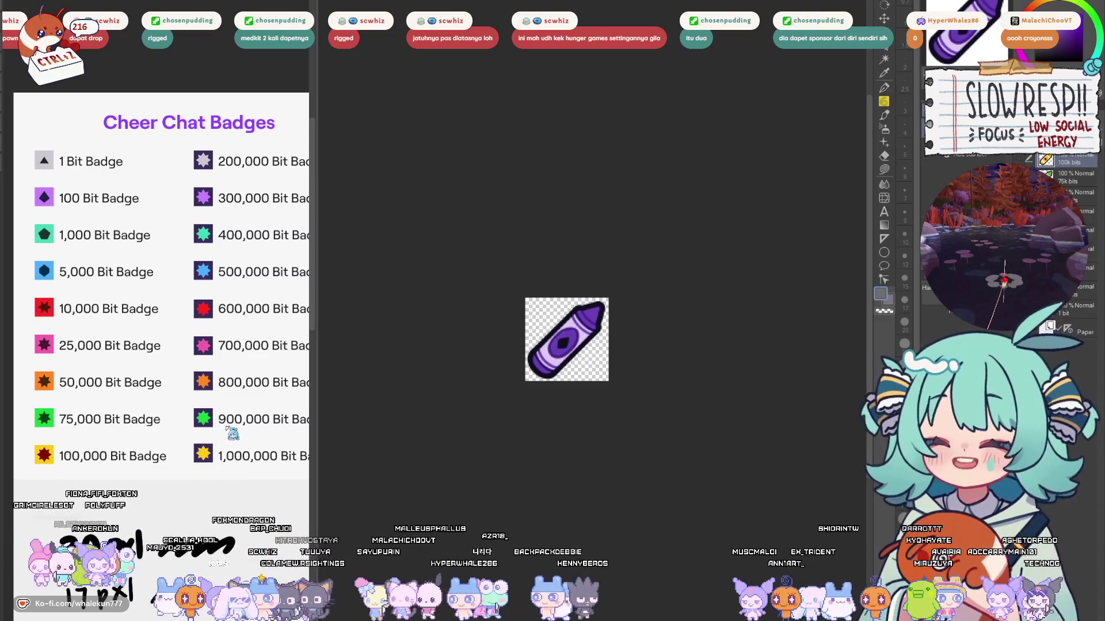
pyautogui.hotkey('ctrl', 'z')
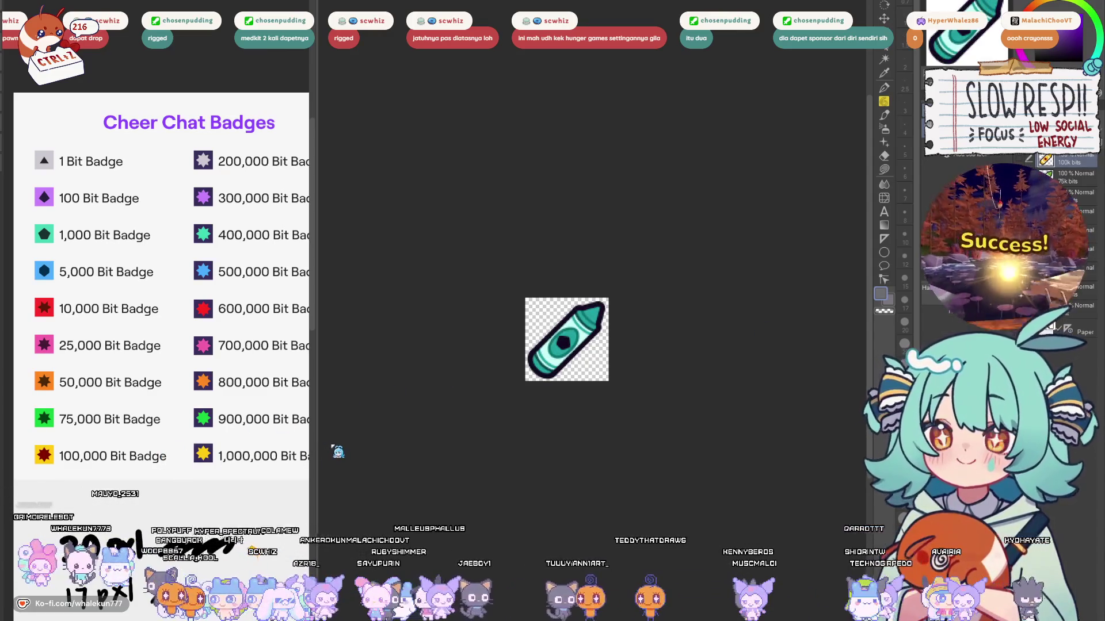
pyautogui.hotkey('ctrl', 'z')
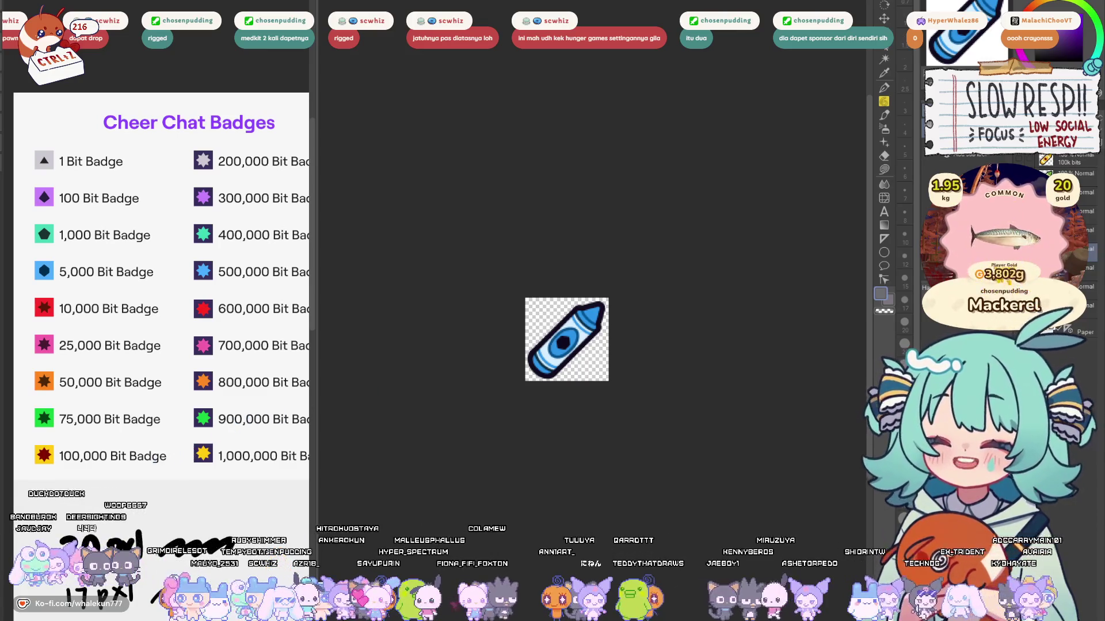
pyautogui.hotkey('ctrl', 'z')
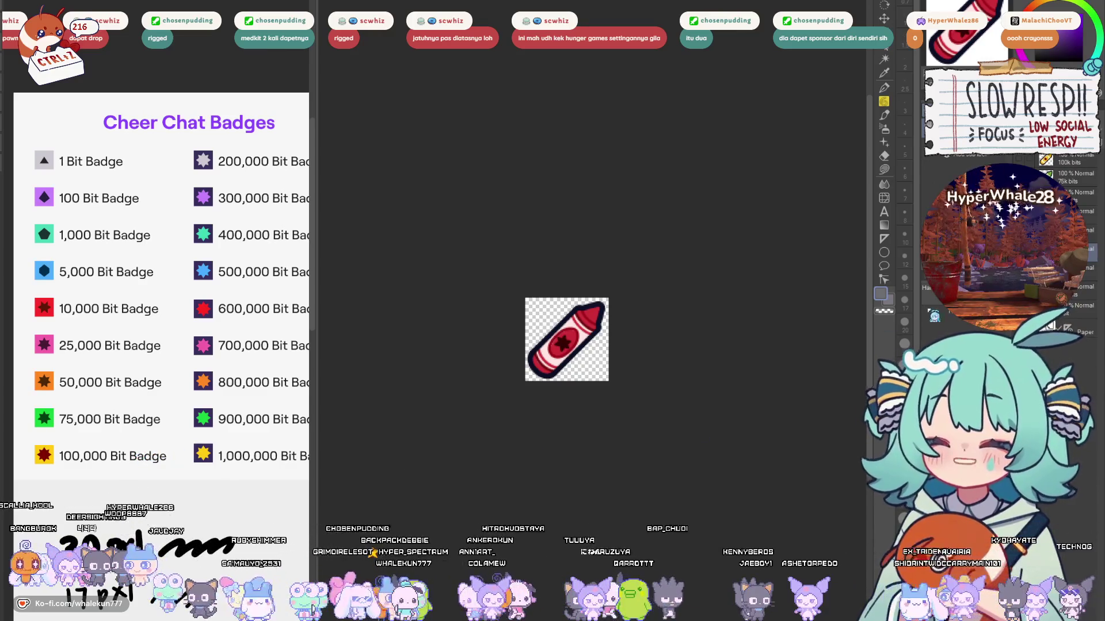
pyautogui.hotkey('ctrl', 'z')
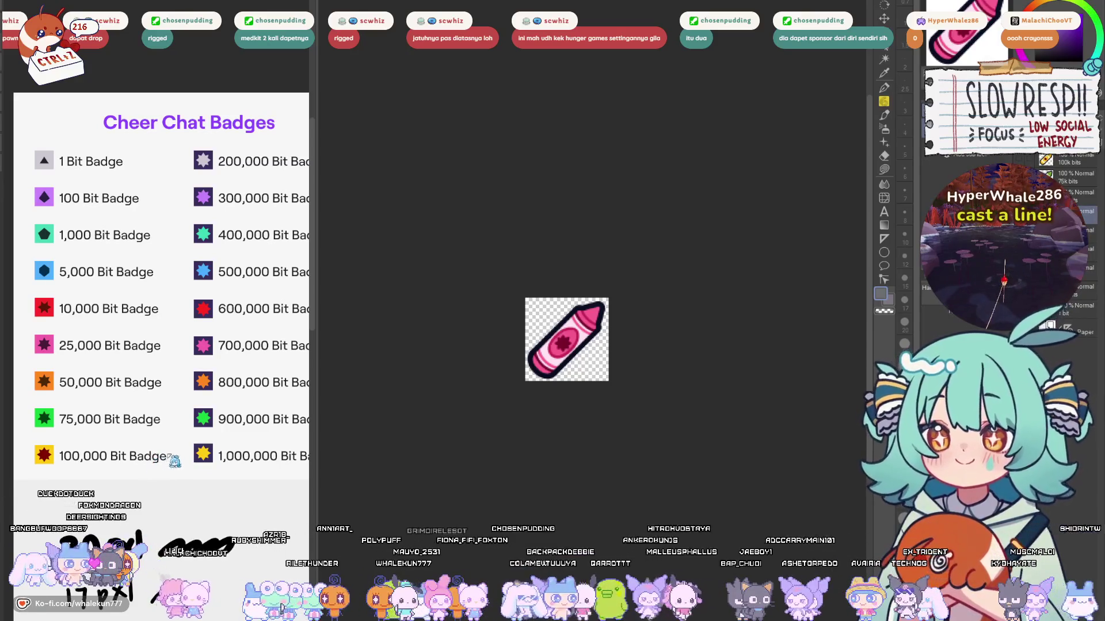
pyautogui.hotkey('ctrl', 'z')
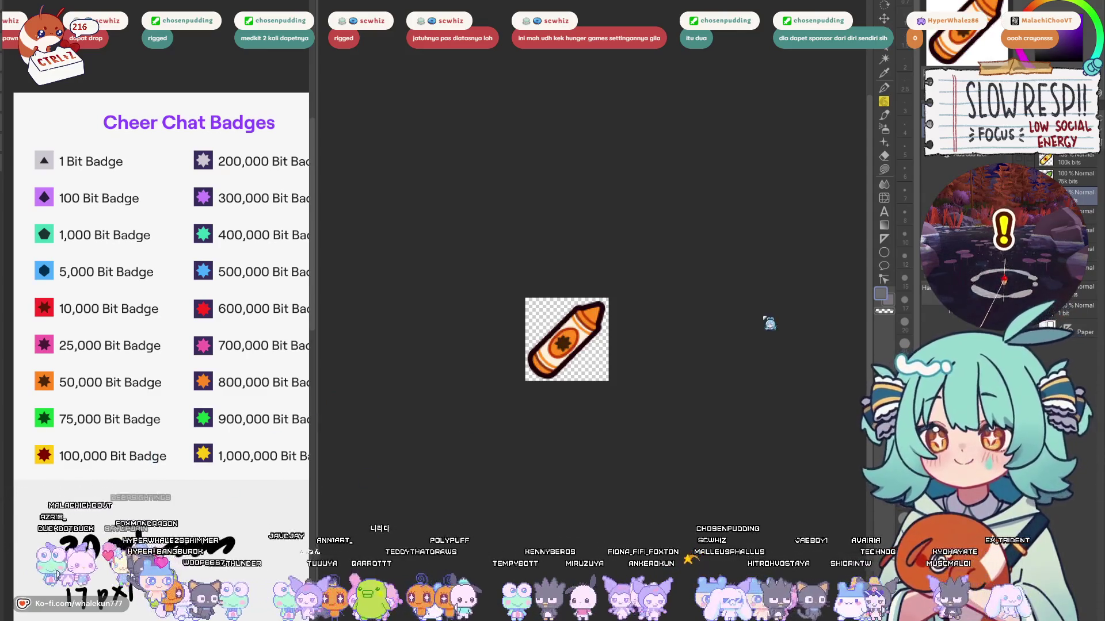
pyautogui.hotkey('ctrl', 'z')
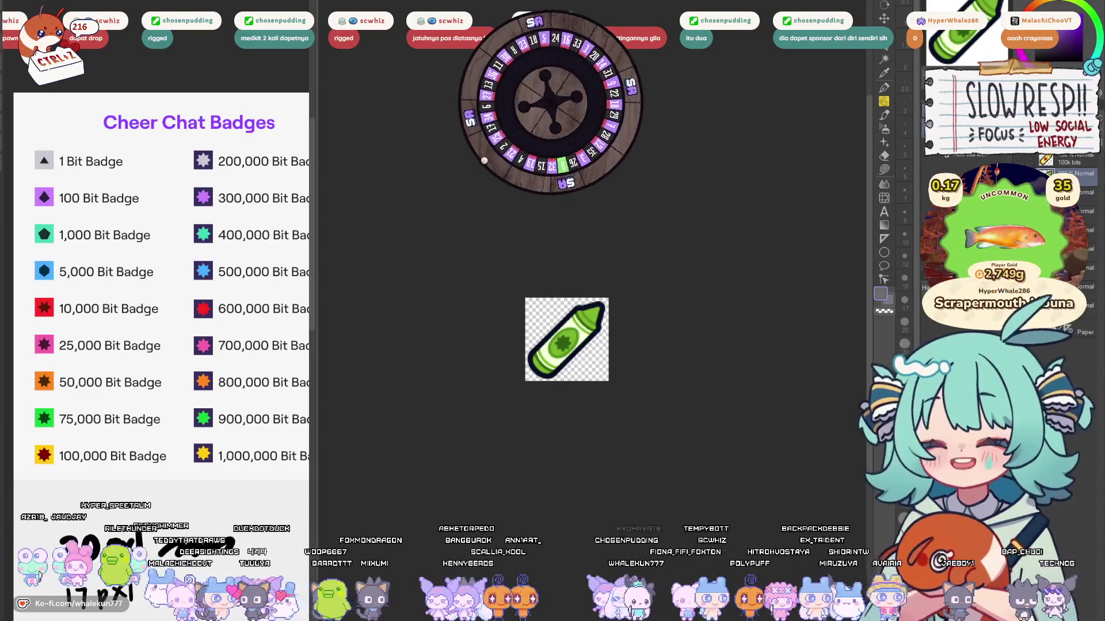
# Step: Briefly show the yellow 100k bits crayon, then hide it to leave an empty transparent canvas
pyautogui.click(1085, 181)
pyautogui.click(1085, 167)
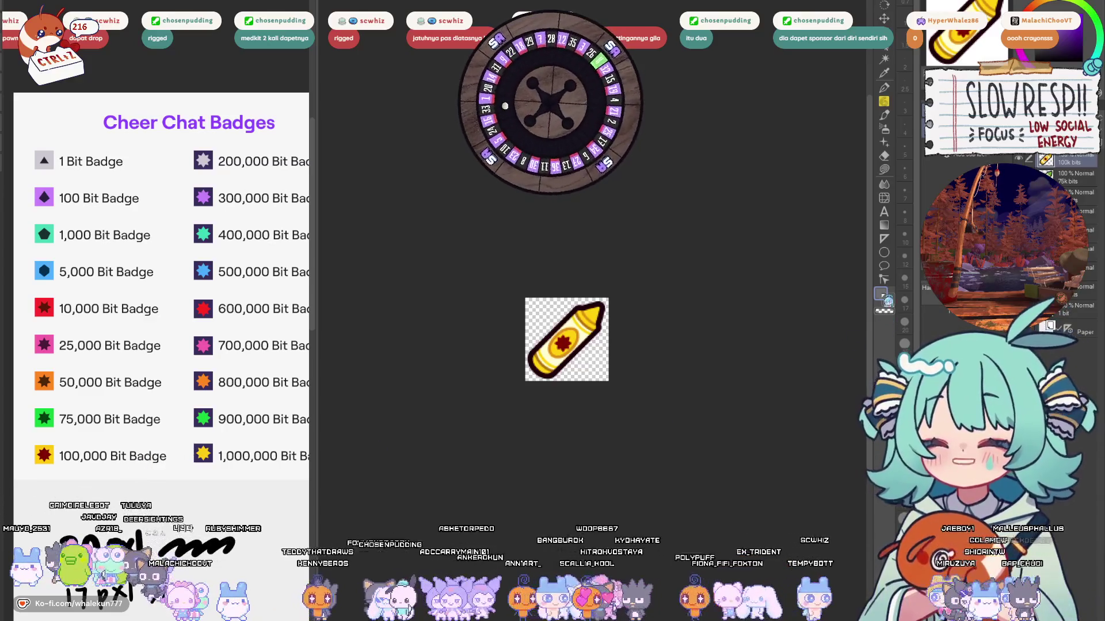
pyautogui.click(1082, 305)
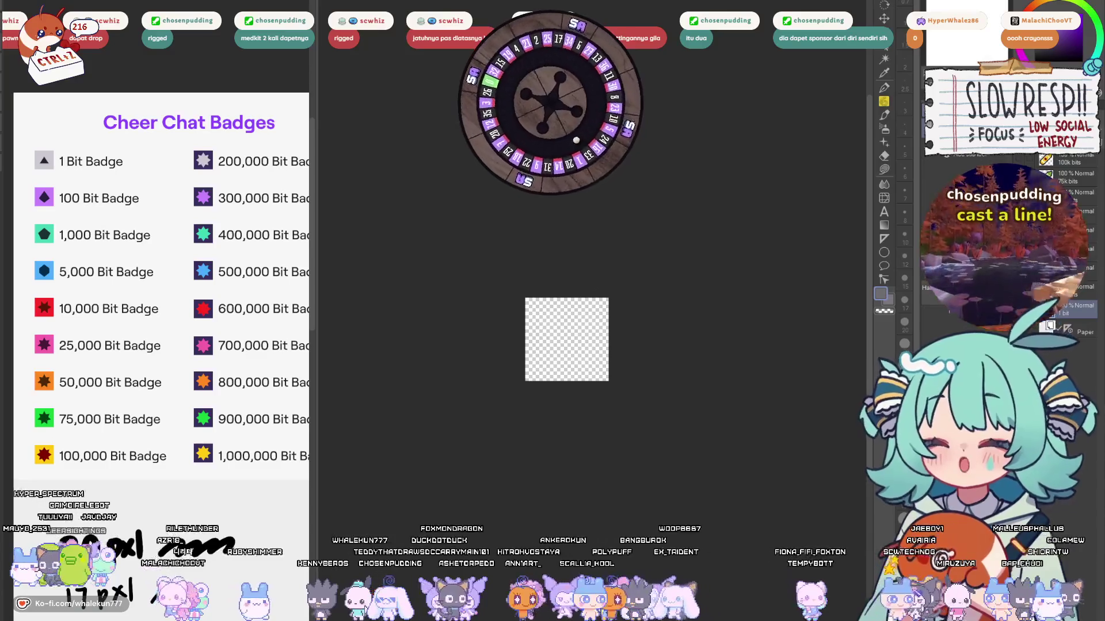
# Step: Show the grey 1 bit crayon layer and check it at several small zoom levels
pyautogui.click(1076, 311)
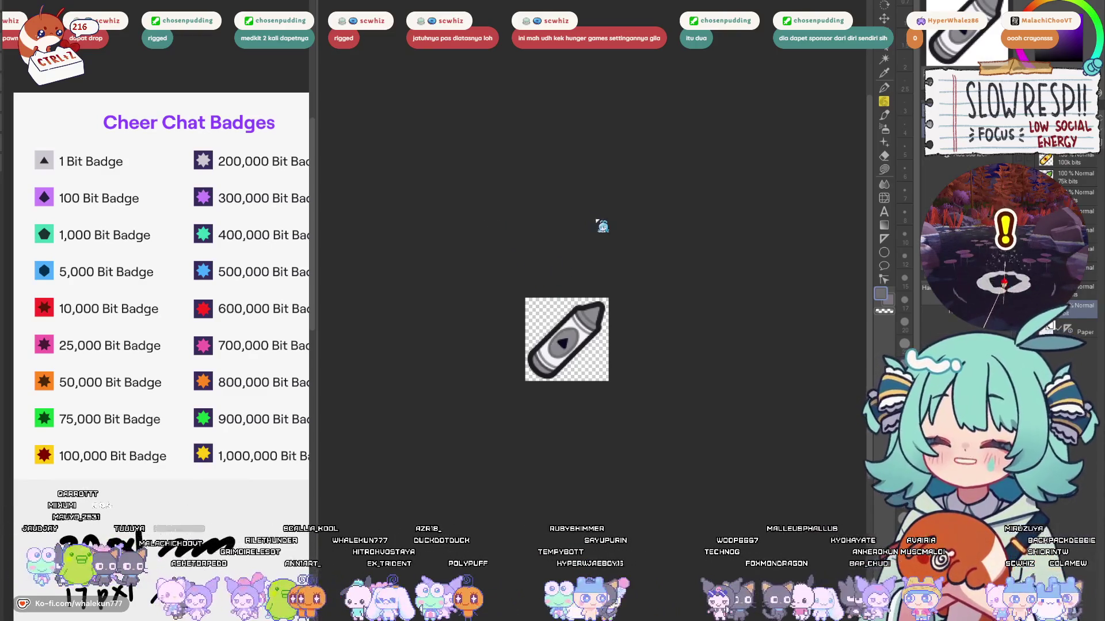
pyautogui.scroll(-2, 614, 247)
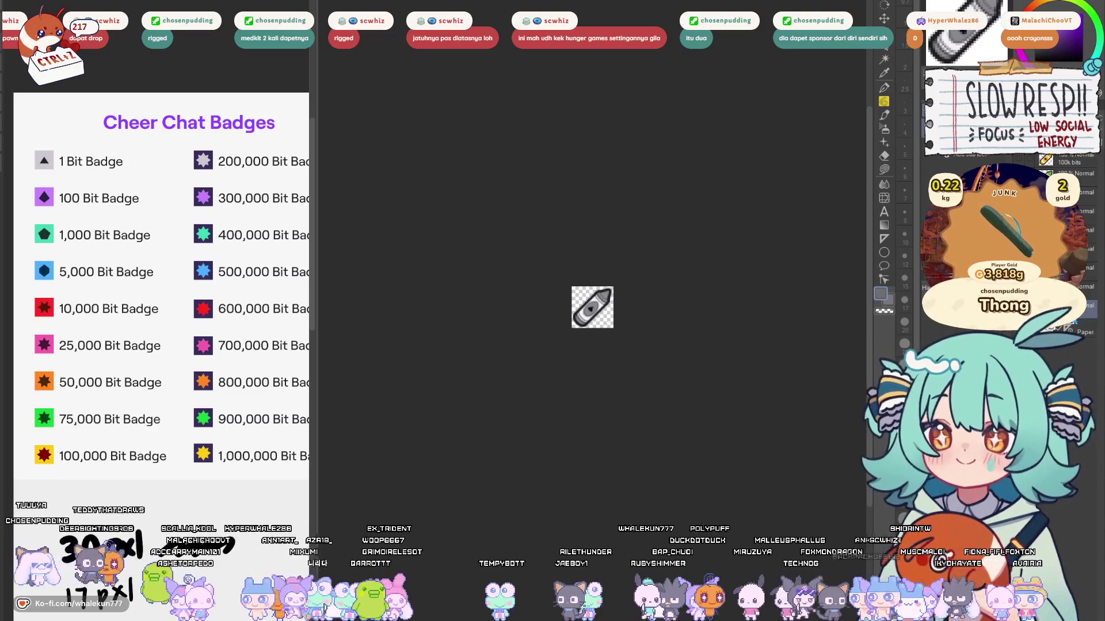
pyautogui.hotkey('ctrl', '+')
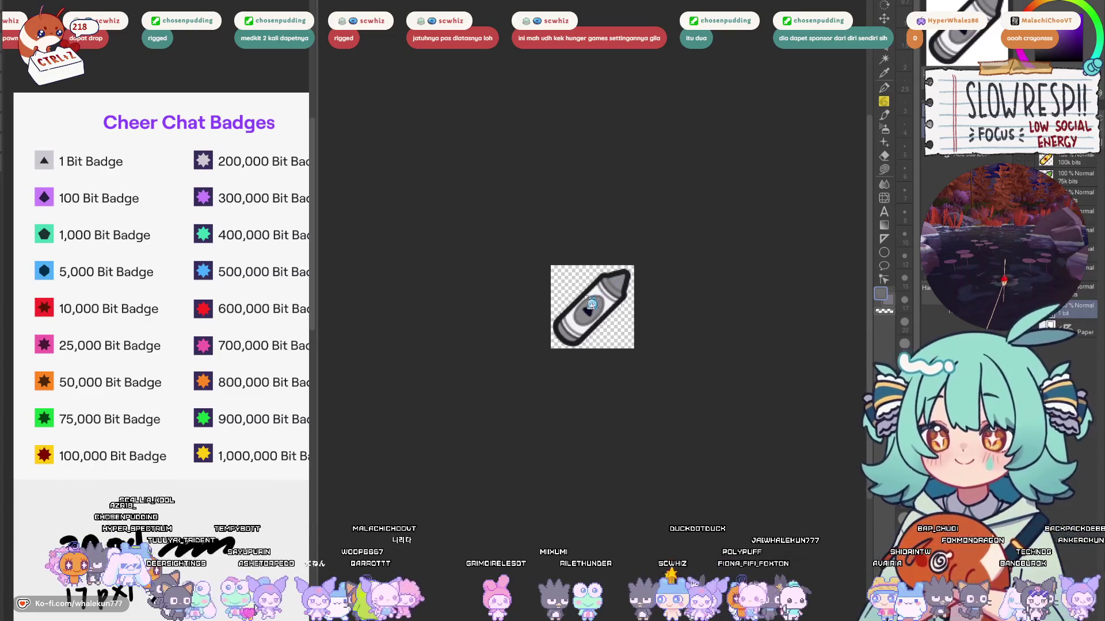
pyautogui.hotkey('ctrl', '-')
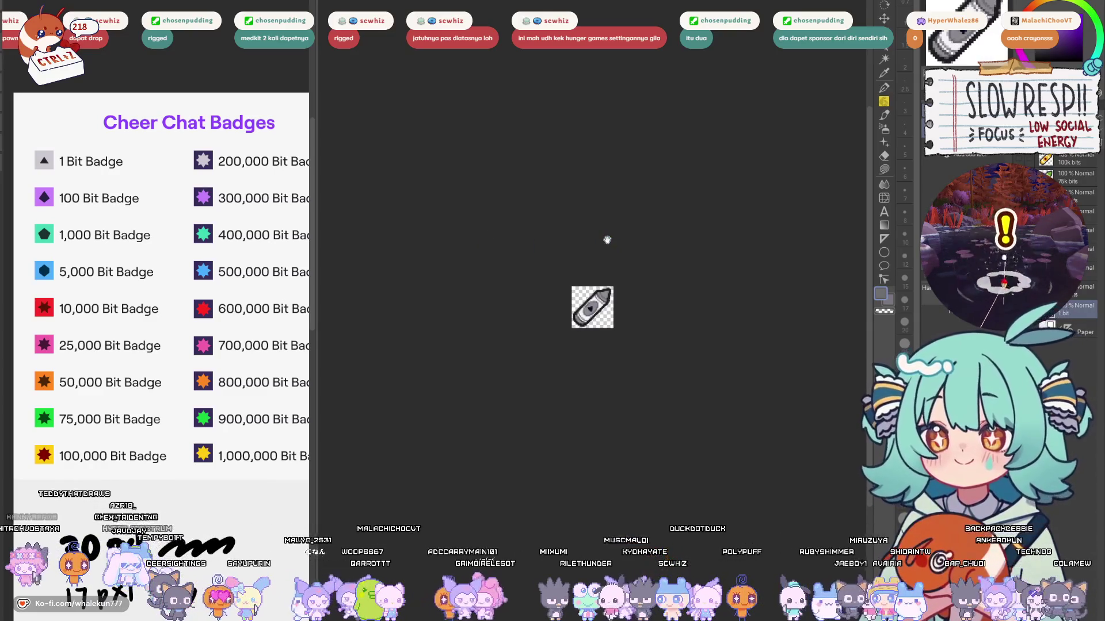
pyautogui.hotkey('ctrl', '-')
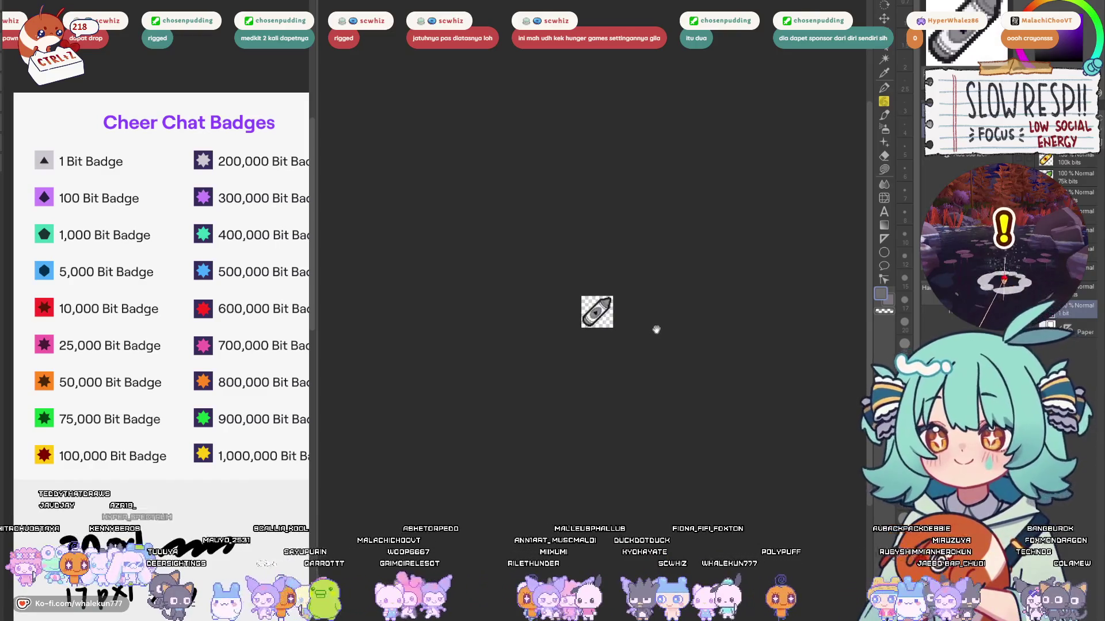
pyautogui.scroll(3, 656, 330)
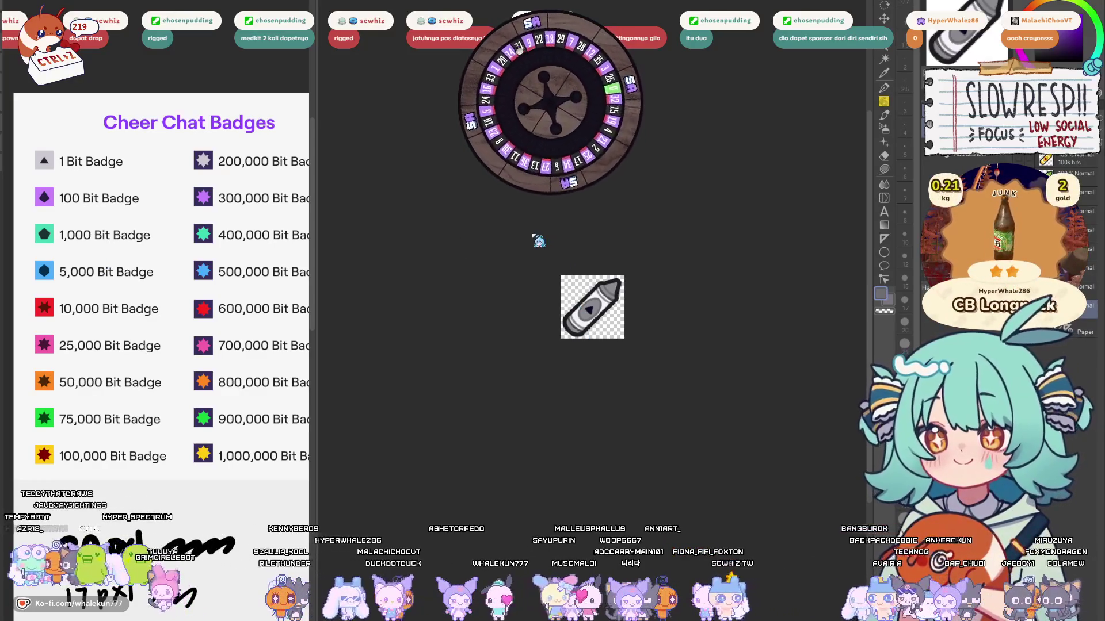
# Step: Zoom the canvas view out with the scroll wheel before scaling the 1 bit crayon copy
pyautogui.scroll(-2, 563, 233)
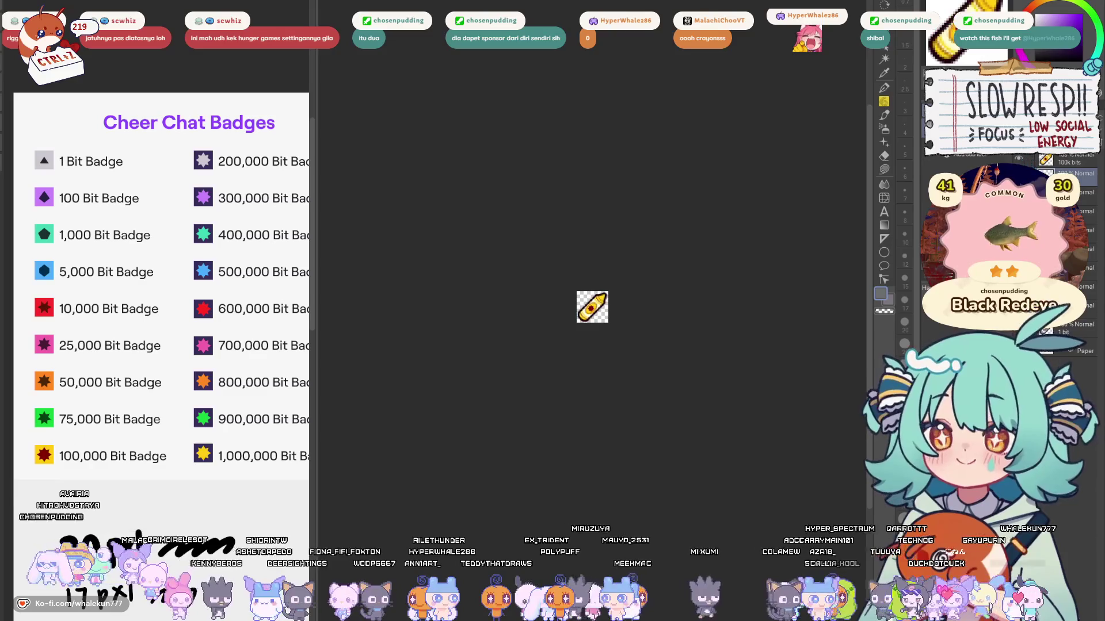
# Step: Confirm the copied 1 bit crayon's transform, then view the main badge document zoomed out small
pyautogui.hotkey('ctrl', 't')
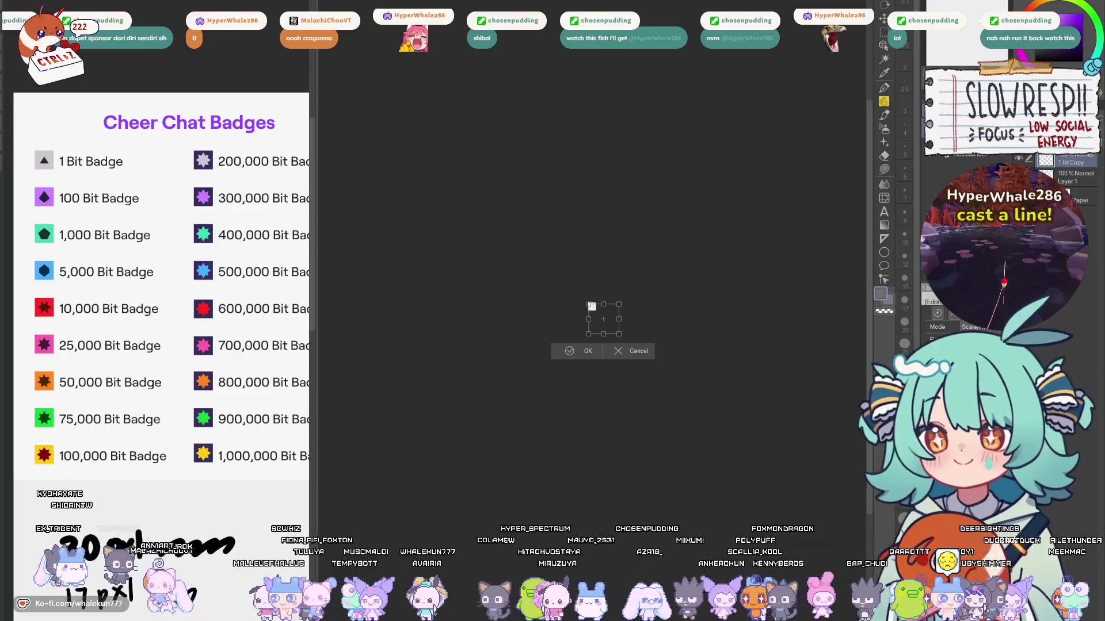
pyautogui.press('Return')
pyautogui.scroll(5, 592, 322)
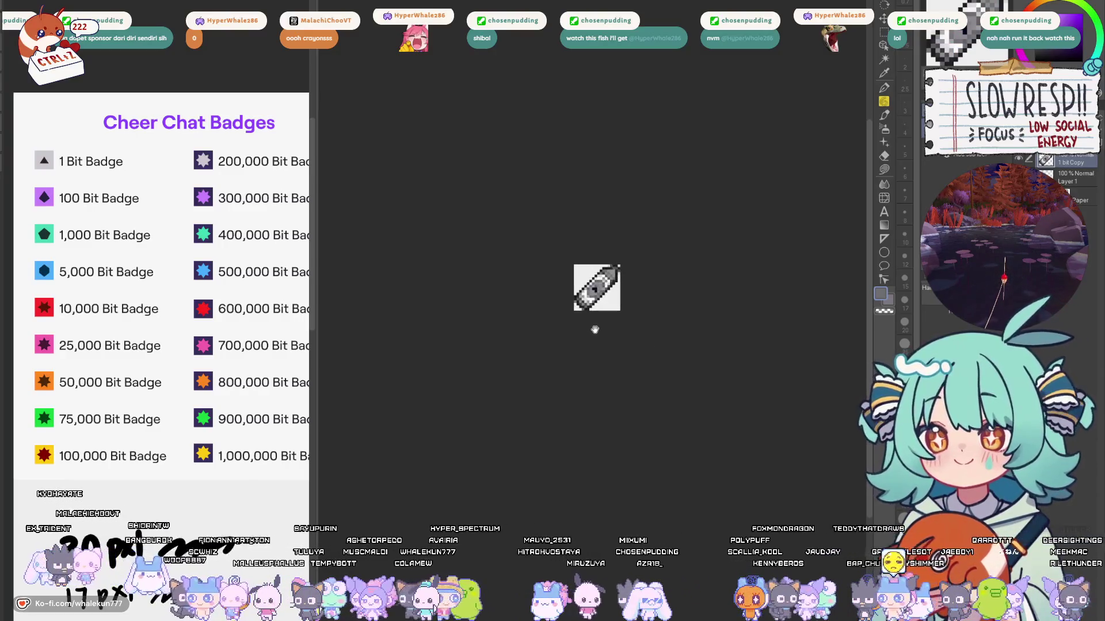
pyautogui.scroll(1, 598, 328)
pyautogui.scroll(-3, 598, 328)
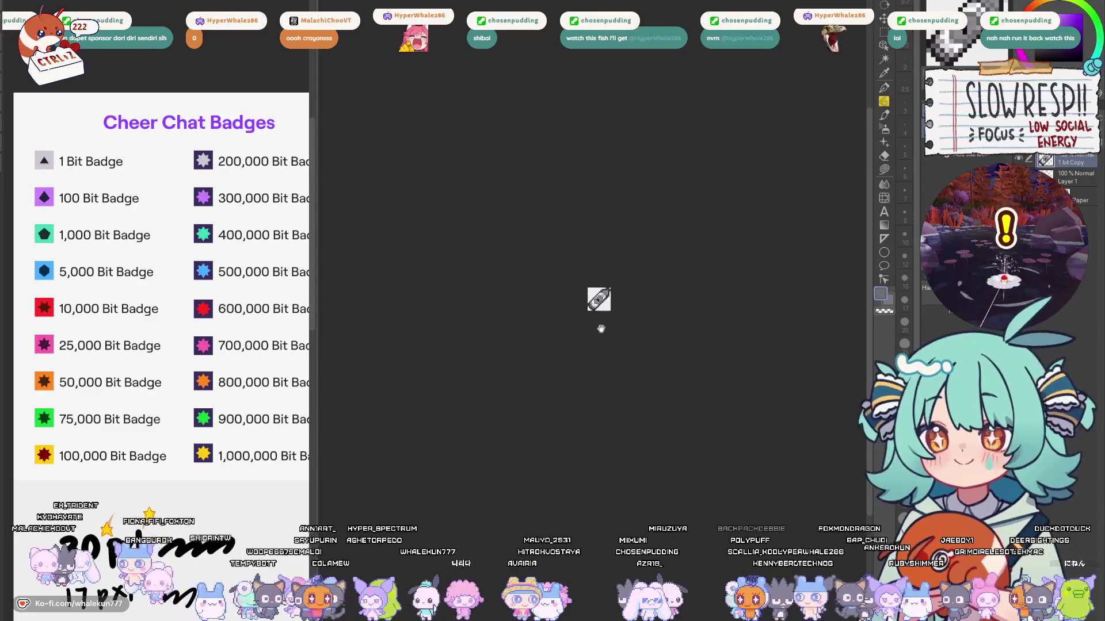
pyautogui.hotkey('ctrl', 'Tab')
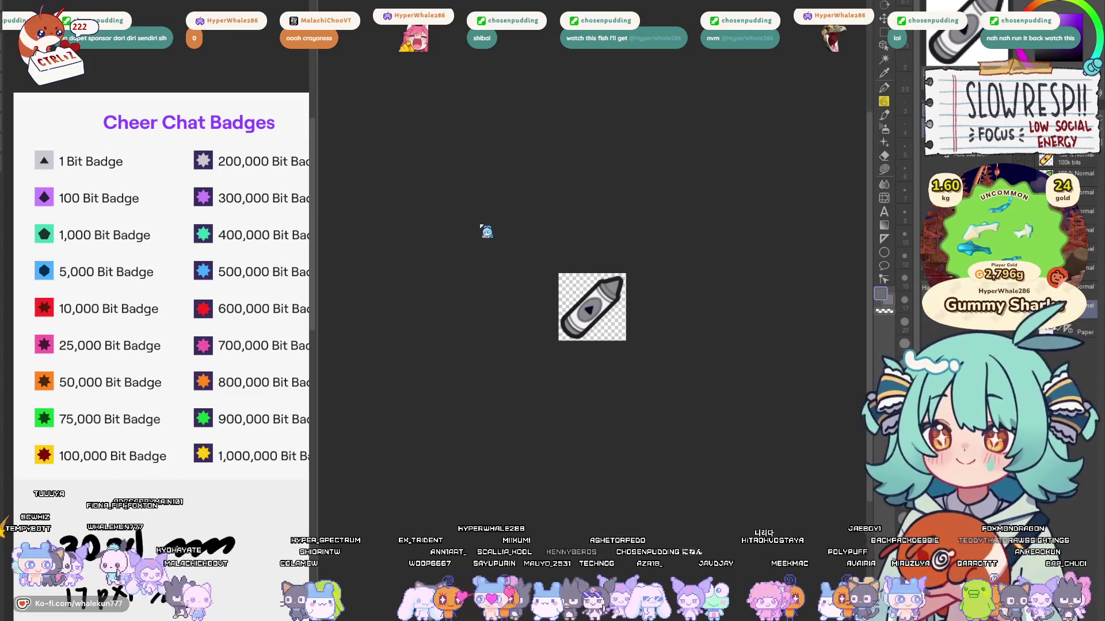
pyautogui.scroll(-4, 619, 253)
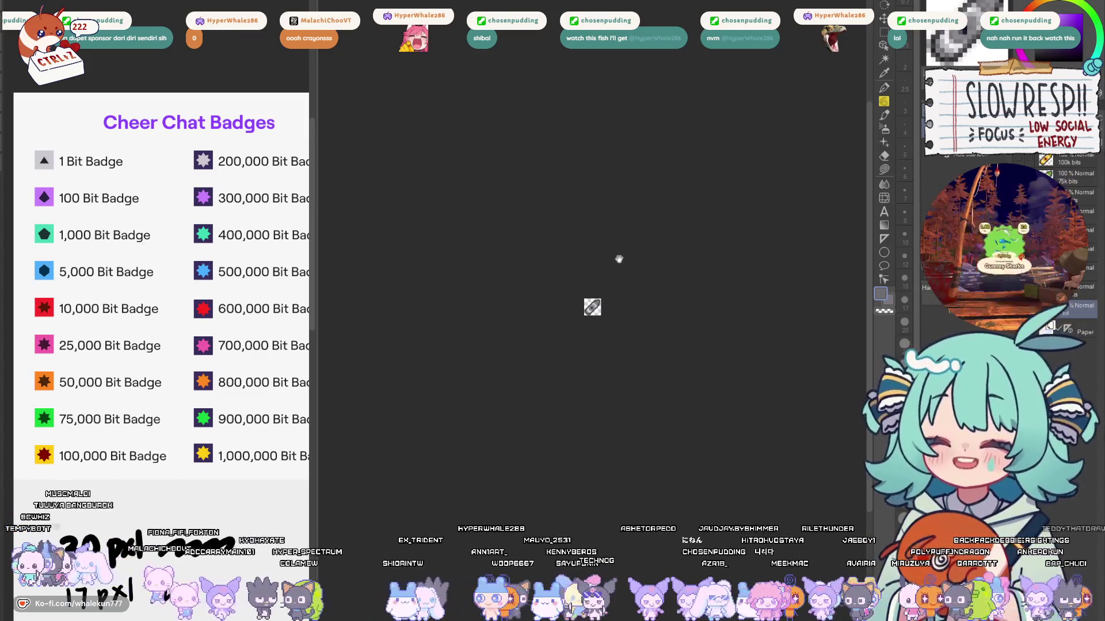
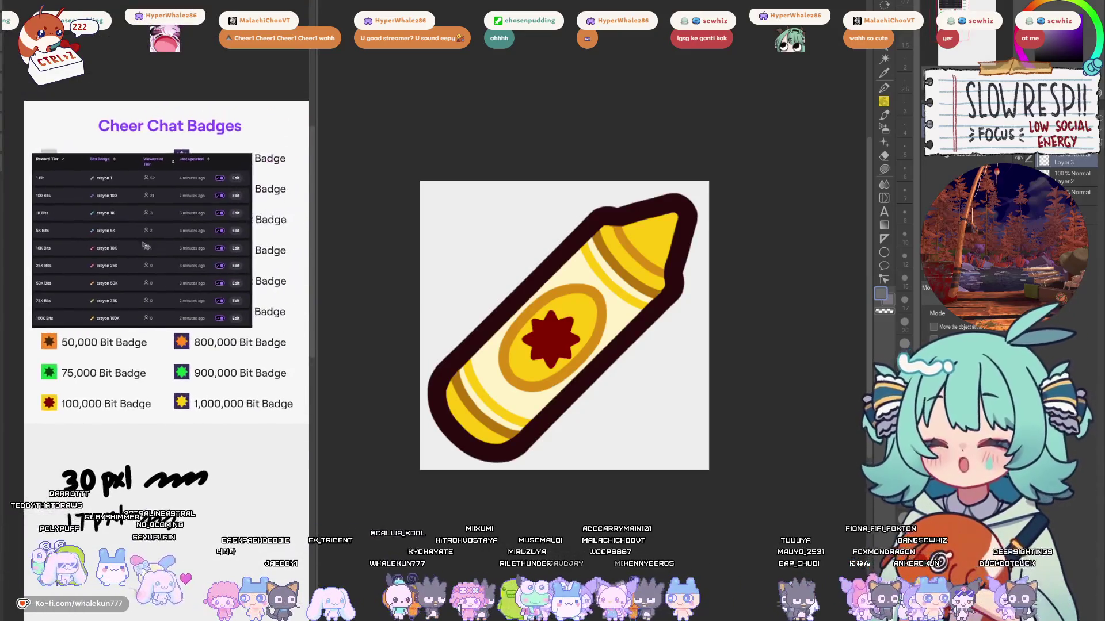
# Step: Scale up the pasted reward-tier table by dragging its corner in Ctrl+T
pyautogui.hotkey('ctrl', 't')
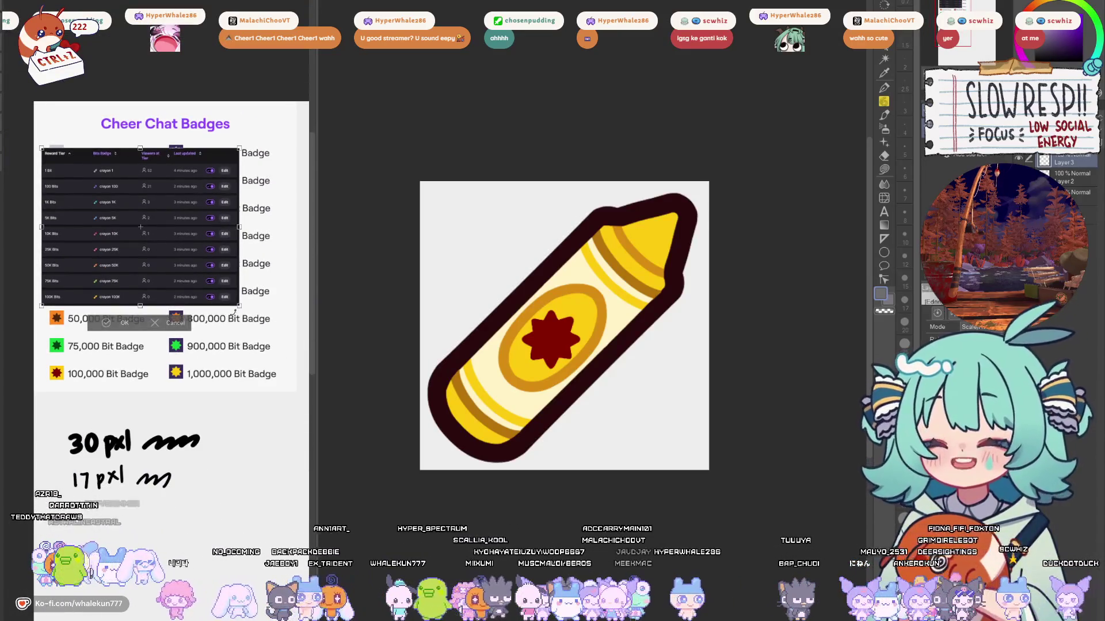
pyautogui.moveTo(259, 320); pyautogui.dragTo(296, 394)
pyautogui.press('Return')
# Step: Move the enlarged table below the 17 pxl pixel-size note
pyautogui.scroll(-3, 173, 259)
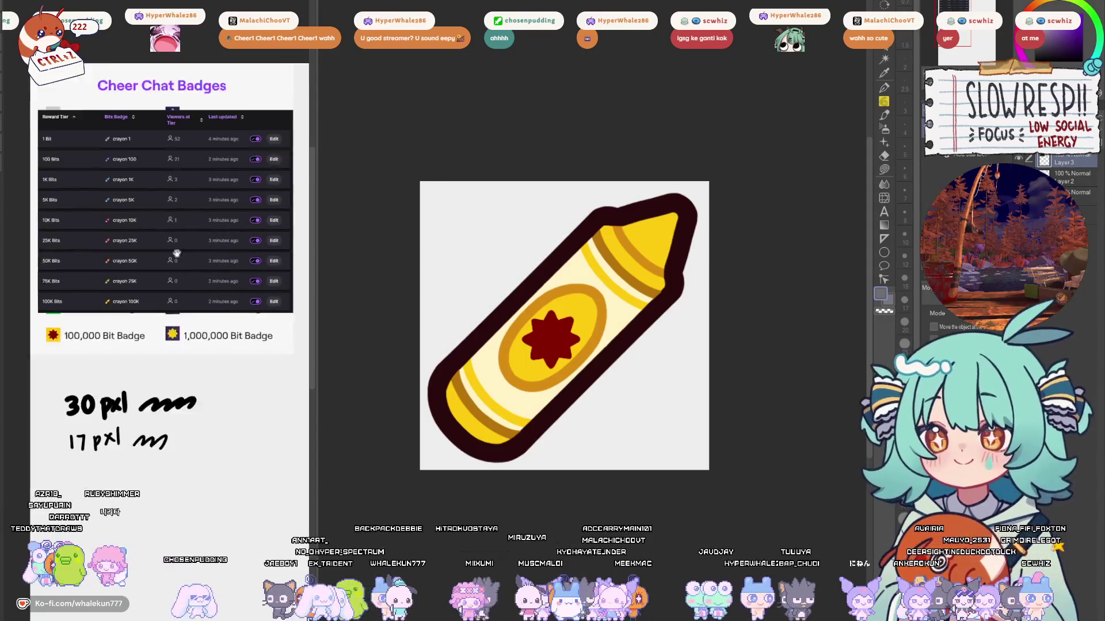
pyautogui.moveTo(168, 241)
pyautogui.mouseDown()
pyautogui.moveTo(174, 463)
pyautogui.moveTo(172, 103)
pyautogui.mouseUp()
pyautogui.scroll(5, 173, 104)
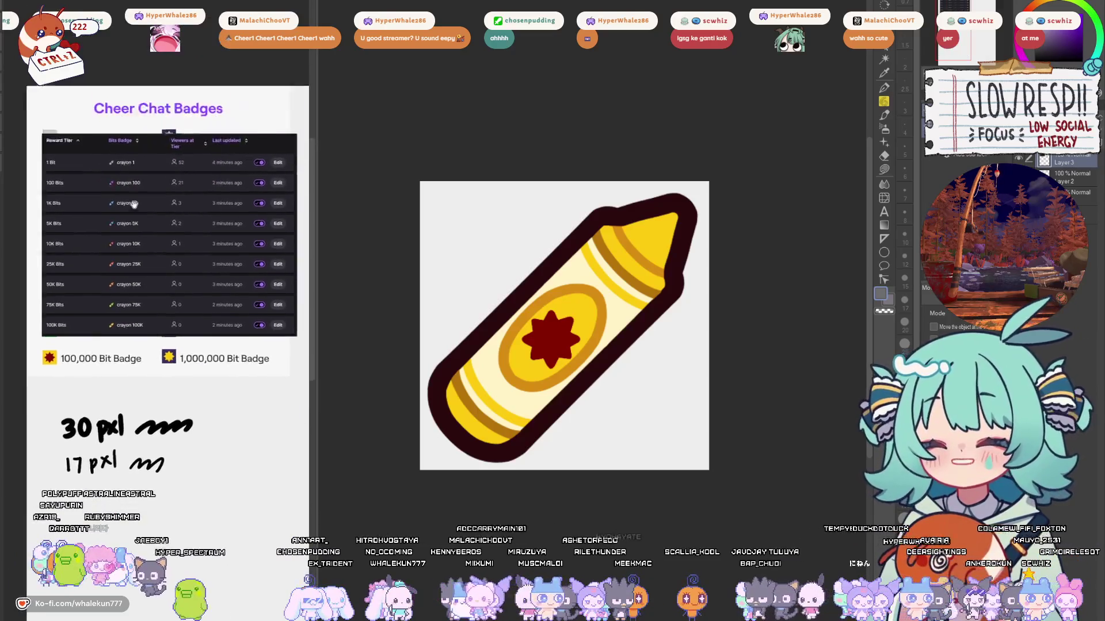
pyautogui.scroll(-5, 153, 290)
pyautogui.moveTo(153, 290)
pyautogui.mouseDown()
pyautogui.moveTo(150, 471)
pyautogui.moveTo(151, 431)
pyautogui.mouseUp()
pyautogui.scroll(3, 151, 430)
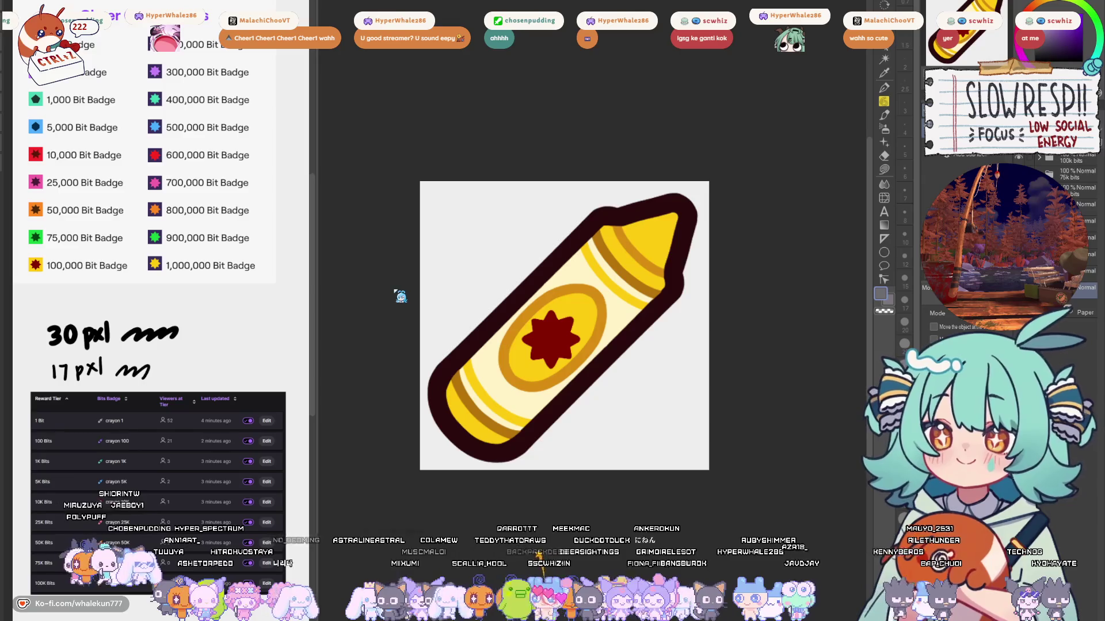
# Step: Create a new blank square canvas, keeping the crayon badge open as reference
pyautogui.hotkey('ctrl', 'w')
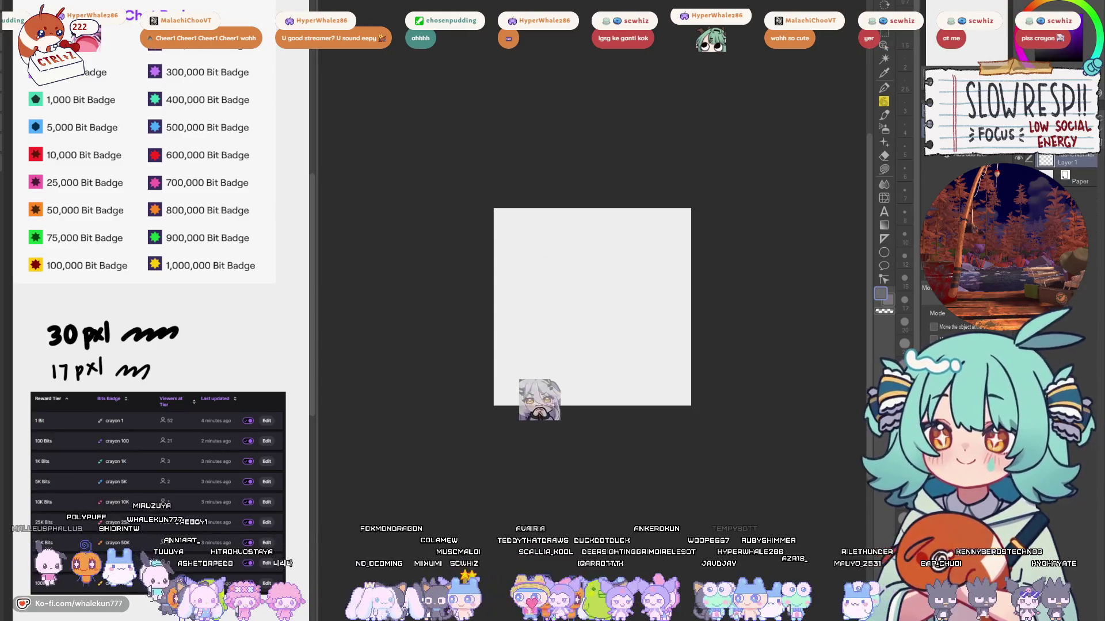
pyautogui.scroll(3, 201, 168)
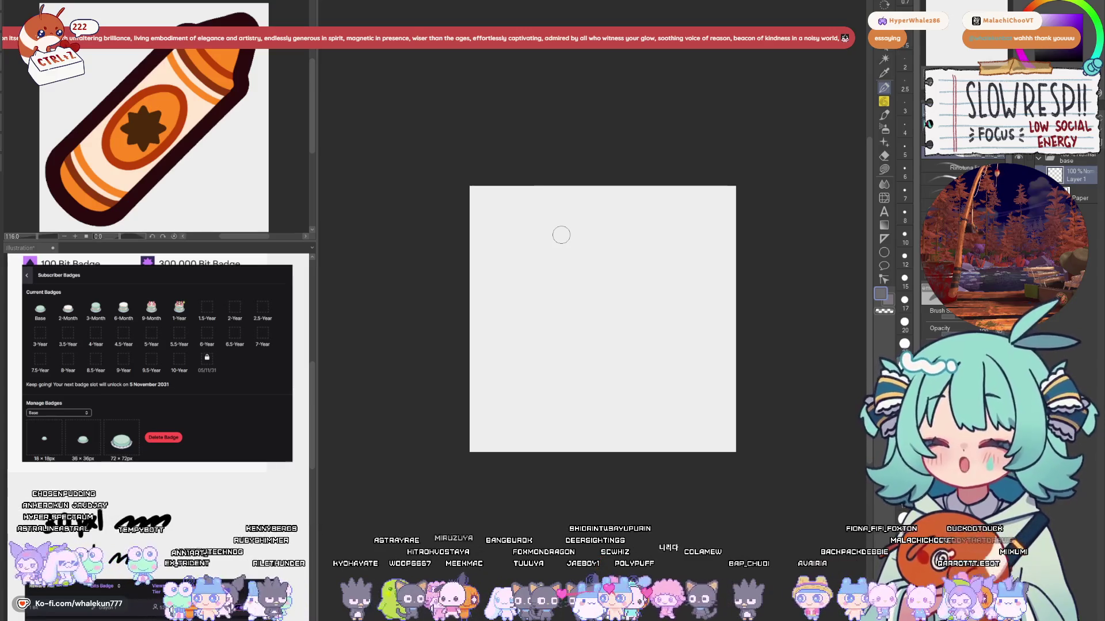
# Step: Zoom in on the blank canvas and centre it in the window
pyautogui.click(548, 293)
pyautogui.click(550, 294)
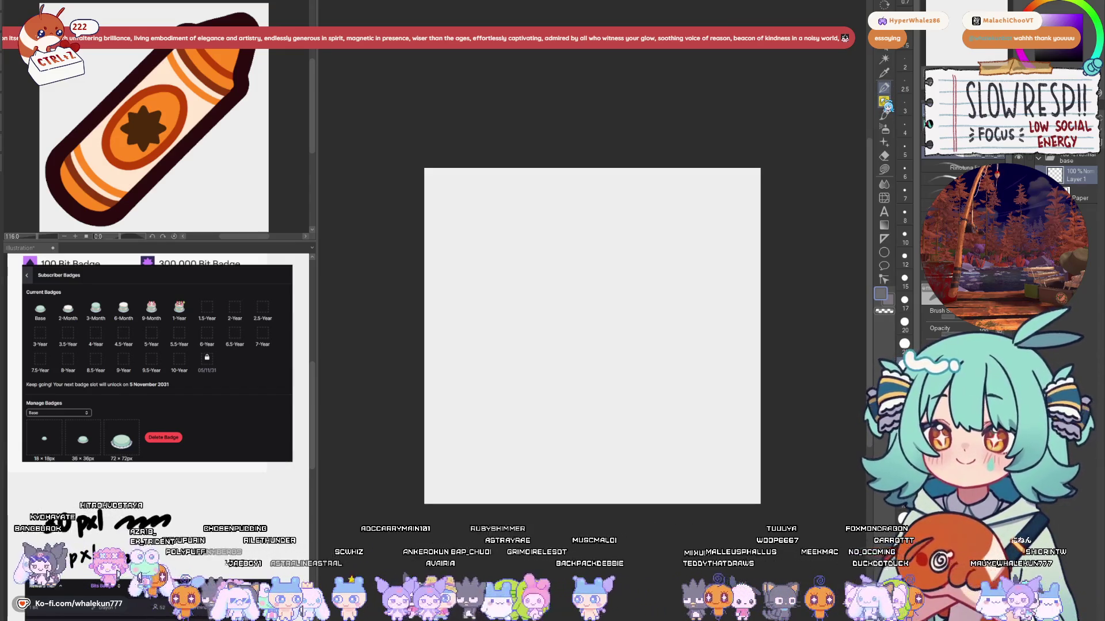
pyautogui.moveTo(624, 249); pyautogui.dragTo(638, 233)
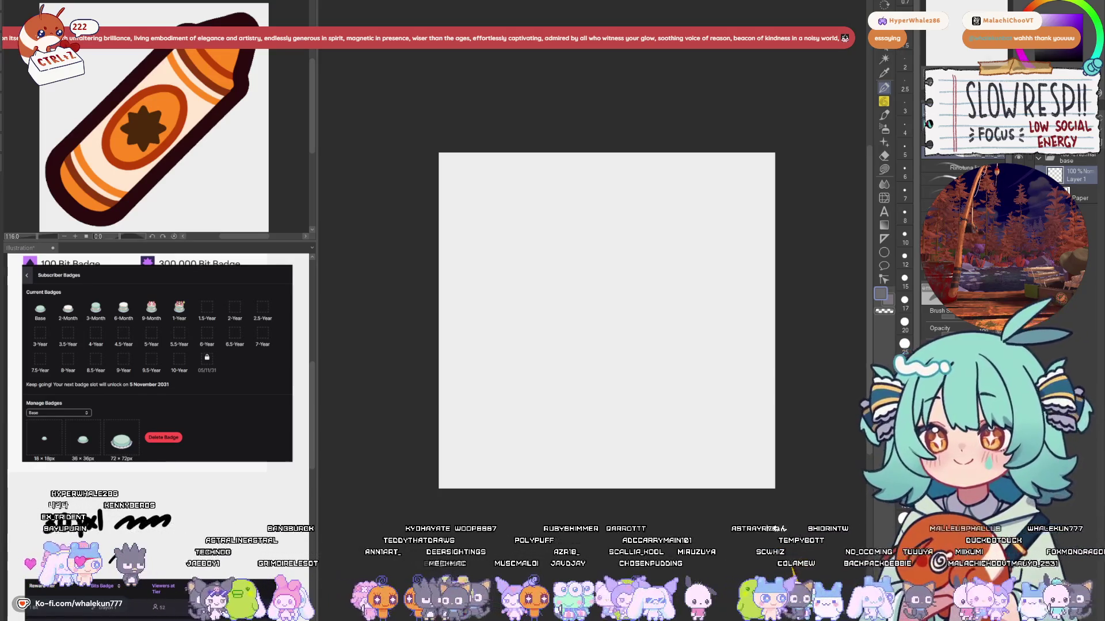
pyautogui.moveTo(523, 318); pyautogui.dragTo(524, 302)
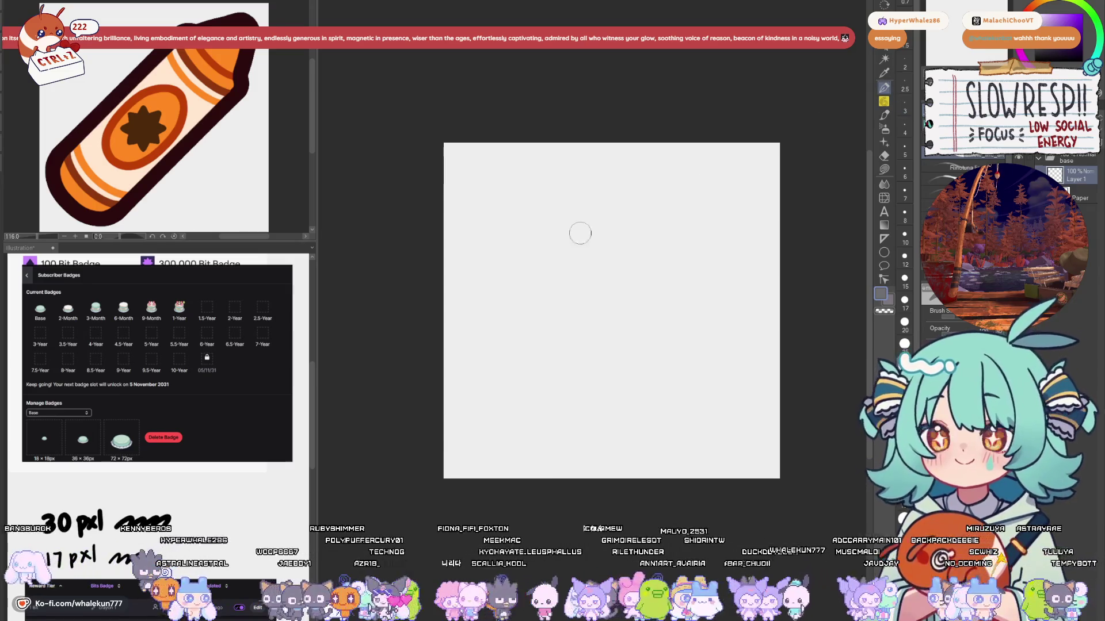
# Step: Paint and undo two test strokes, then pick the Symmetrical ruler
pyautogui.moveTo(520, 187); pyautogui.dragTo(517, 209)
pyautogui.hotkey('ctrl', 'z')
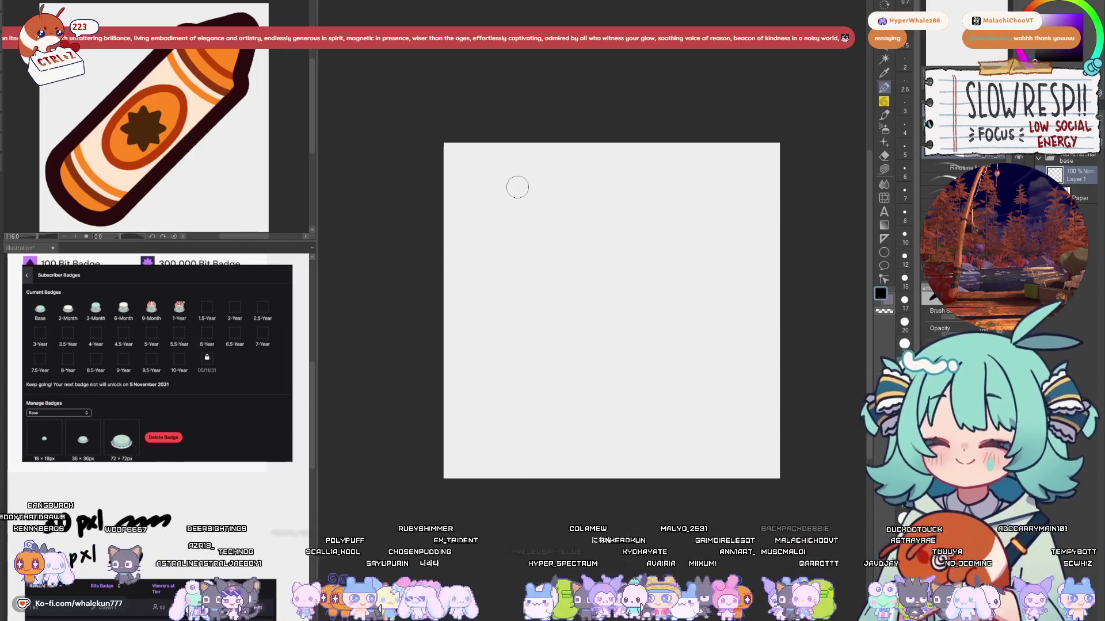
pyautogui.moveTo(517, 179)
pyautogui.mouseDown()
pyautogui.moveTo(534, 233)
pyautogui.moveTo(505, 239)
pyautogui.moveTo(498, 258)
pyautogui.moveTo(525, 269)
pyautogui.moveTo(488, 305)
pyautogui.moveTo(517, 330)
pyautogui.moveTo(489, 340)
pyautogui.mouseUp()
pyautogui.hotkey('ctrl', 'z')
pyautogui.press('u')
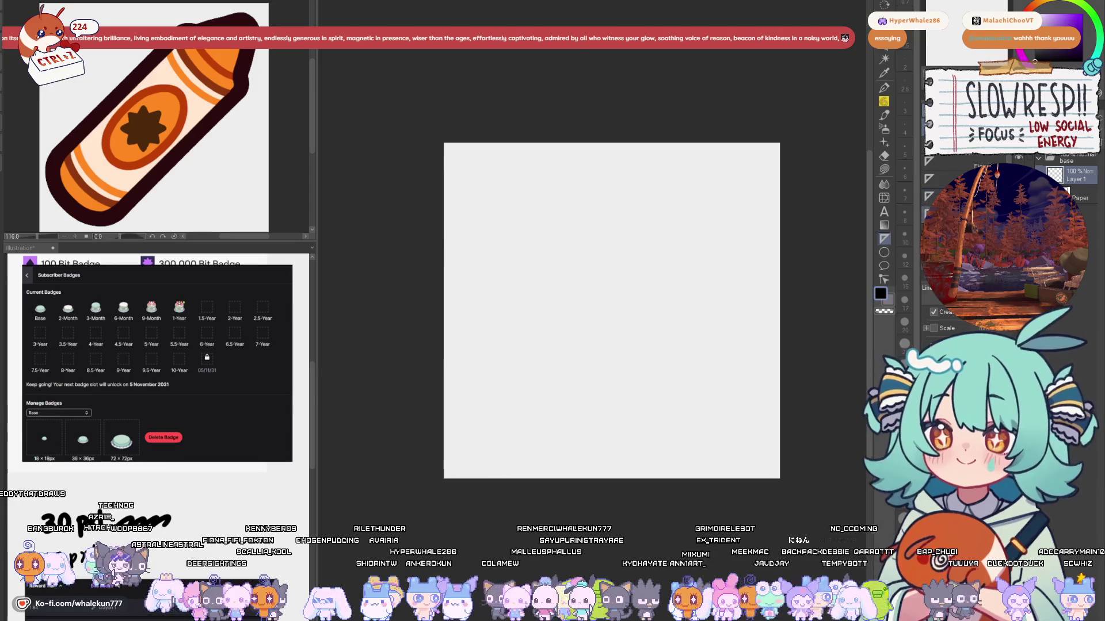
pyautogui.moveTo(432, 317); pyautogui.dragTo(666, 303)
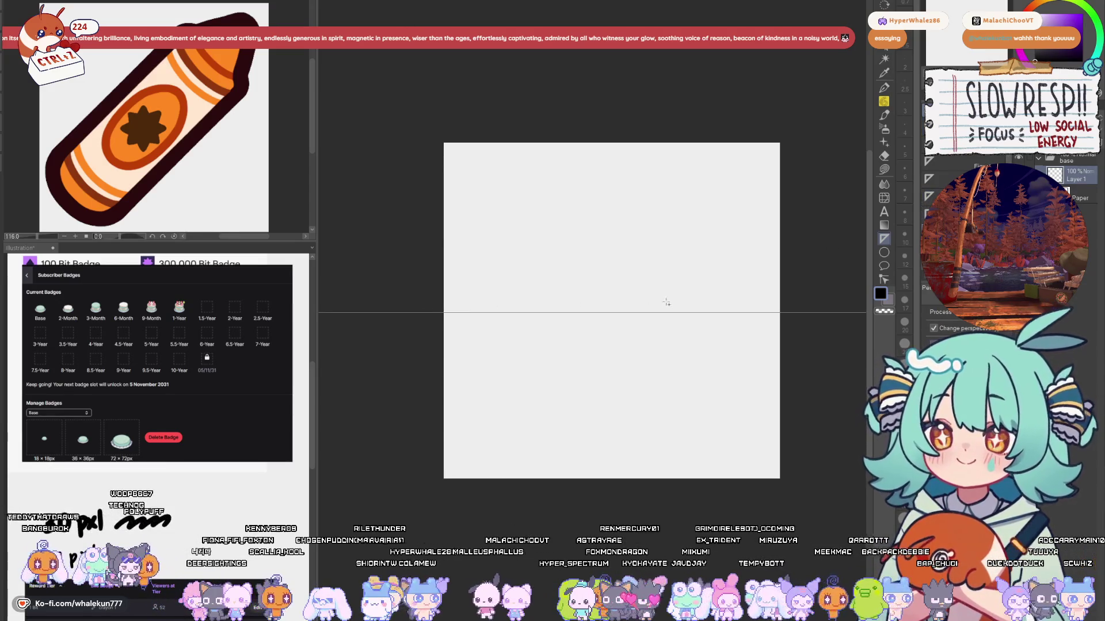
pyautogui.hscroll(3, 728, 324)
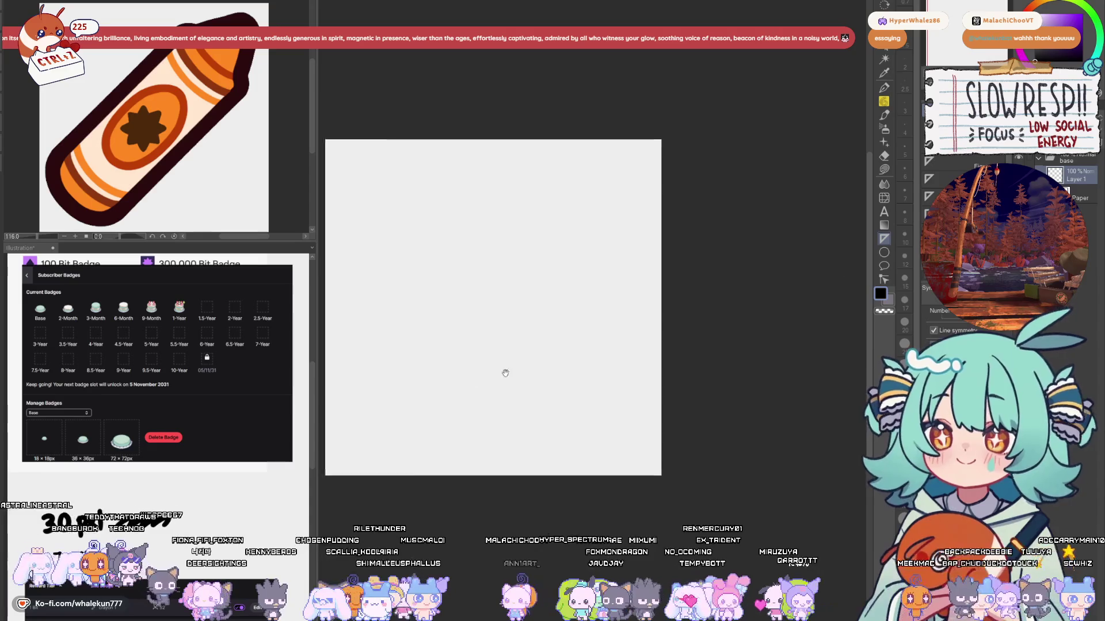
pyautogui.moveTo(504, 373); pyautogui.dragTo(694, 368)
pyautogui.moveTo(516, 297); pyautogui.dragTo(546, 290)
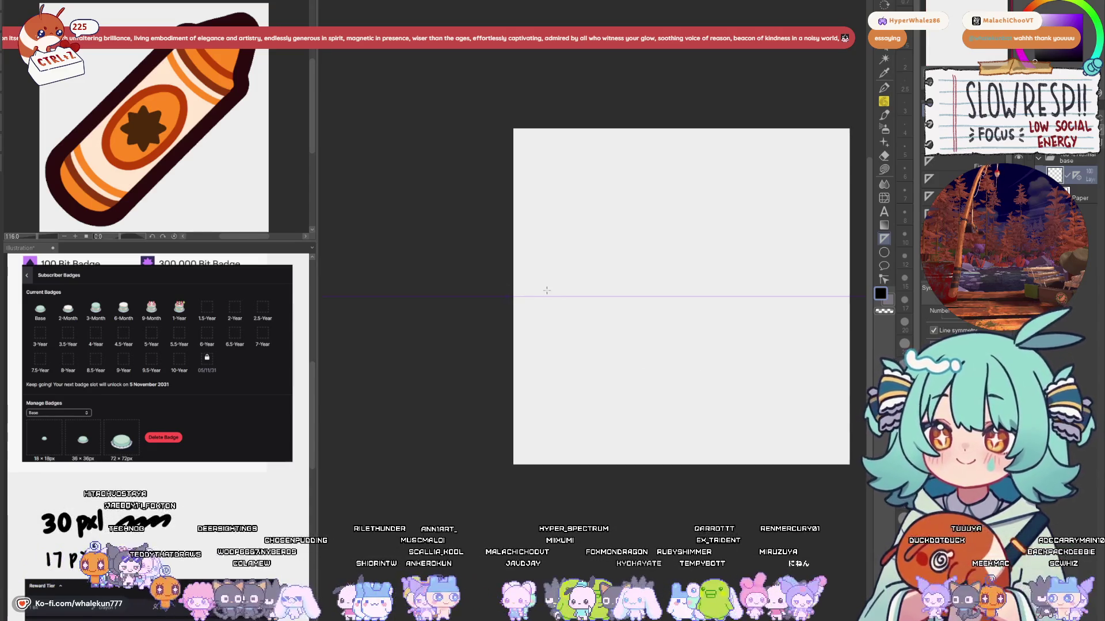
pyautogui.press('p')
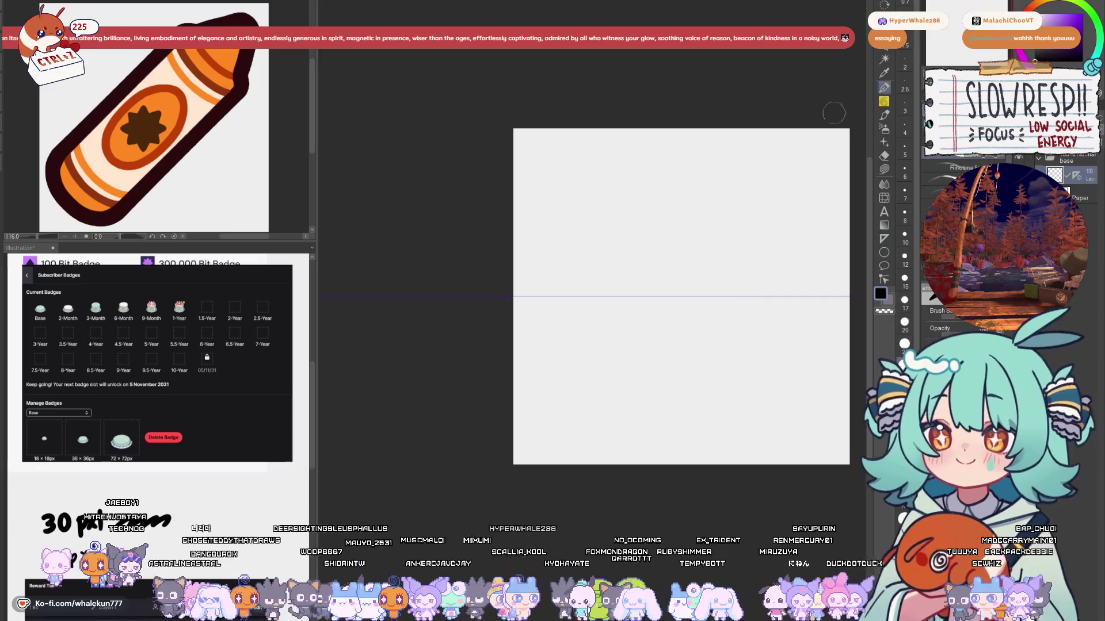
pyautogui.moveTo(680, 142); pyautogui.dragTo(695, 142)
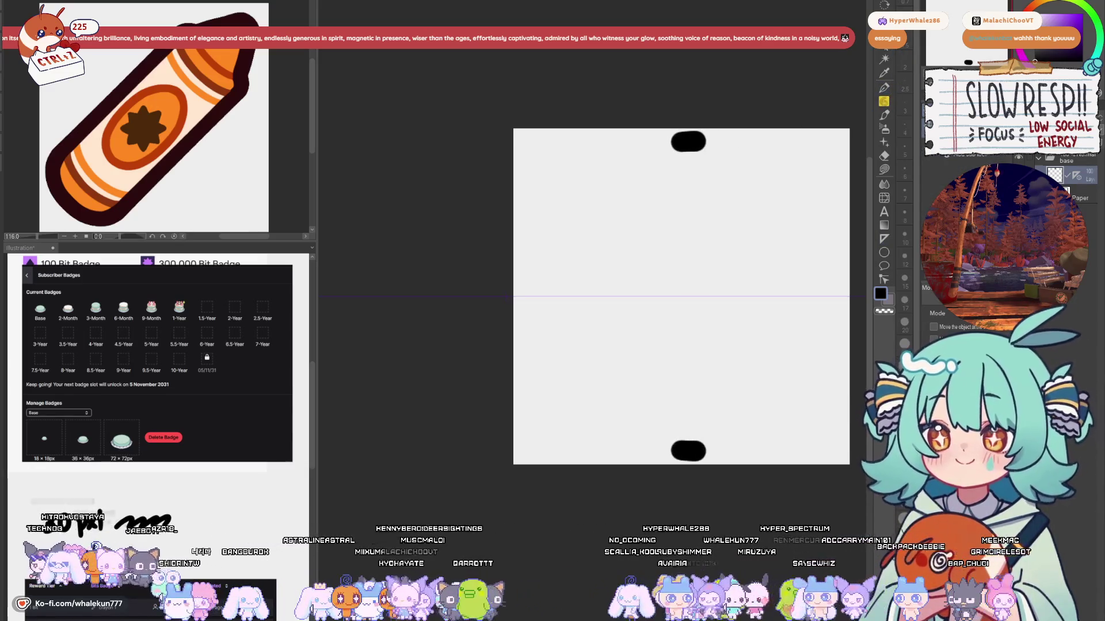
pyautogui.hotkey('ctrl', 'z')
pyautogui.press('p')
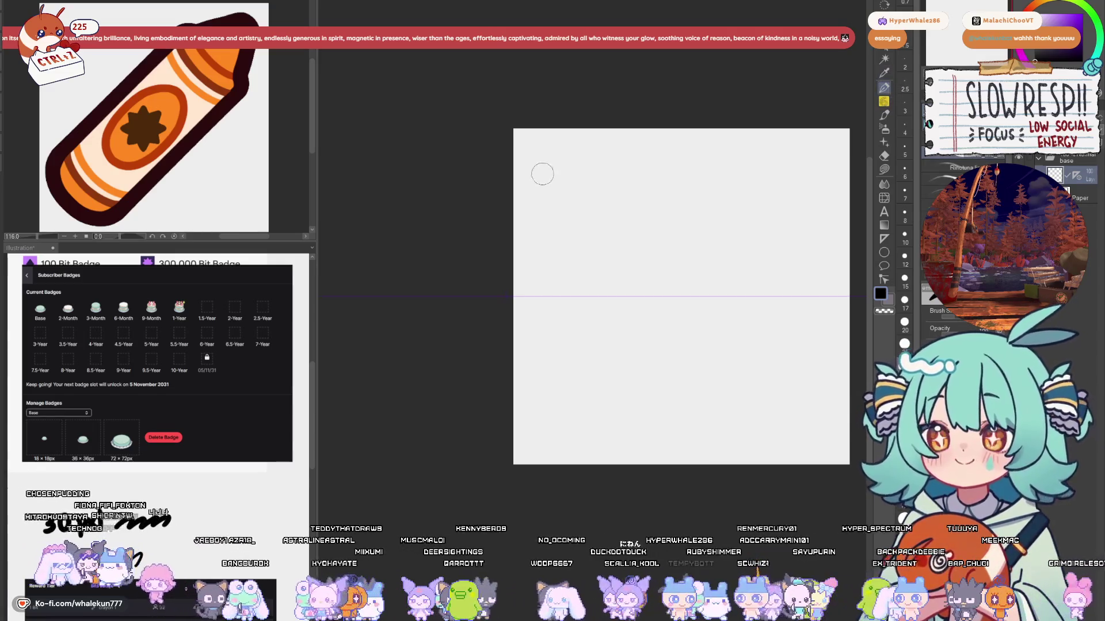
pyautogui.moveTo(549, 152)
pyautogui.mouseDown()
pyautogui.moveTo(549, 183)
pyautogui.moveTo(565, 181)
pyautogui.moveTo(560, 203)
pyautogui.mouseUp()
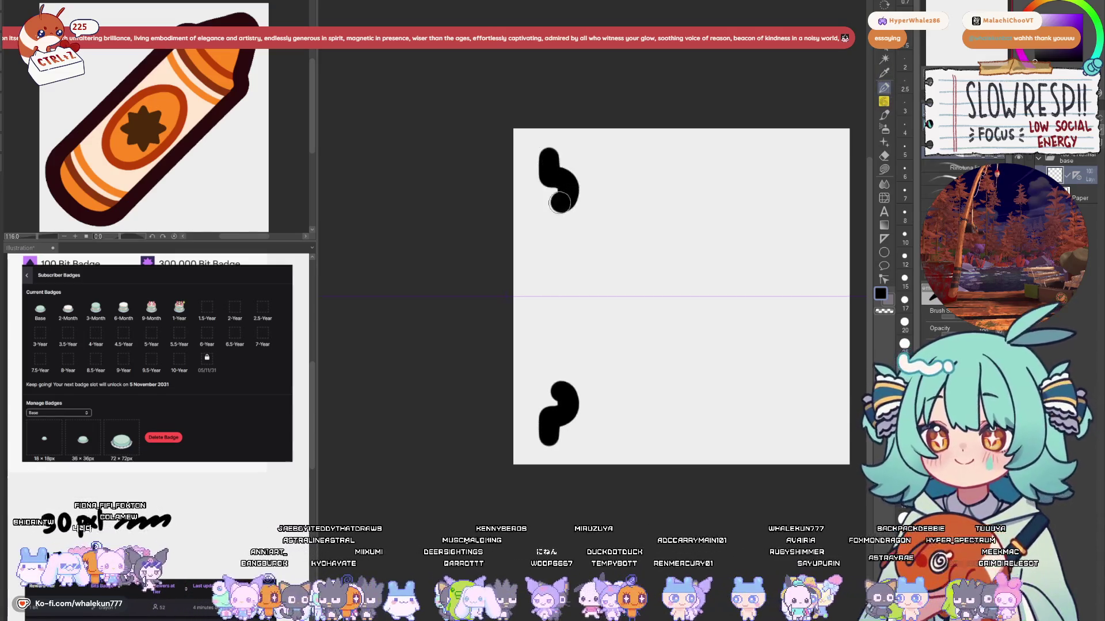
pyautogui.hotkey('ctrl', 'z')
pyautogui.moveTo(549, 293); pyautogui.dragTo(561, 214)
pyautogui.hotkey('ctrl', 'z')
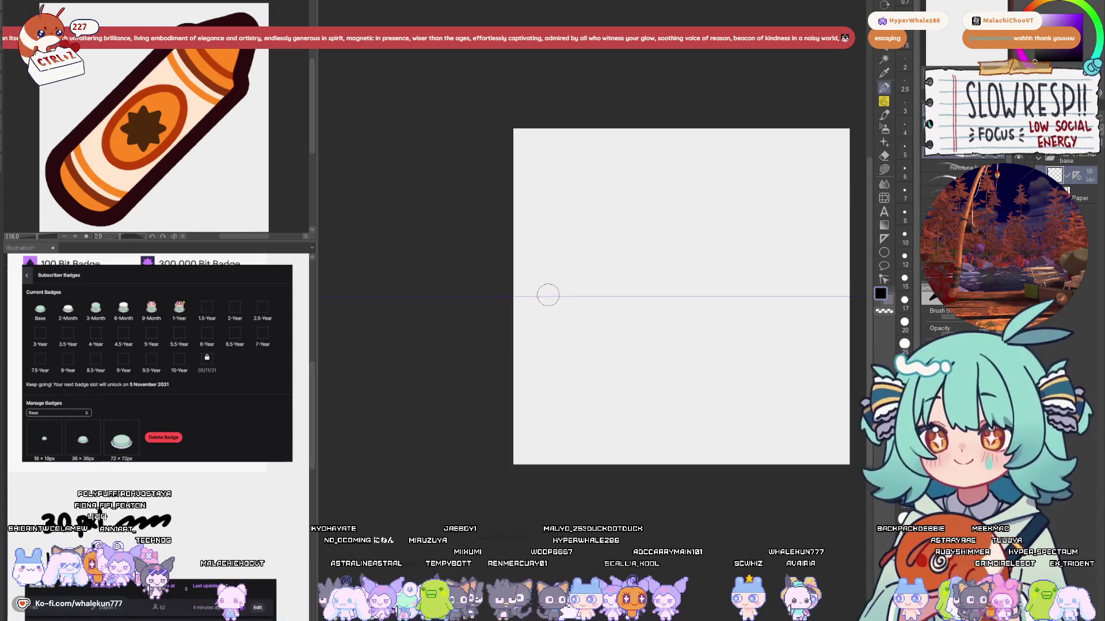
pyautogui.moveTo(548, 295)
pyautogui.mouseDown()
pyautogui.moveTo(550, 279)
pyautogui.moveTo(577, 281)
pyautogui.moveTo(550, 236)
pyautogui.moveTo(578, 225)
pyautogui.moveTo(555, 179)
pyautogui.moveTo(563, 160)
pyautogui.moveTo(803, 156)
pyautogui.moveTo(815, 296)
pyautogui.mouseUp()
pyautogui.hotkey('ctrl', 'z')
pyautogui.moveTo(804, 161); pyautogui.dragTo(809, 299)
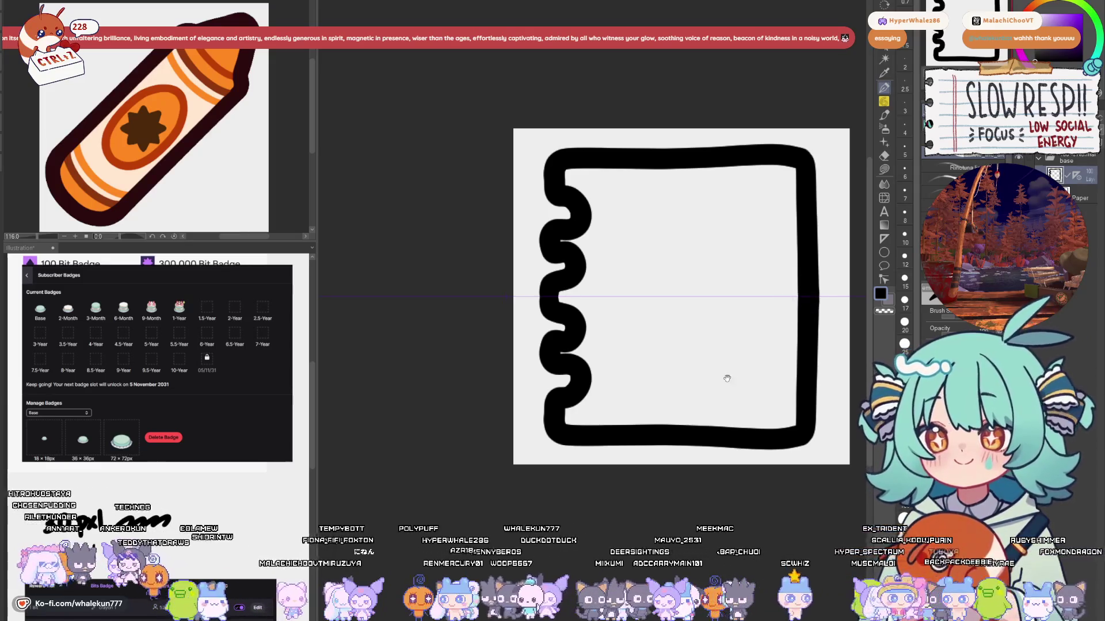
pyautogui.moveTo(726, 378); pyautogui.dragTo(661, 419)
pyautogui.press('Delete')
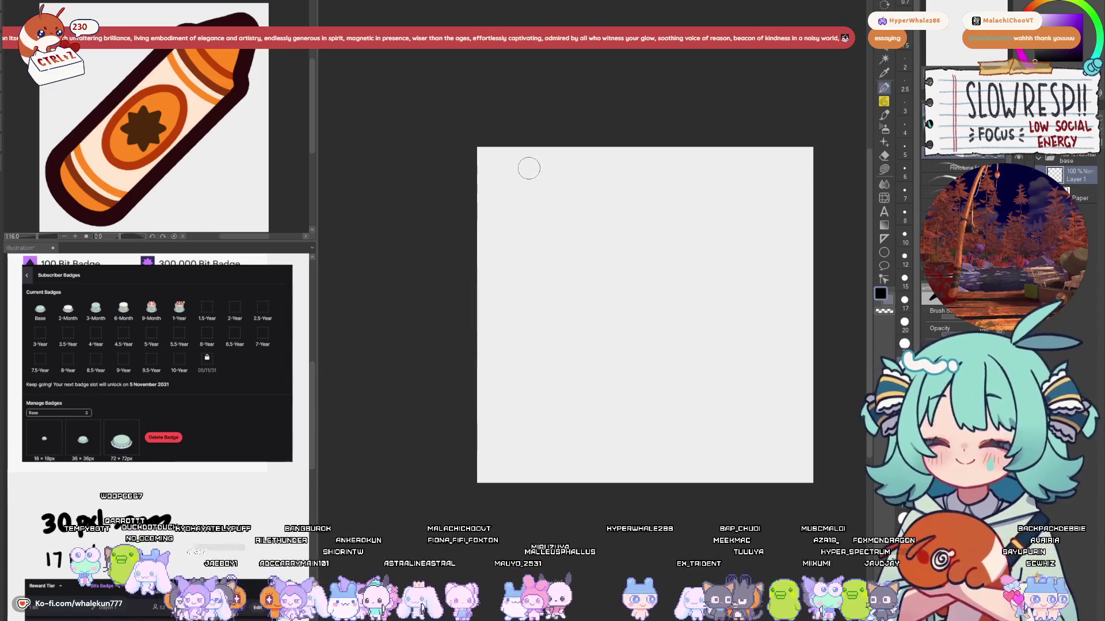
# Step: Draw a straight vertical line down the frame's right side
pyautogui.moveTo(527, 168); pyautogui.dragTo(603, 169)
pyautogui.hotkey('ctrl', 'z')
pyautogui.press('u')
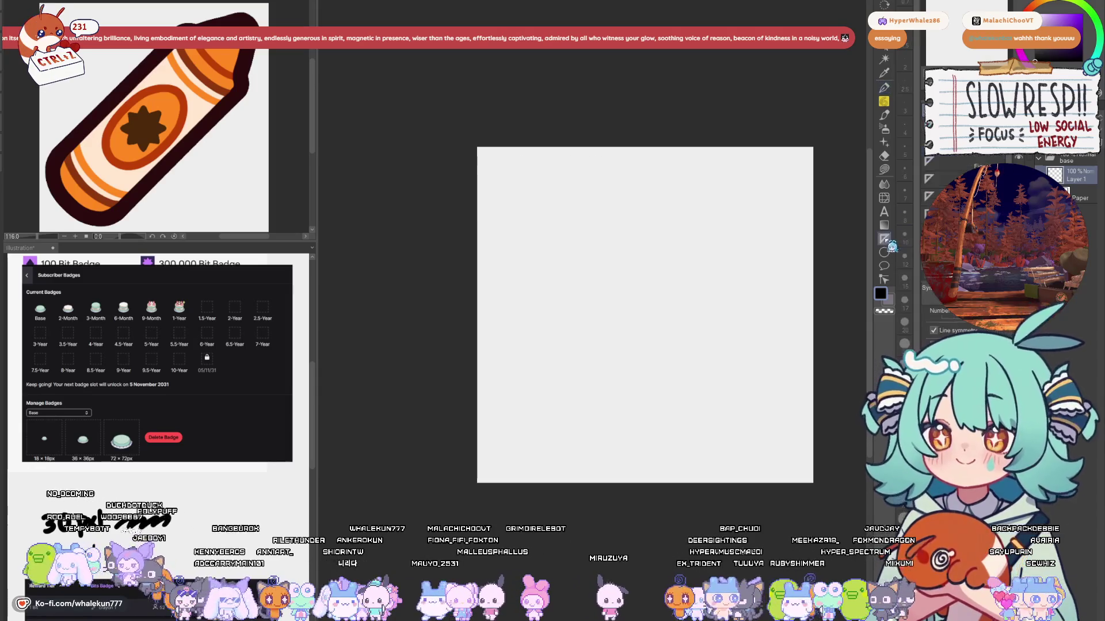
pyautogui.moveTo(770, 186); pyautogui.dragTo(784, 454)
# Step: With the pen, draw the thick top edge and the rounded top-right corner
pyautogui.press('p')
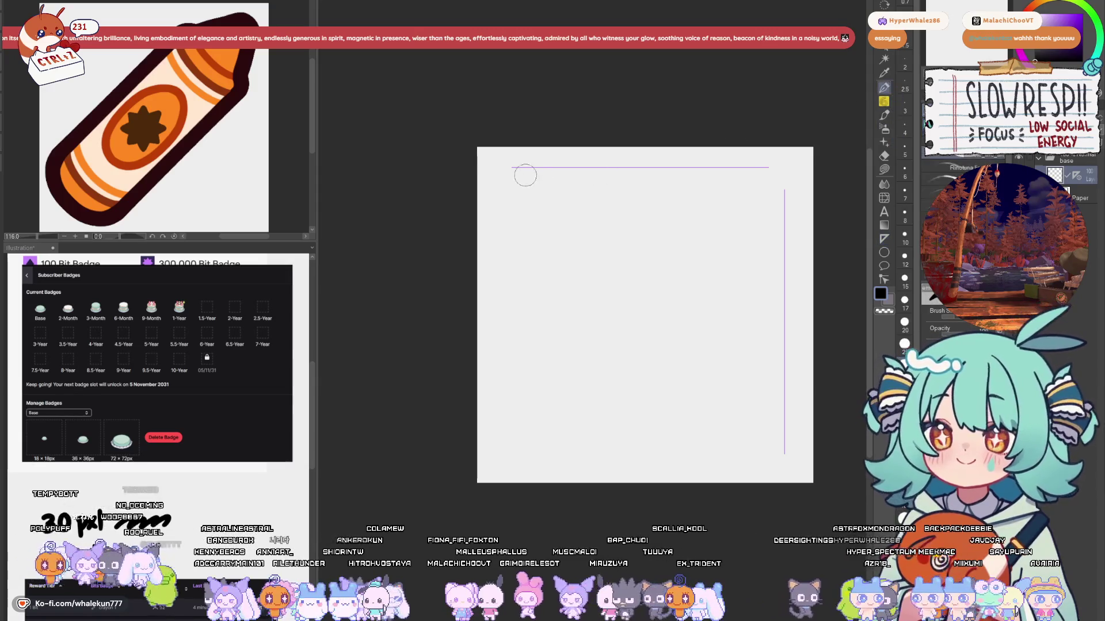
pyautogui.moveTo(521, 168)
pyautogui.mouseDown()
pyautogui.moveTo(768, 168)
pyautogui.moveTo(784, 191)
pyautogui.moveTo(784, 454)
pyautogui.mouseUp()
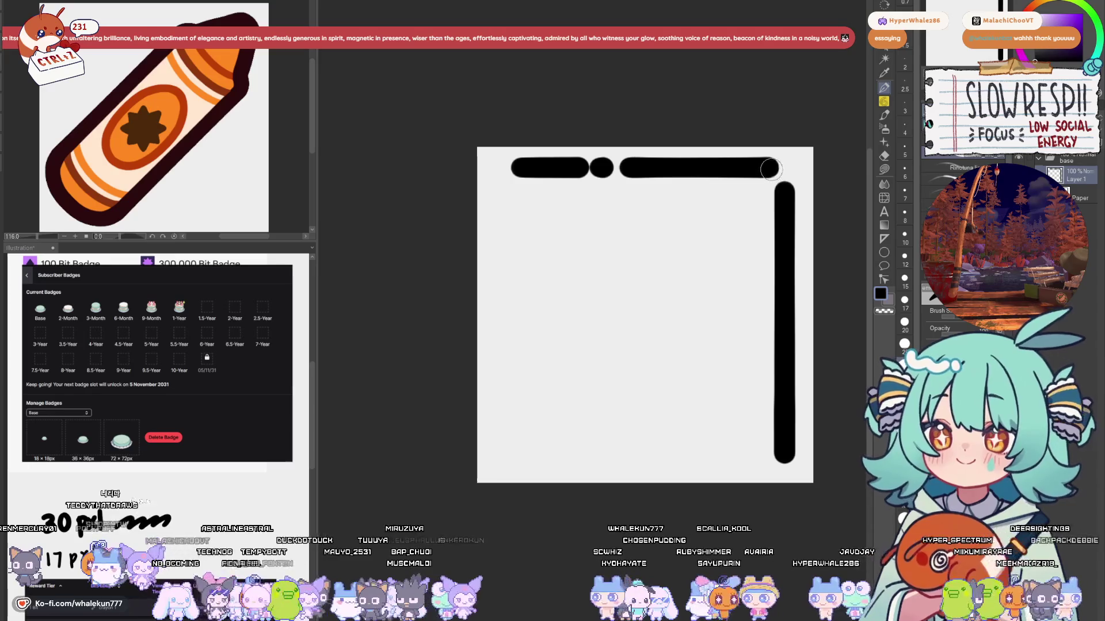
pyautogui.moveTo(769, 167); pyautogui.dragTo(784, 196)
pyautogui.hotkey('ctrl', 'z')
pyautogui.hotkey('ctrl', 'z')
pyautogui.hotkey('ctrl', 'z')
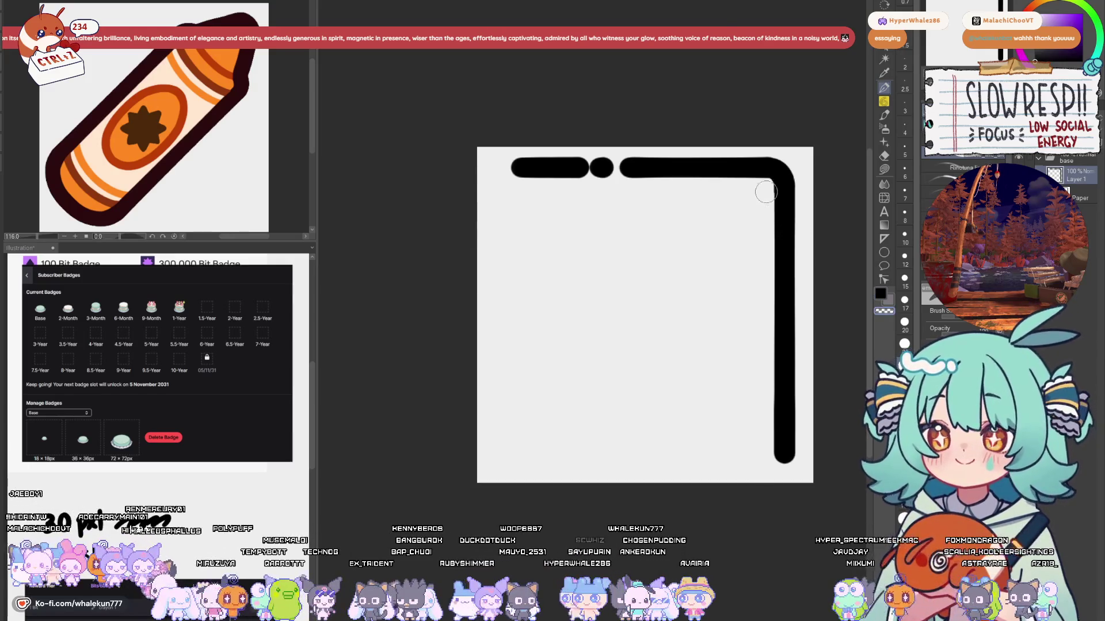
pyautogui.moveTo(660, 349); pyautogui.dragTo(669, 362)
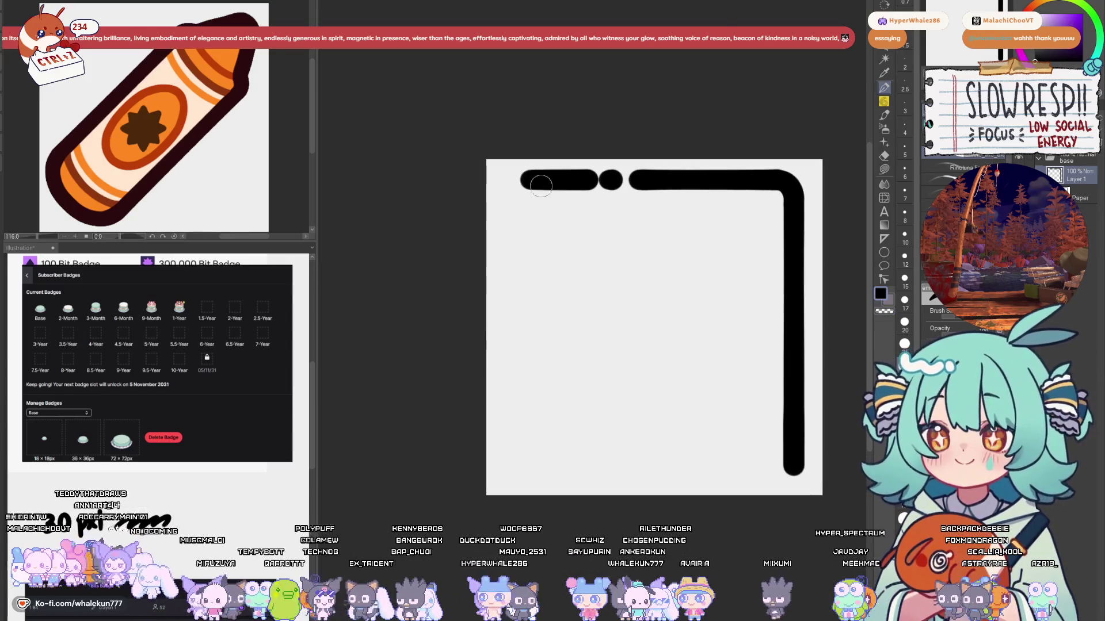
pyautogui.moveTo(533, 180)
pyautogui.mouseDown()
pyautogui.moveTo(515, 190)
pyautogui.moveTo(533, 239)
pyautogui.moveTo(520, 262)
pyautogui.moveTo(549, 279)
pyautogui.moveTo(530, 311)
pyautogui.mouseUp()
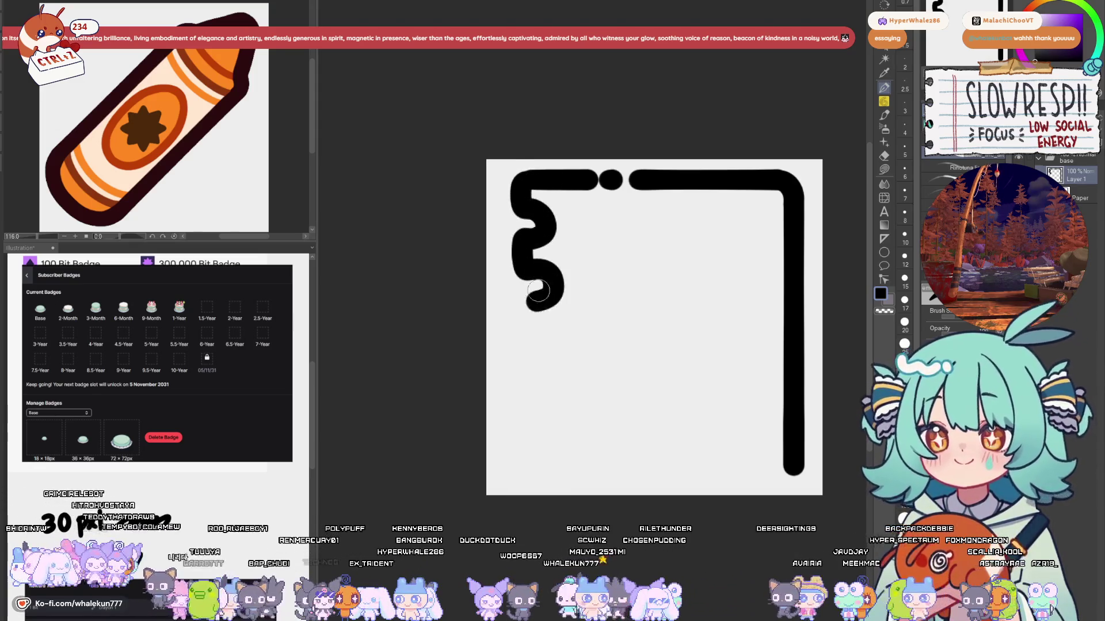
pyautogui.hotkey('ctrl', 'z')
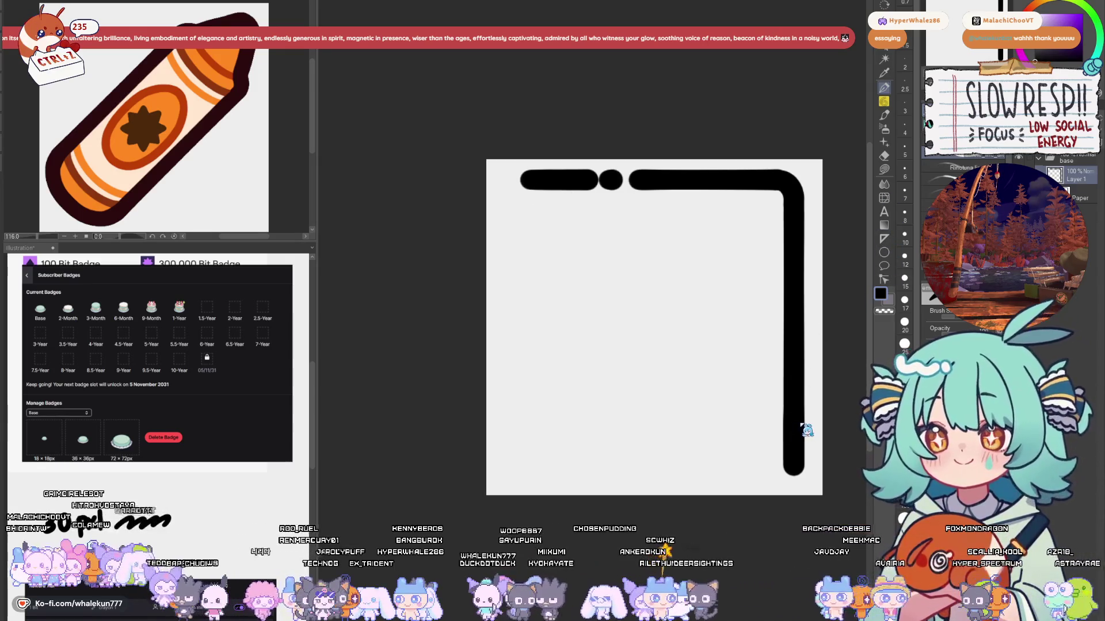
# Step: Copy and paste the top and right strokes, ready to transform the copy
pyautogui.hotkey('ctrl', 't')
pyautogui.moveTo(726, 178)
pyautogui.mouseDown()
pyautogui.moveTo(811, 265)
pyautogui.moveTo(598, 467)
pyautogui.mouseUp()
pyautogui.press('Return')
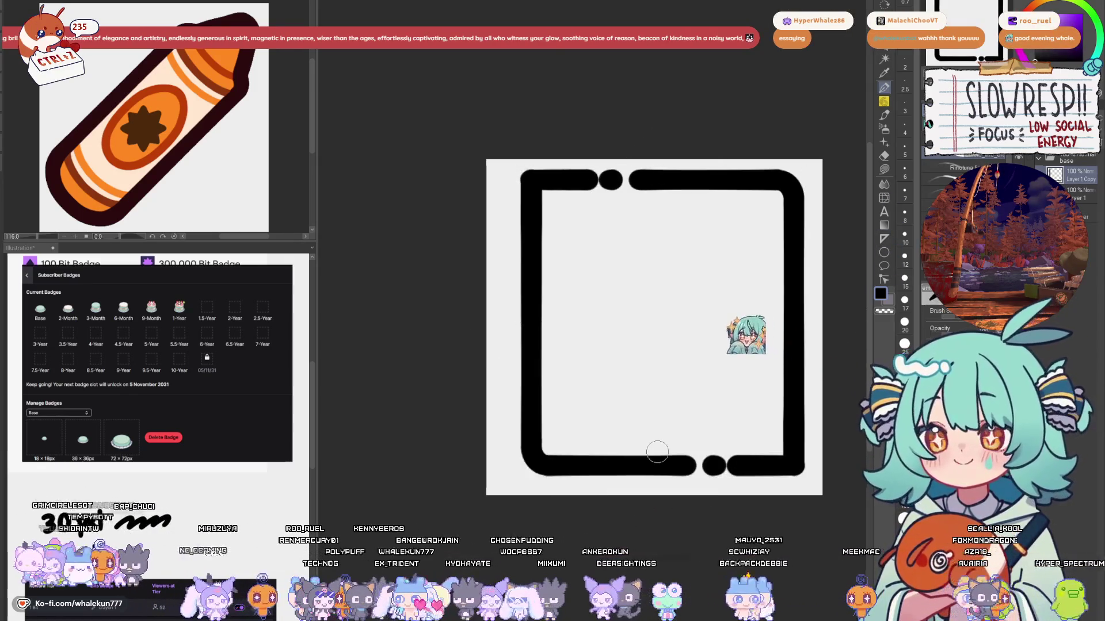
pyautogui.hotkey('ctrl', 'z')
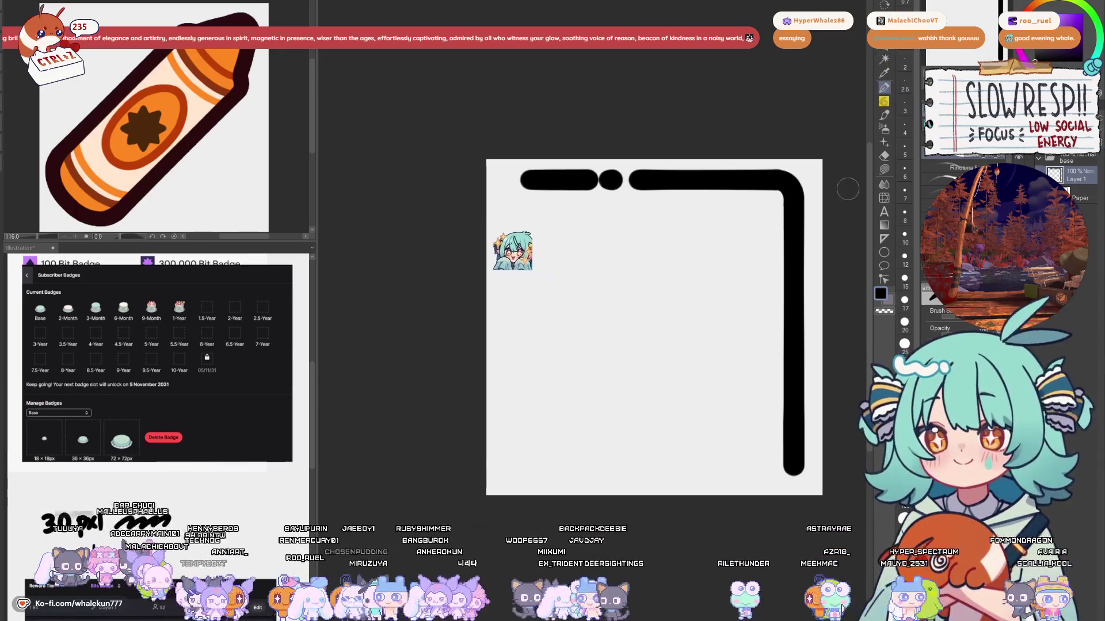
pyautogui.moveTo(793, 465)
pyautogui.mouseDown()
pyautogui.moveTo(778, 475)
pyautogui.moveTo(788, 476)
pyautogui.mouseUp()
pyautogui.hotkey('ctrl', 'z')
pyautogui.hotkey('ctrl', 'z')
pyautogui.hotkey('ctrl', 'z')
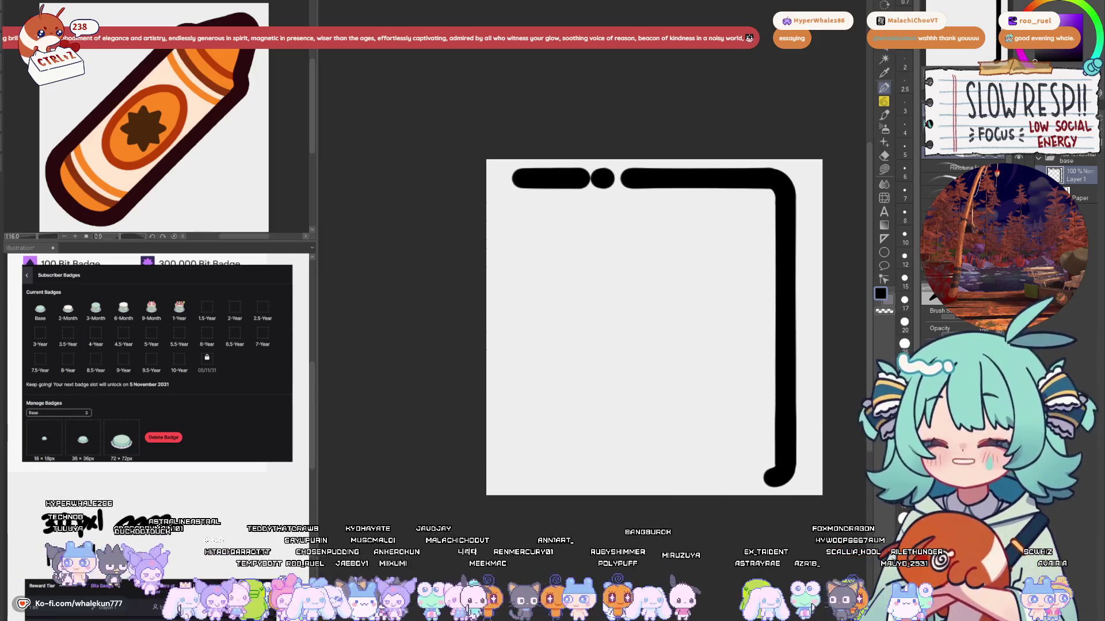
pyautogui.hotkey('ctrl', 'c')
pyautogui.hotkey('ctrl', 'v')
pyautogui.hotkey('ctrl', 't')
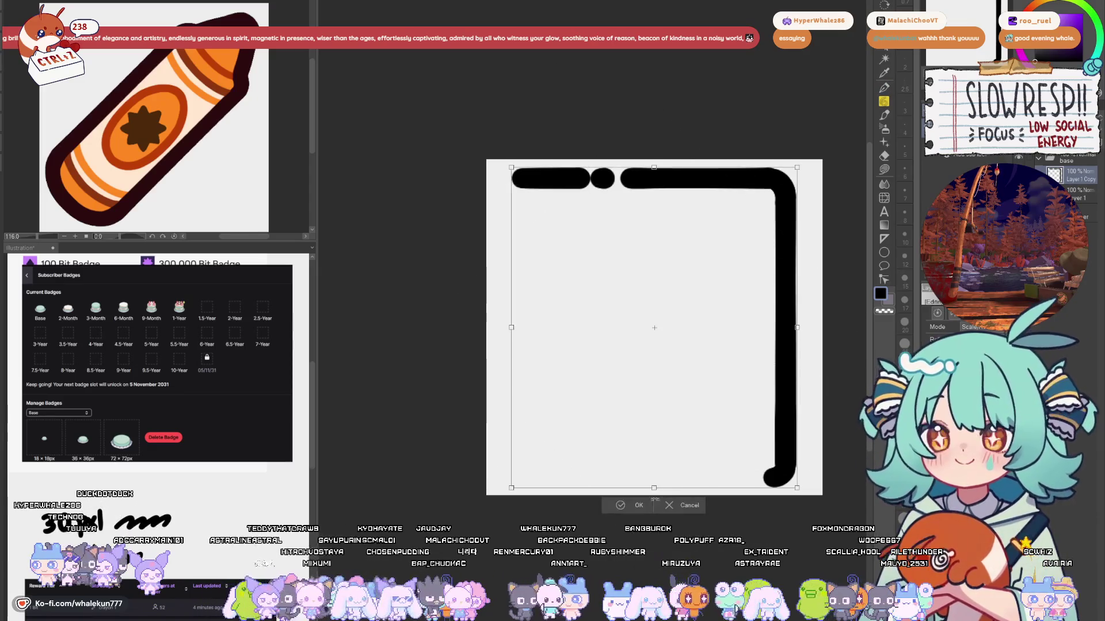
# Step: Rotate the copied strokes 180° so they form the left and bottom sides
pyautogui.moveTo(583, 68); pyautogui.dragTo(756, 493)
pyautogui.press('Return')
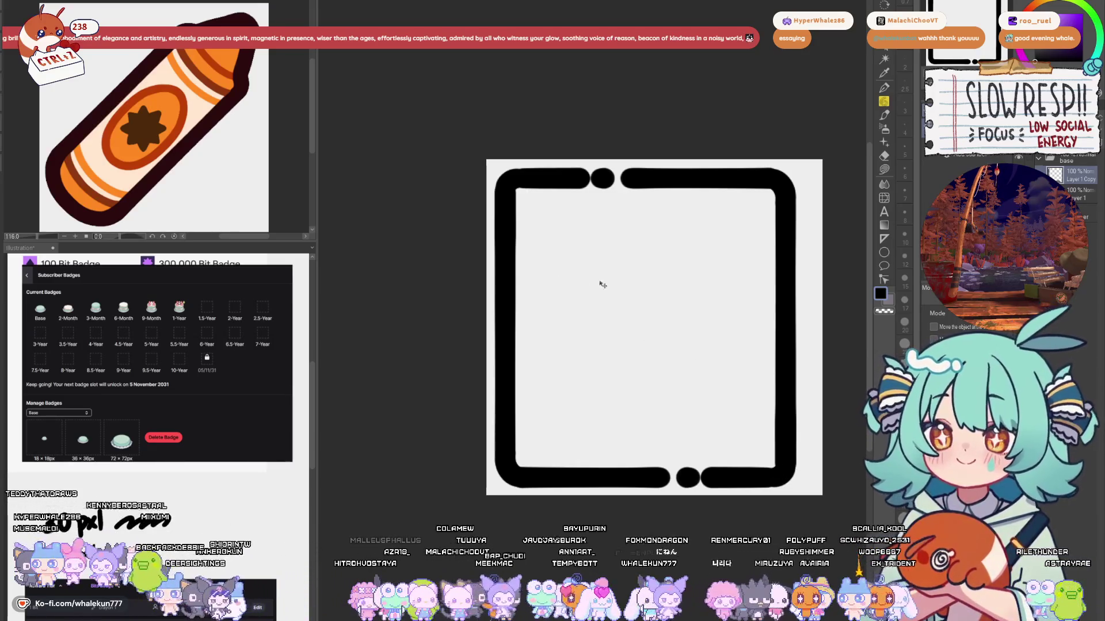
pyautogui.press('p')
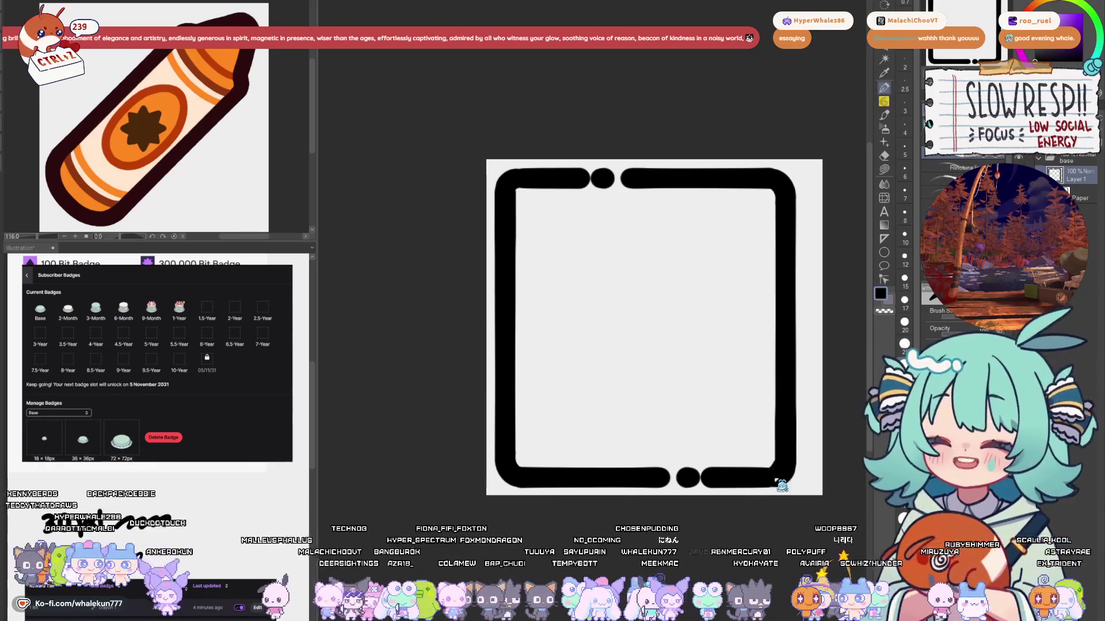
# Step: Draw one round binding bump near the top of the left edge
pyautogui.scroll(3, 748, 454)
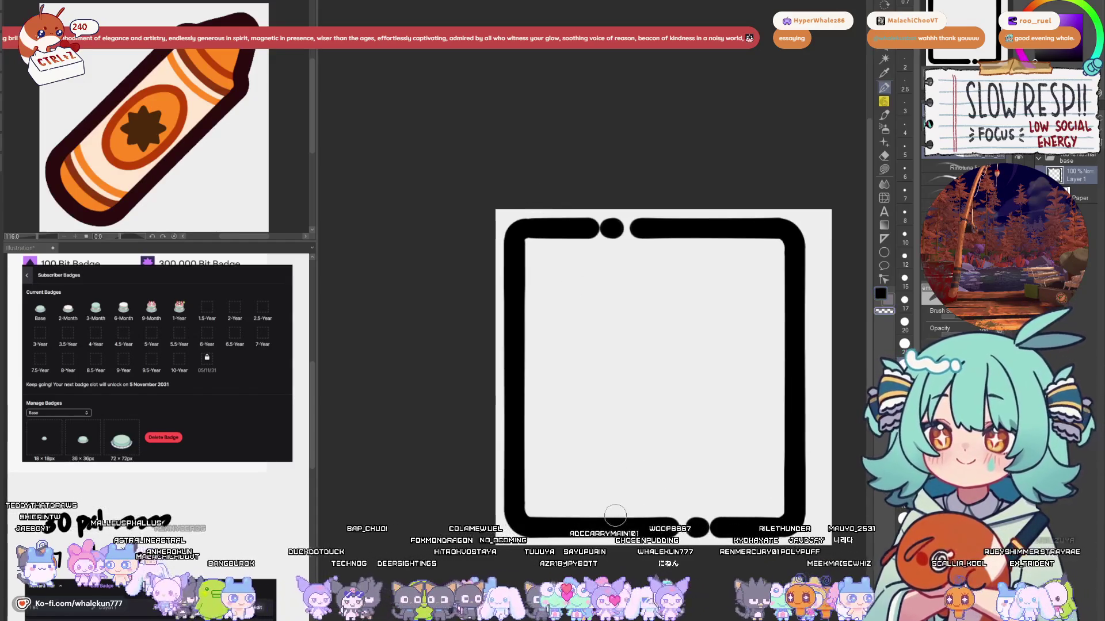
pyautogui.moveTo(623, 514)
pyautogui.mouseDown()
pyautogui.moveTo(673, 414)
pyautogui.moveTo(693, 320)
pyautogui.mouseUp()
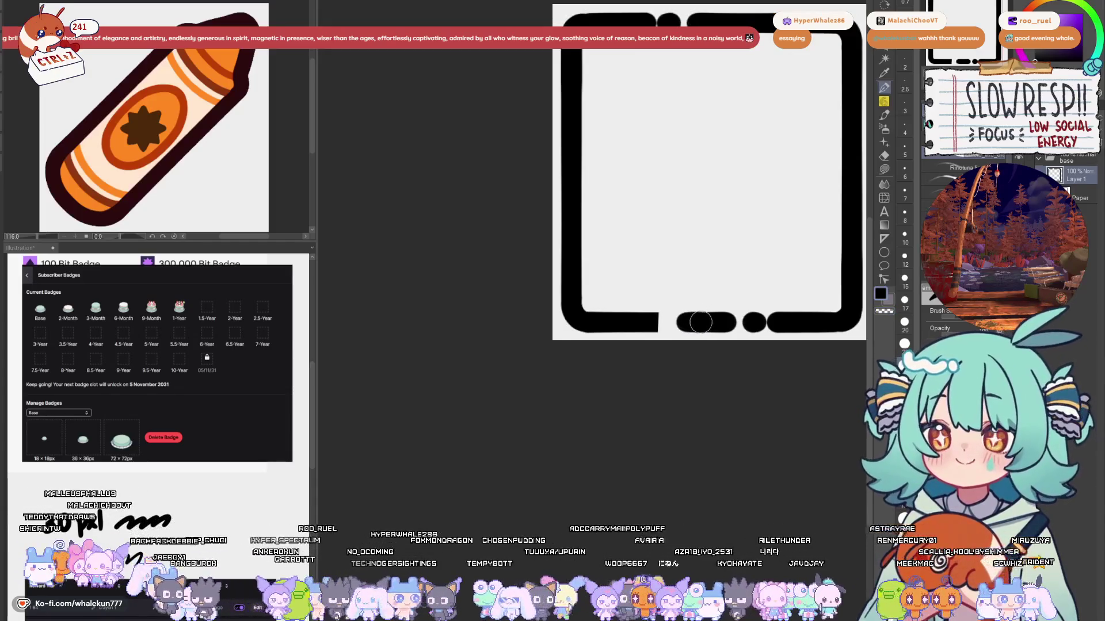
pyautogui.moveTo(686, 322); pyautogui.dragTo(659, 433)
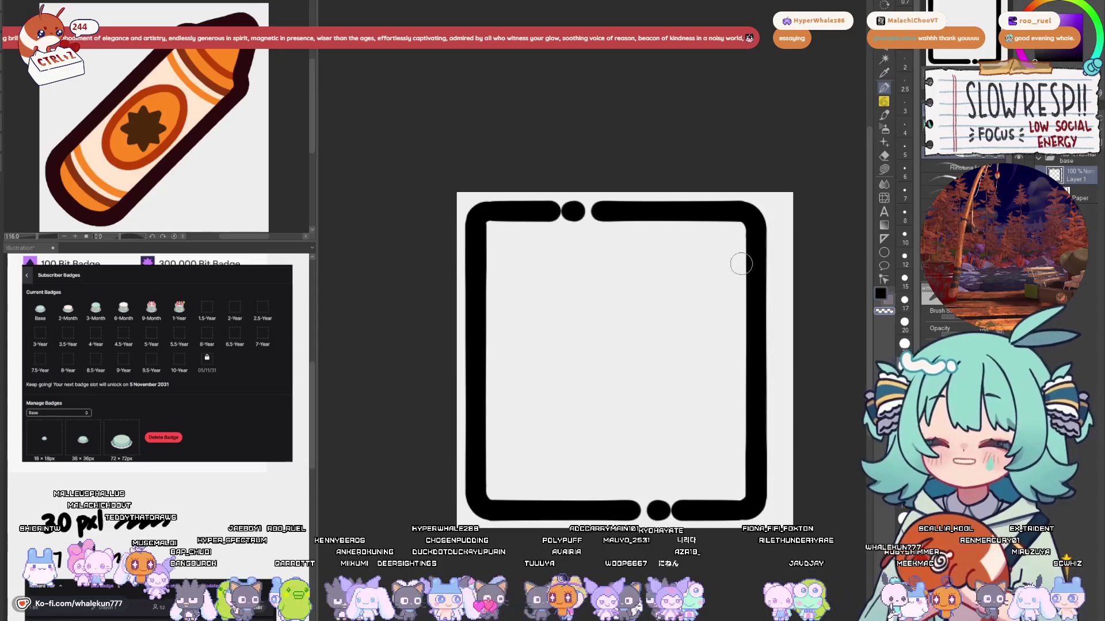
pyautogui.moveTo(545, 248)
pyautogui.mouseDown()
pyautogui.moveTo(560, 259)
pyautogui.moveTo(586, 244)
pyautogui.moveTo(552, 256)
pyautogui.mouseUp()
pyautogui.hotkey('ctrl', 'z')
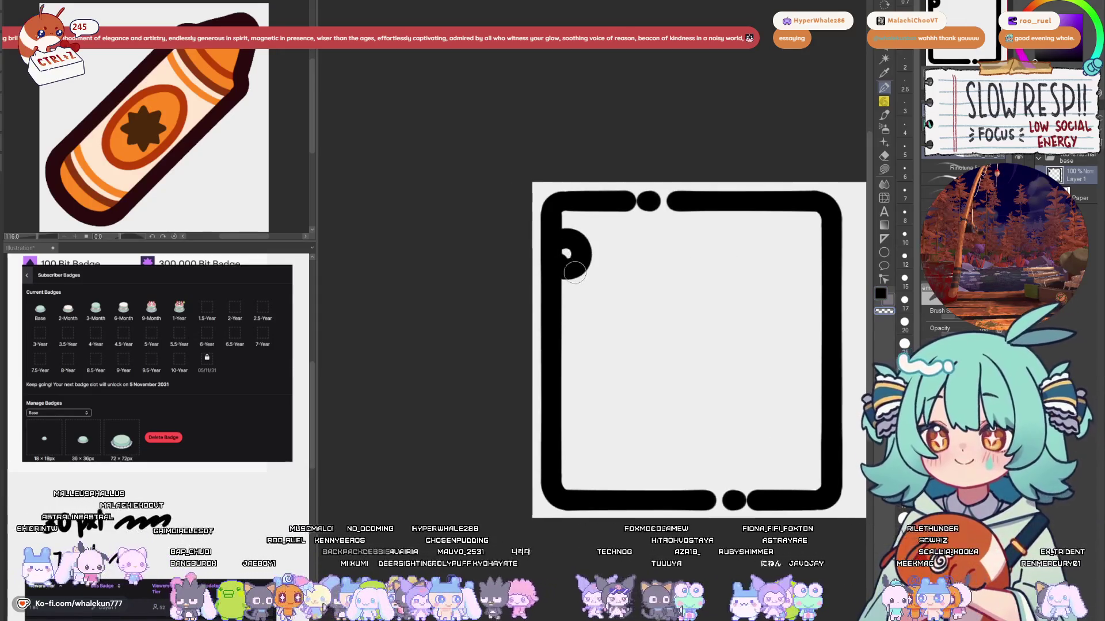
pyautogui.hotkey('ctrl', 'z')
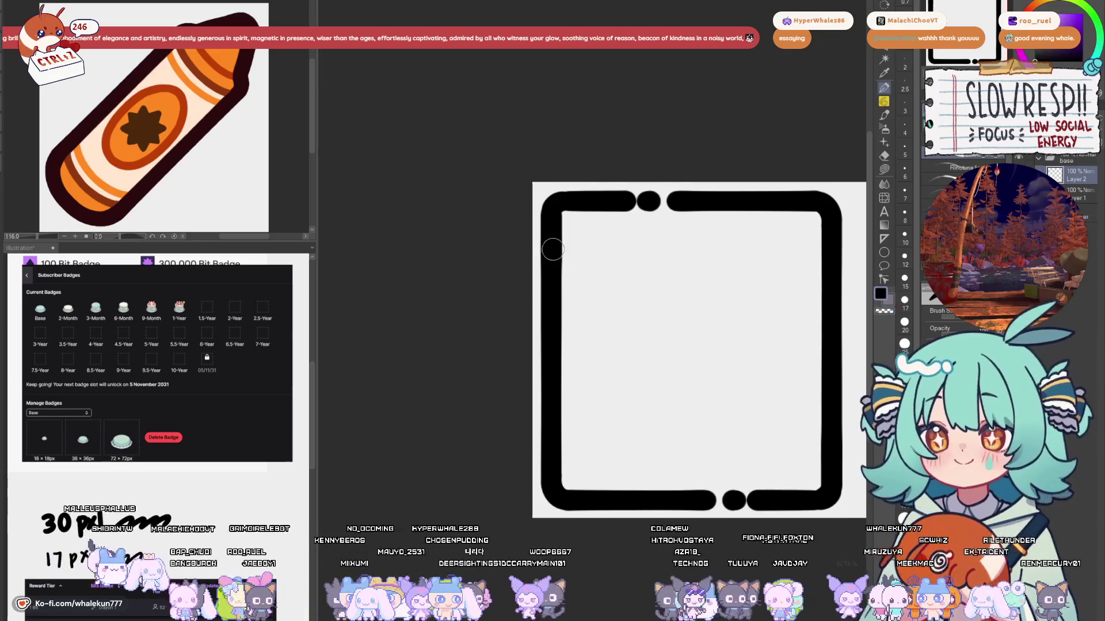
pyautogui.moveTo(552, 241)
pyautogui.mouseDown()
pyautogui.moveTo(593, 253)
pyautogui.moveTo(567, 283)
pyautogui.moveTo(578, 241)
pyautogui.moveTo(568, 255)
pyautogui.mouseUp()
pyautogui.hotkey('ctrl', 'z')
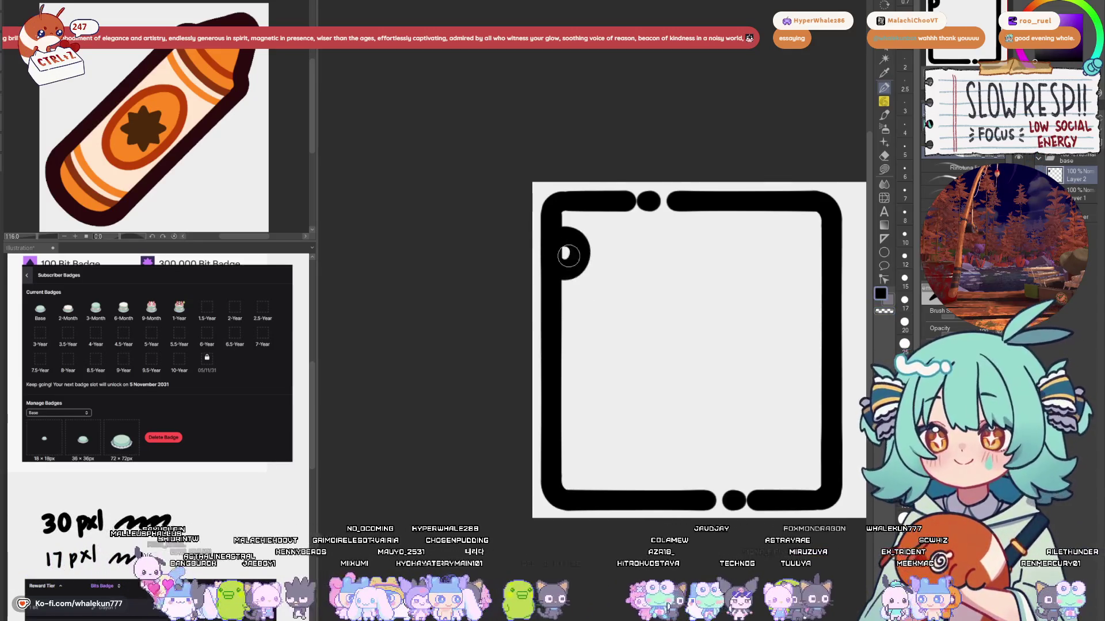
# Step: Duplicate the bump layer and move the copies down the left edge
pyautogui.hotkey('ctrl', 'j')
pyautogui.press('k')
pyautogui.moveTo(587, 293)
pyautogui.mouseDown()
pyautogui.moveTo(582, 358)
pyautogui.moveTo(599, 380)
pyautogui.moveTo(590, 435)
pyautogui.mouseUp()
pyautogui.hotkey('ctrl', 'j')
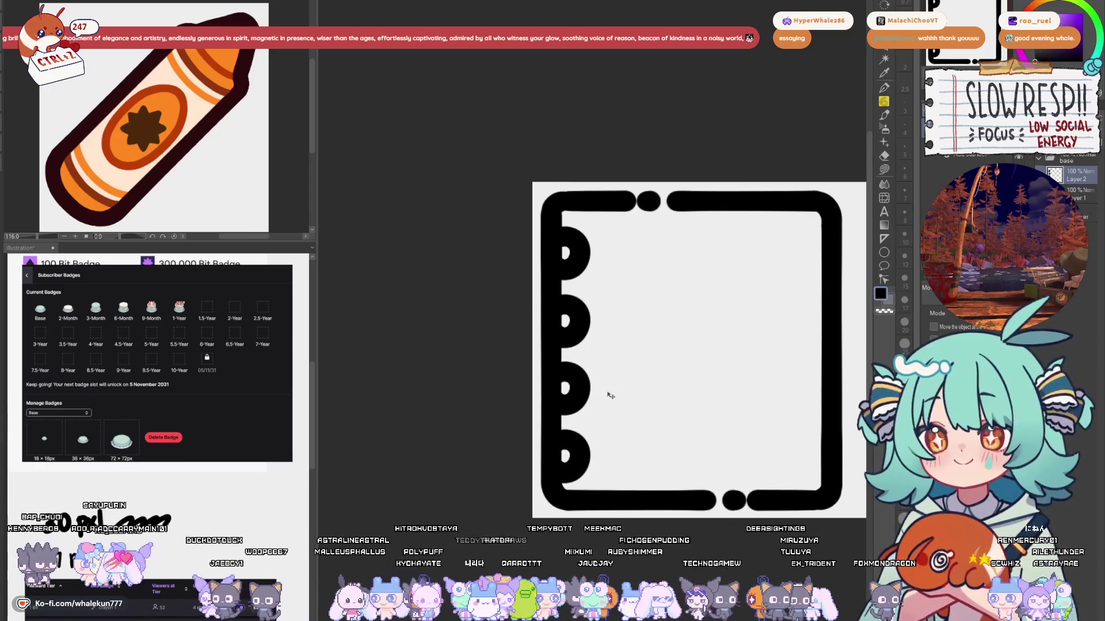
# Step: Shift the four bumps up slightly and select Layer 1 with the frame outline
pyautogui.moveTo(589, 435); pyautogui.dragTo(590, 431)
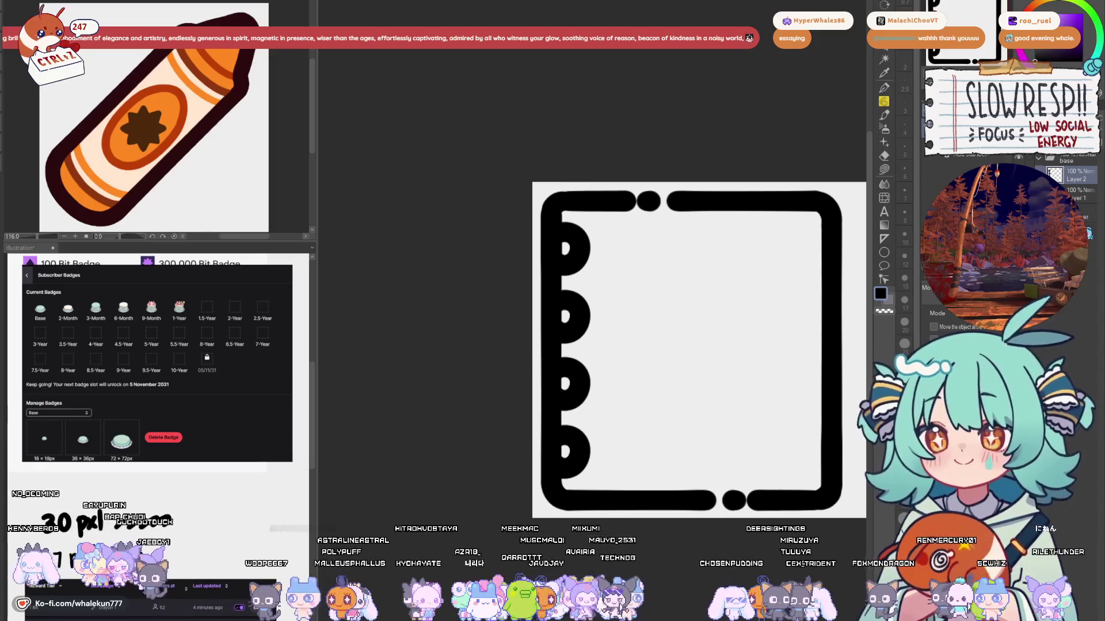
pyautogui.click(1085, 195)
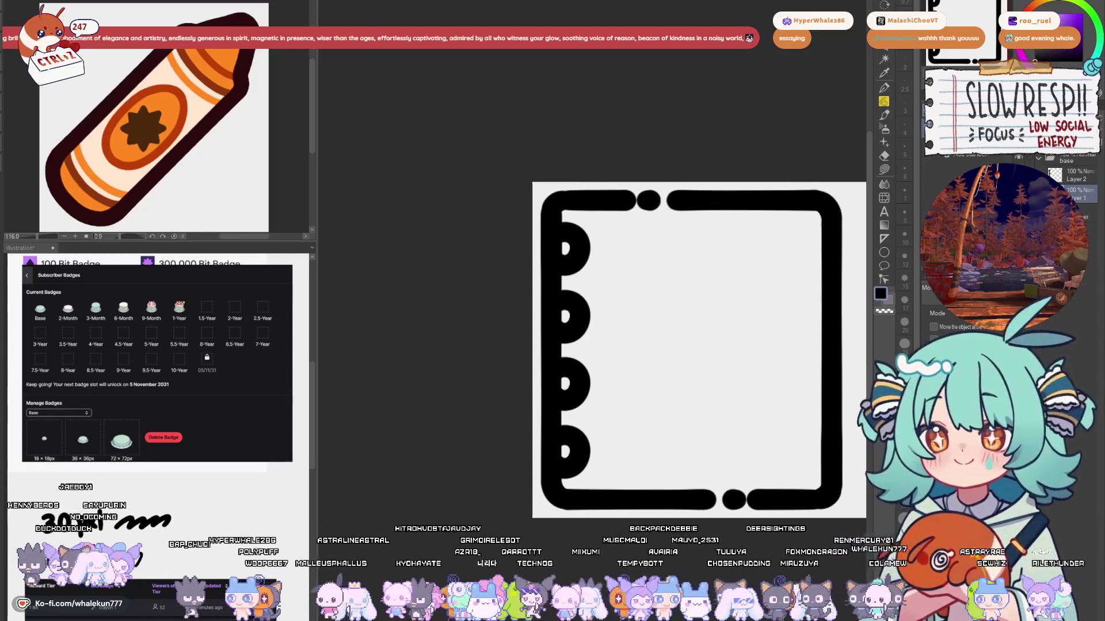
pyautogui.click(1079, 176)
pyautogui.click(1088, 195)
# Step: Erase notches into the left outline beside the bumps
pyautogui.press('e')
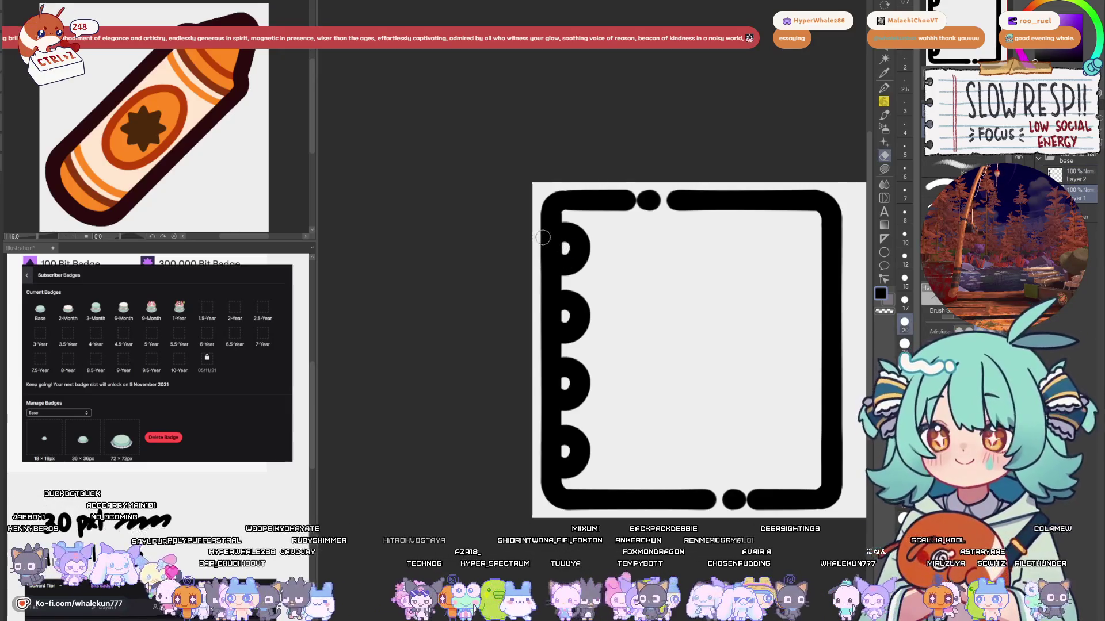
pyautogui.moveTo(561, 246)
pyautogui.mouseDown()
pyautogui.moveTo(544, 247)
pyautogui.moveTo(561, 316)
pyautogui.mouseUp()
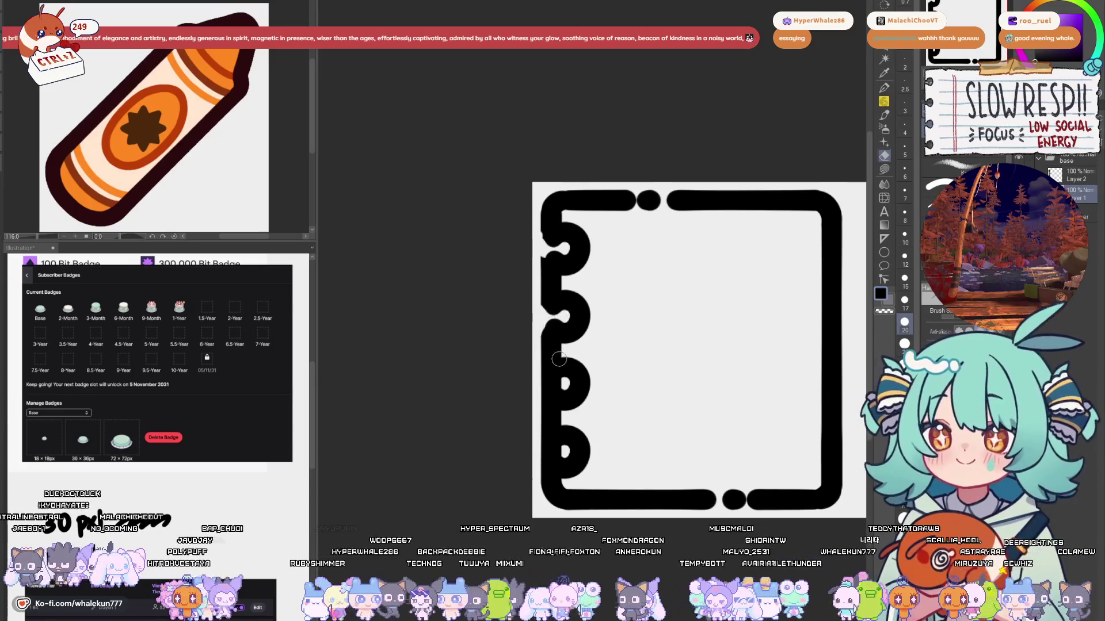
pyautogui.moveTo(559, 359); pyautogui.dragTo(564, 385)
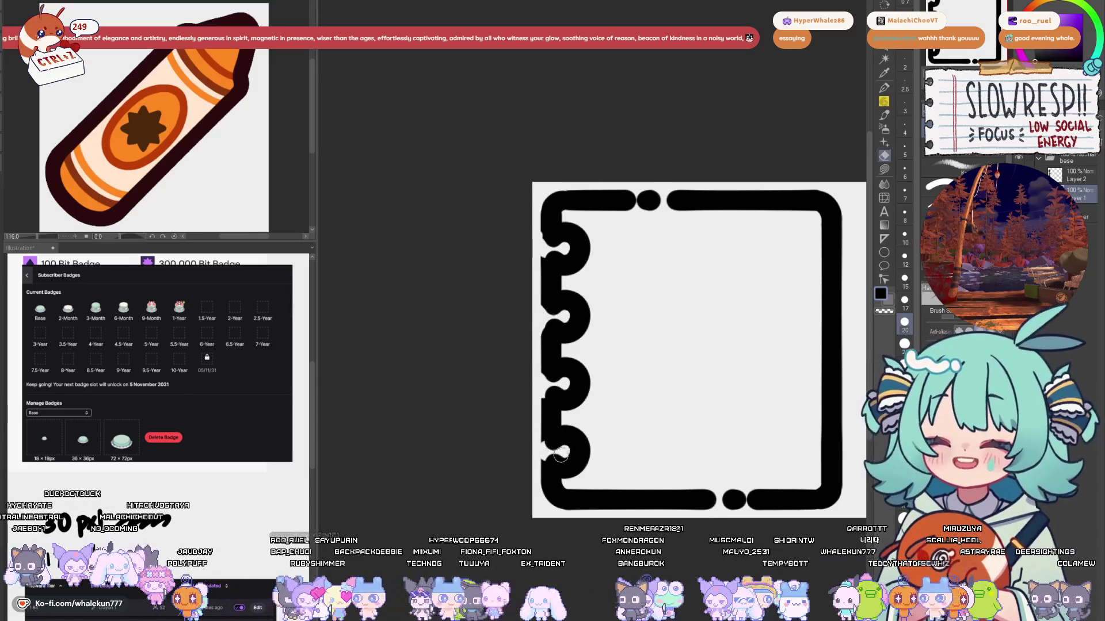
# Step: Set the pen to size 17 and undo stray strokes near the bumps
pyautogui.press('p')
pyautogui.scroll(2, 538, 290)
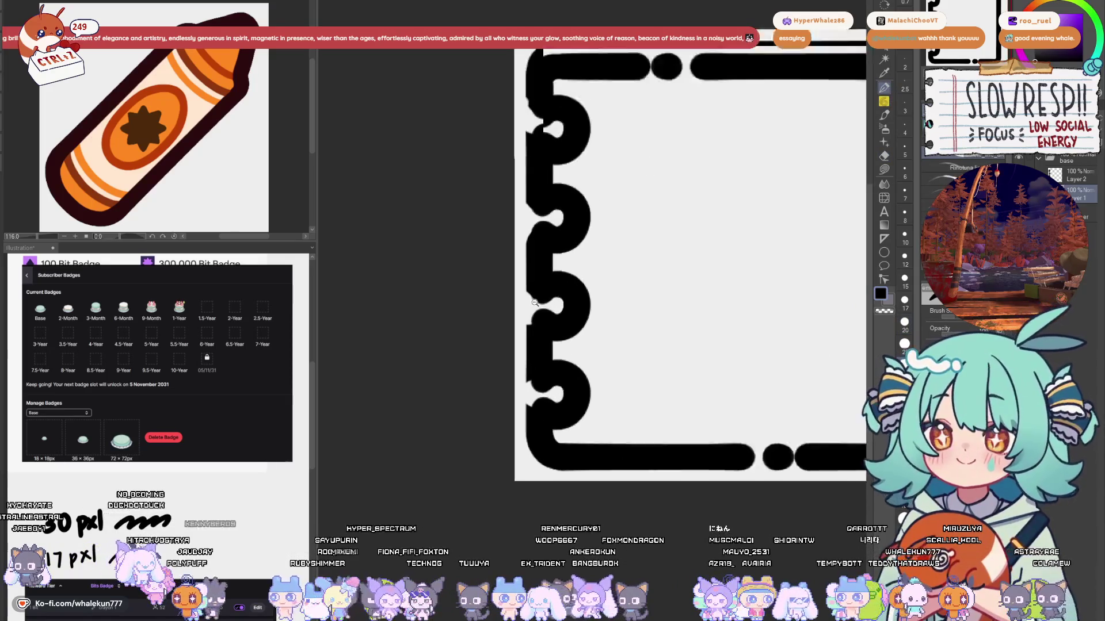
pyautogui.scroll(-2, 537, 290)
pyautogui.scroll(2, 597, 353)
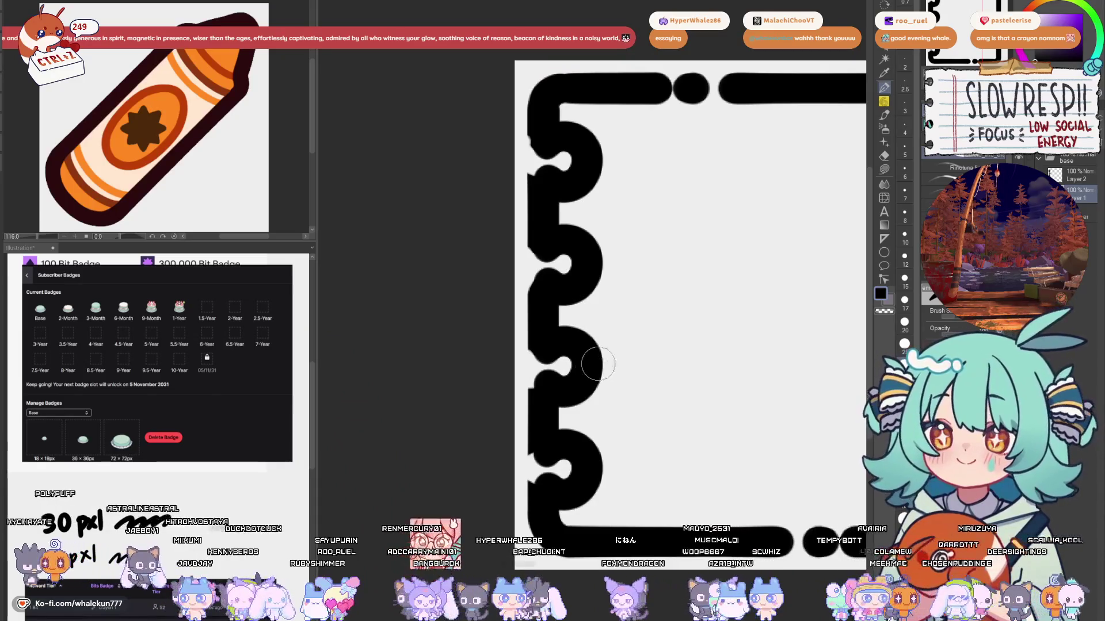
pyautogui.moveTo(593, 357)
pyautogui.mouseDown()
pyautogui.moveTo(580, 407)
pyautogui.moveTo(603, 510)
pyautogui.mouseUp()
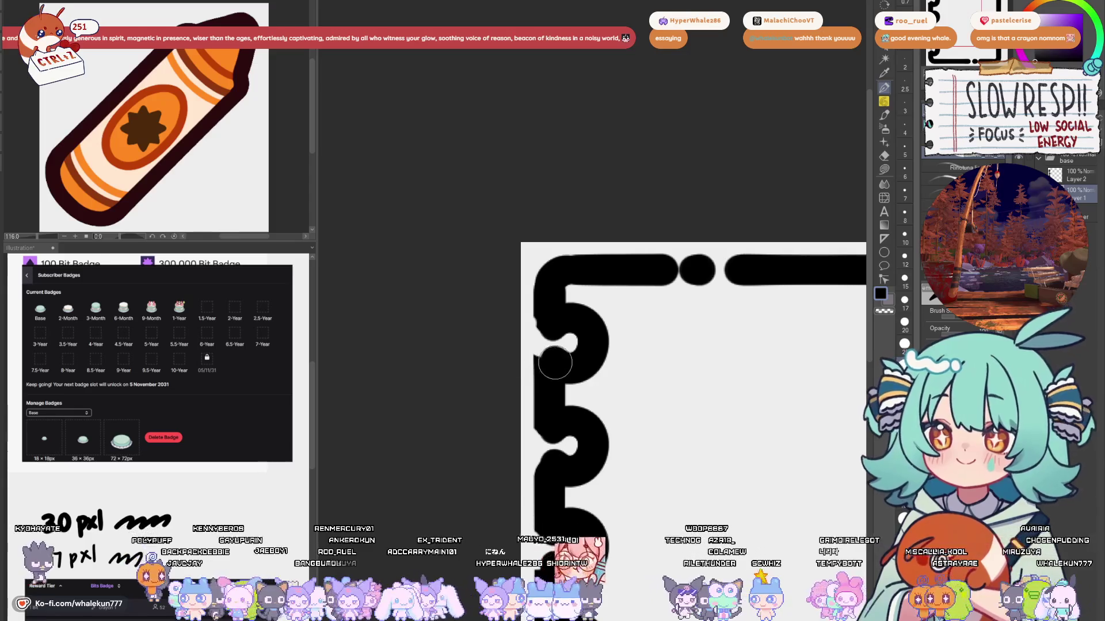
pyautogui.press('[')
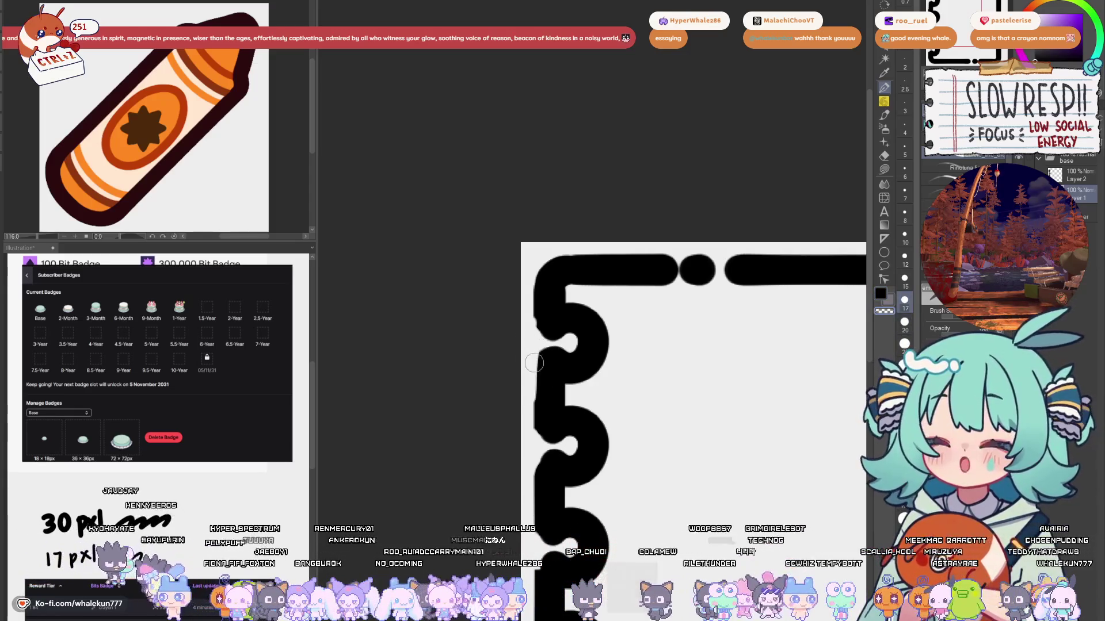
pyautogui.hotkey('ctrl', 'z')
pyautogui.hotkey('ctrl', 'z')
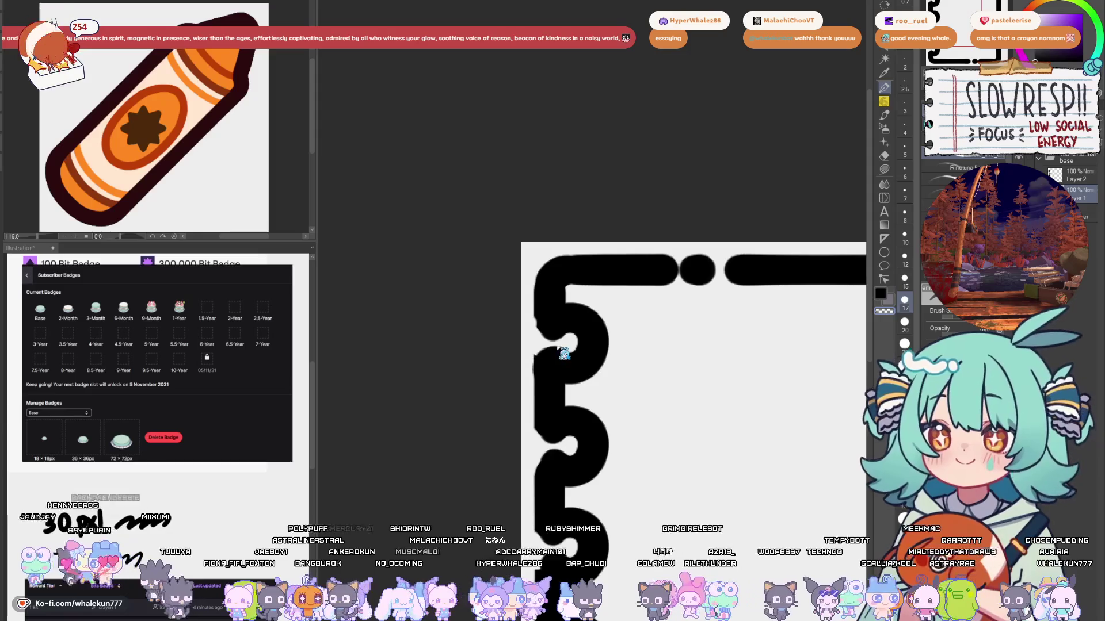
pyautogui.scroll(-3, 574, 315)
pyautogui.scroll(2, 574, 315)
pyautogui.hotkey('ctrl', 'z')
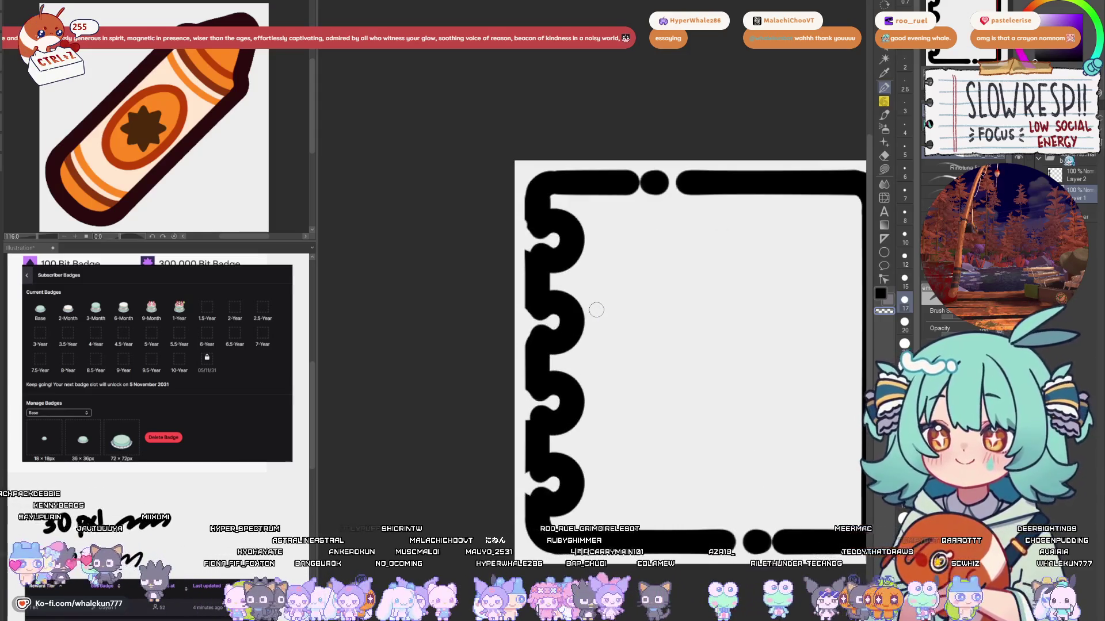
# Step: Nudge the binding bumps left and merge Layer 2 down into Layer 1
pyautogui.press('k')
pyautogui.moveTo(663, 401); pyautogui.dragTo(658, 404)
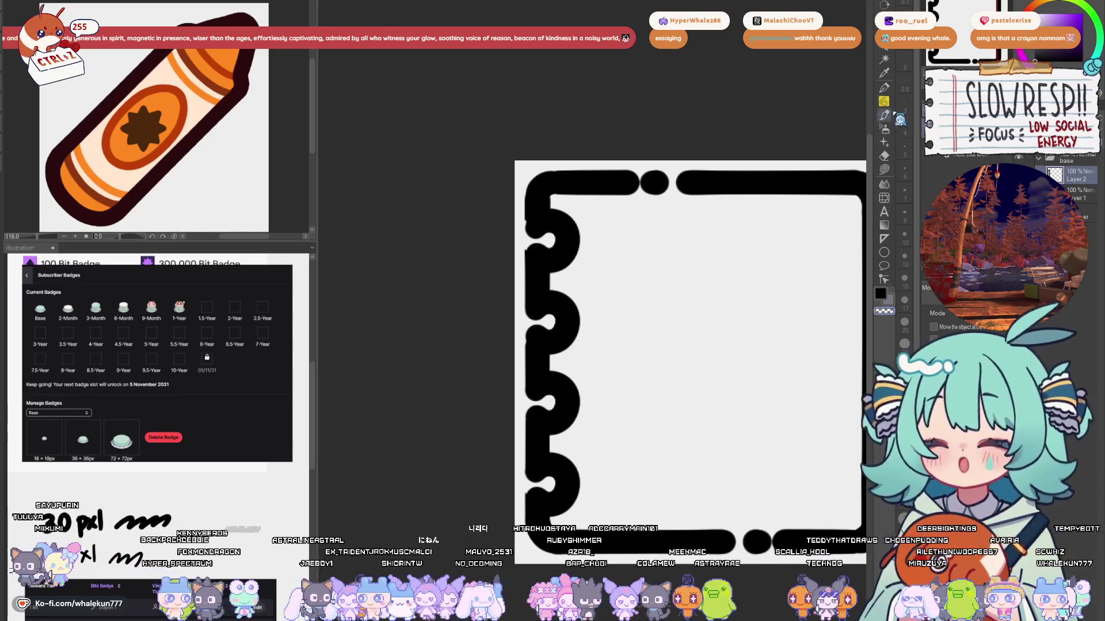
pyautogui.press('p')
pyautogui.hotkey('ctrl', 'e')
# Step: Pan down the left edge to check the merged spiral binding
pyautogui.scroll(3, 529, 230)
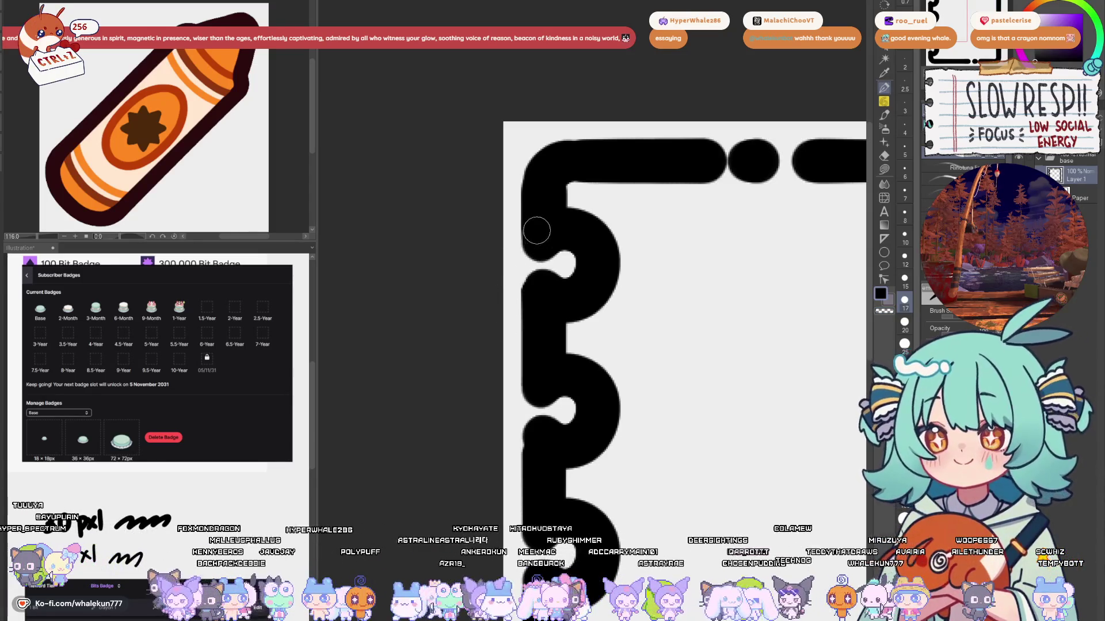
pyautogui.moveTo(545, 228)
pyautogui.mouseDown()
pyautogui.moveTo(585, 185)
pyautogui.moveTo(589, 117)
pyautogui.mouseUp()
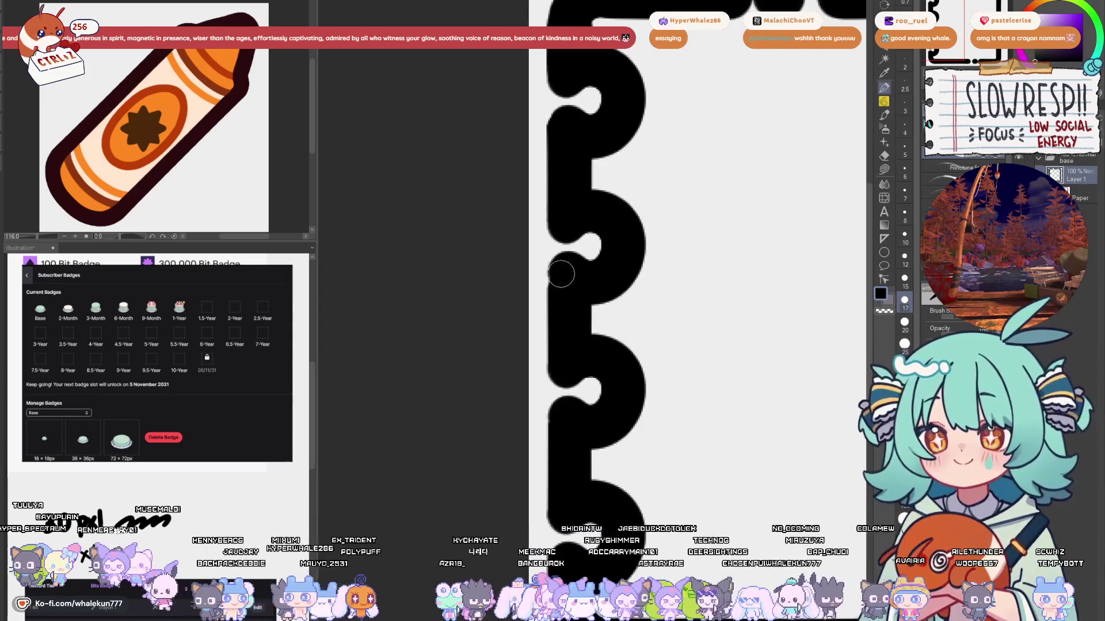
pyautogui.moveTo(561, 274); pyautogui.dragTo(596, 323)
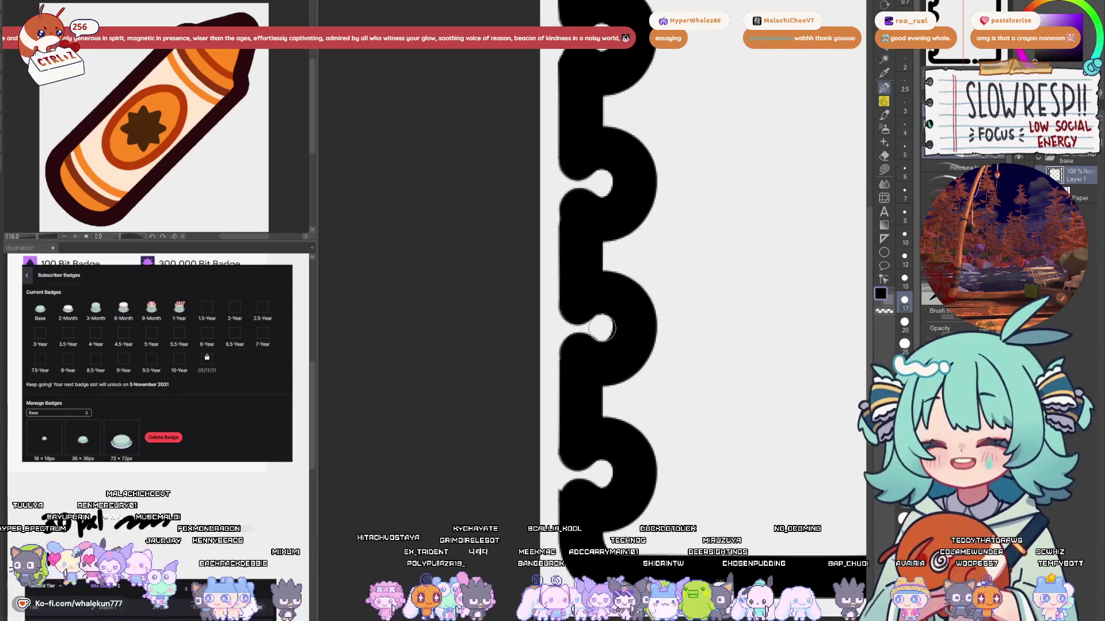
pyautogui.scroll(-3, 594, 356)
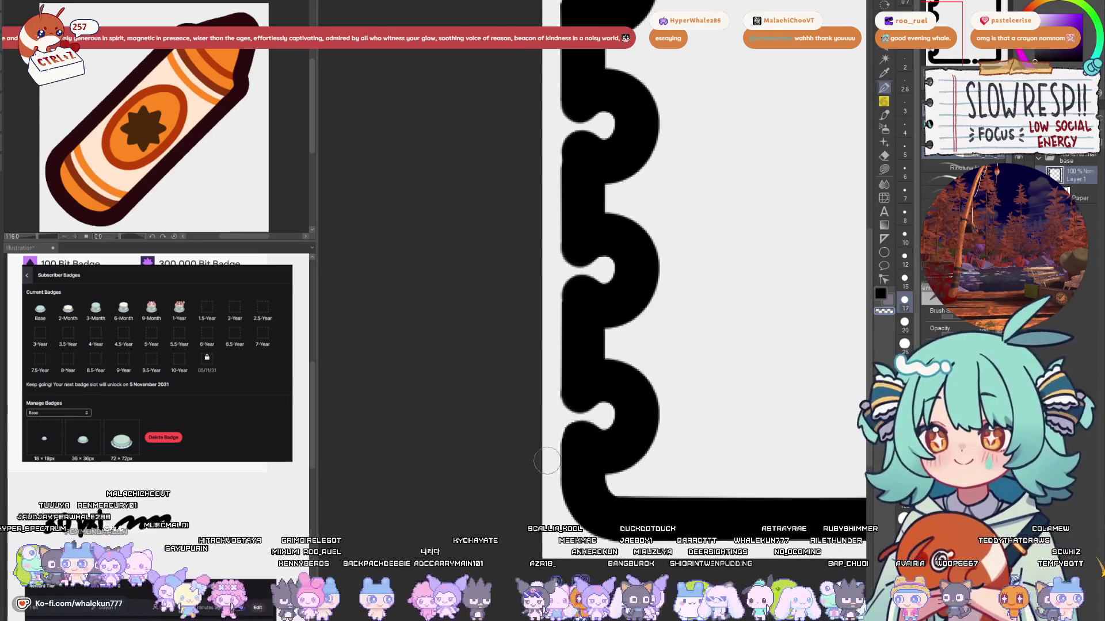
pyautogui.scroll(-5, 575, 438)
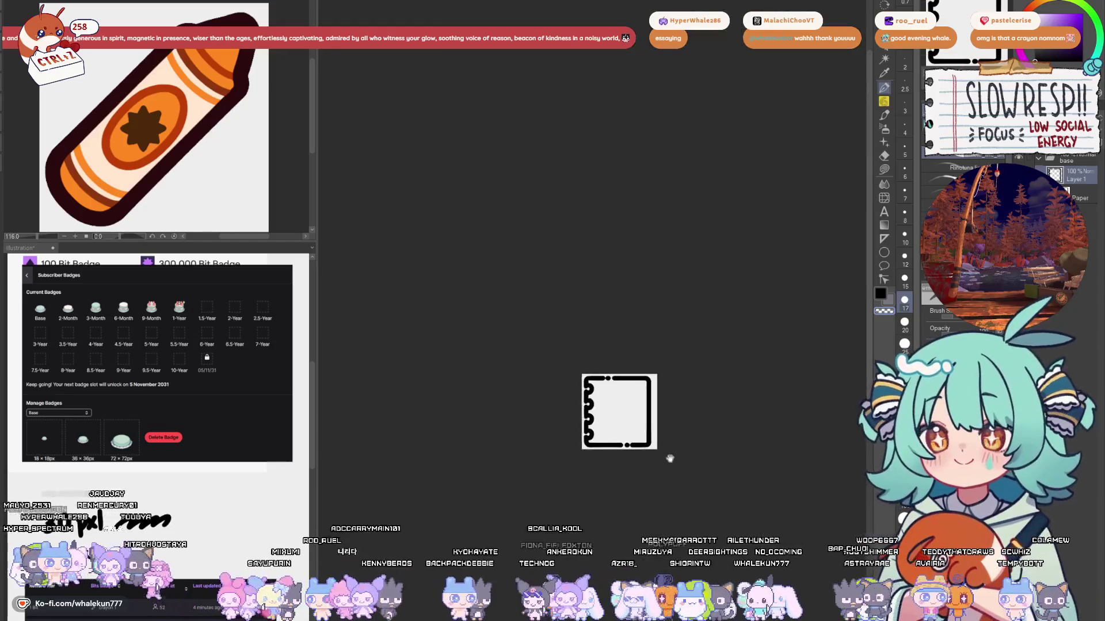
# Step: Recentre the badge frame and scroll through the reference sheets
pyautogui.scroll(3, 668, 457)
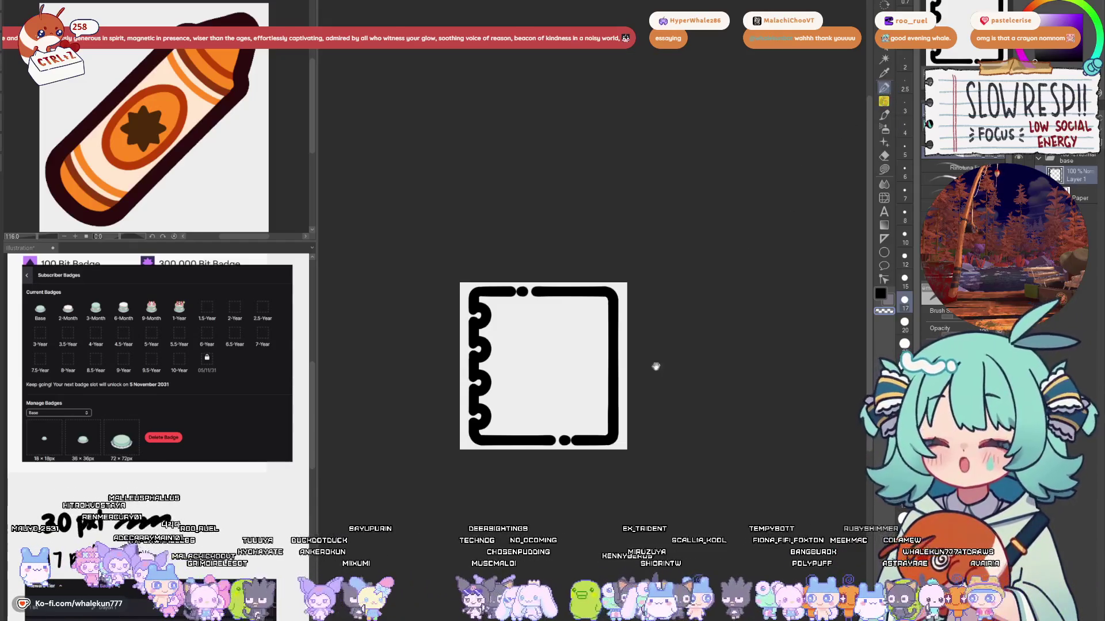
pyautogui.moveTo(656, 367); pyautogui.dragTo(682, 384)
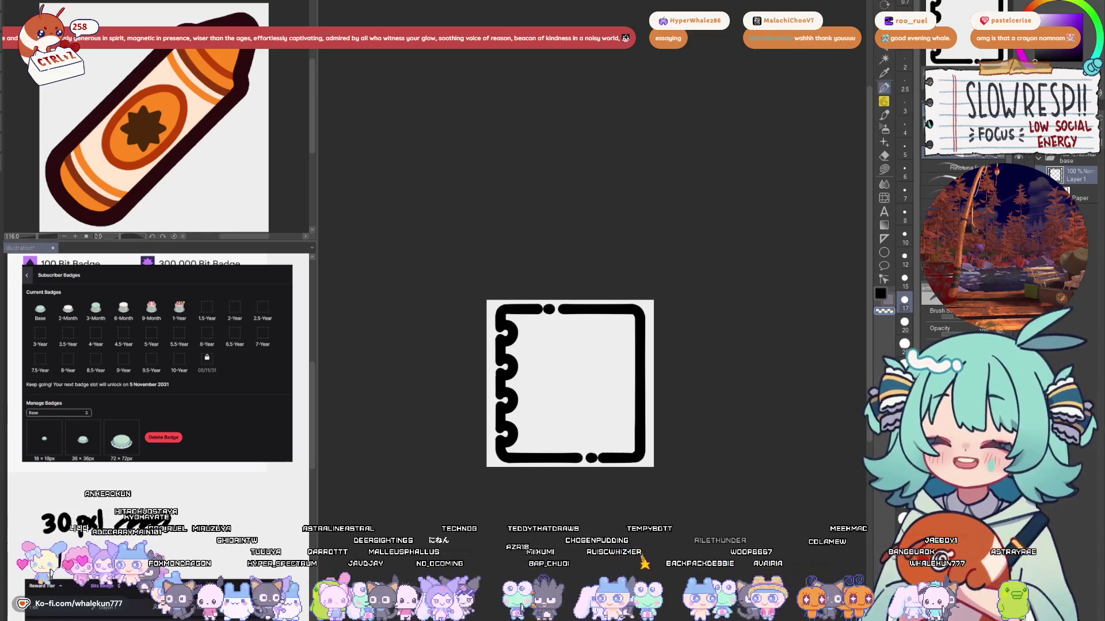
pyautogui.scroll(-5, 201, 322)
pyautogui.scroll(5, 200, 322)
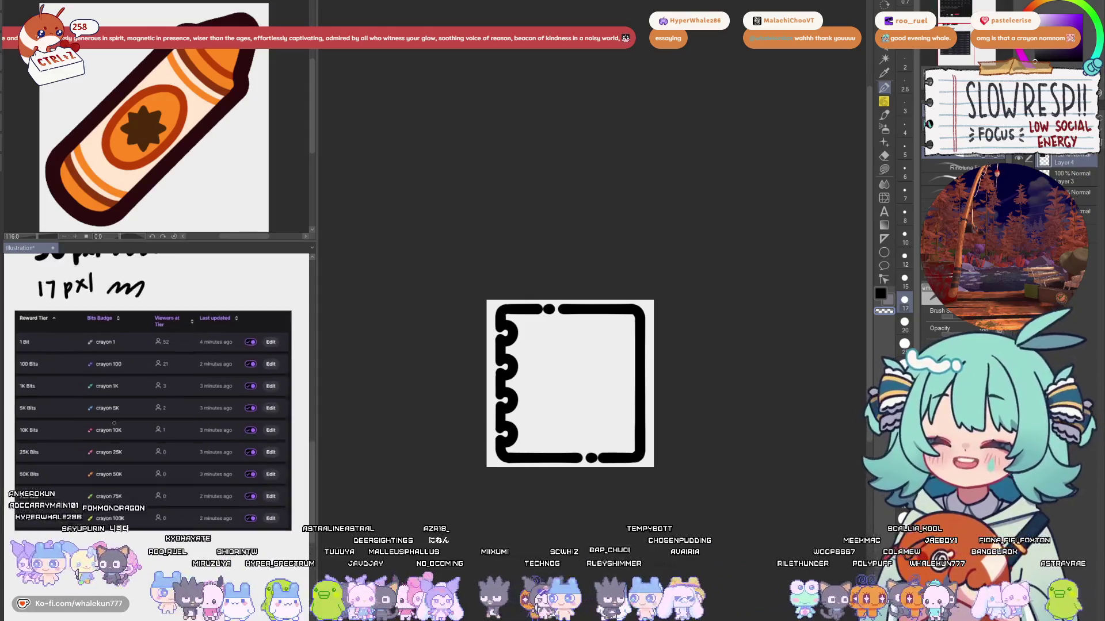
pyautogui.scroll(-2, 161, 415)
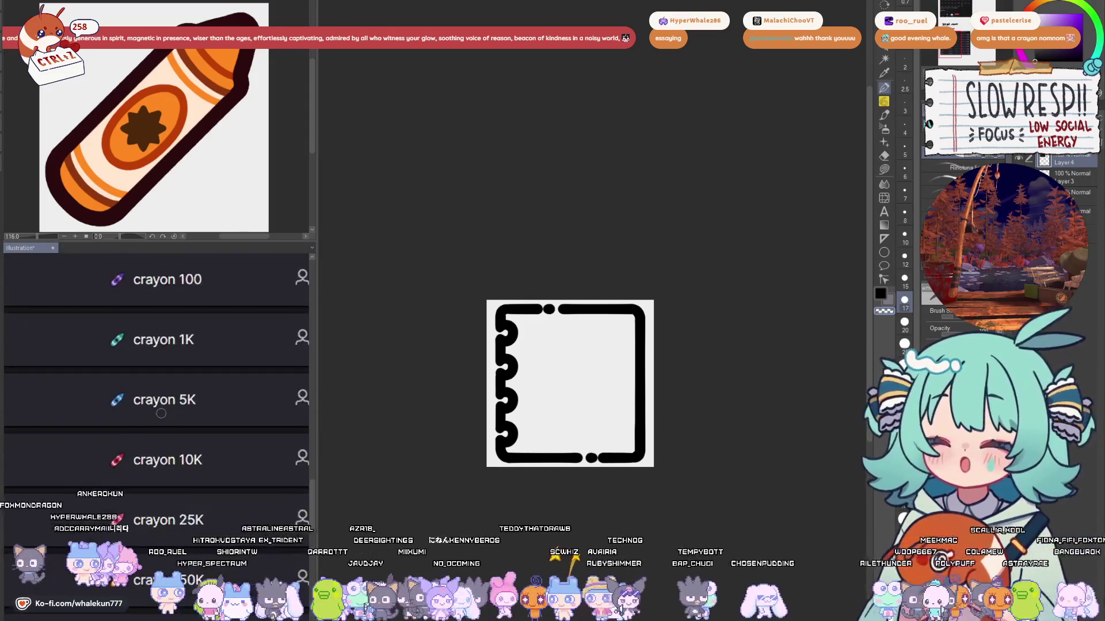
pyautogui.scroll(2, 173, 415)
pyautogui.scroll(-4, 189, 411)
# Step: Finish reviewing the references, then bring the crayon badge document to the front
pyautogui.scroll(-2, 200, 410)
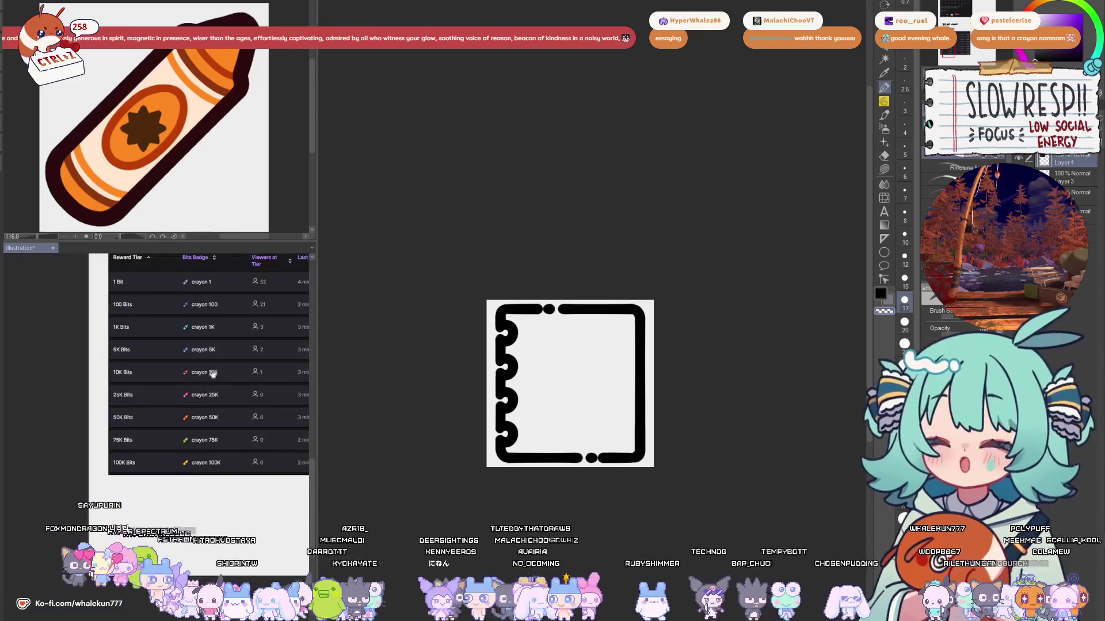
pyautogui.scroll(6, 198, 425)
pyautogui.scroll(2, 197, 457)
pyautogui.scroll(-2, 196, 456)
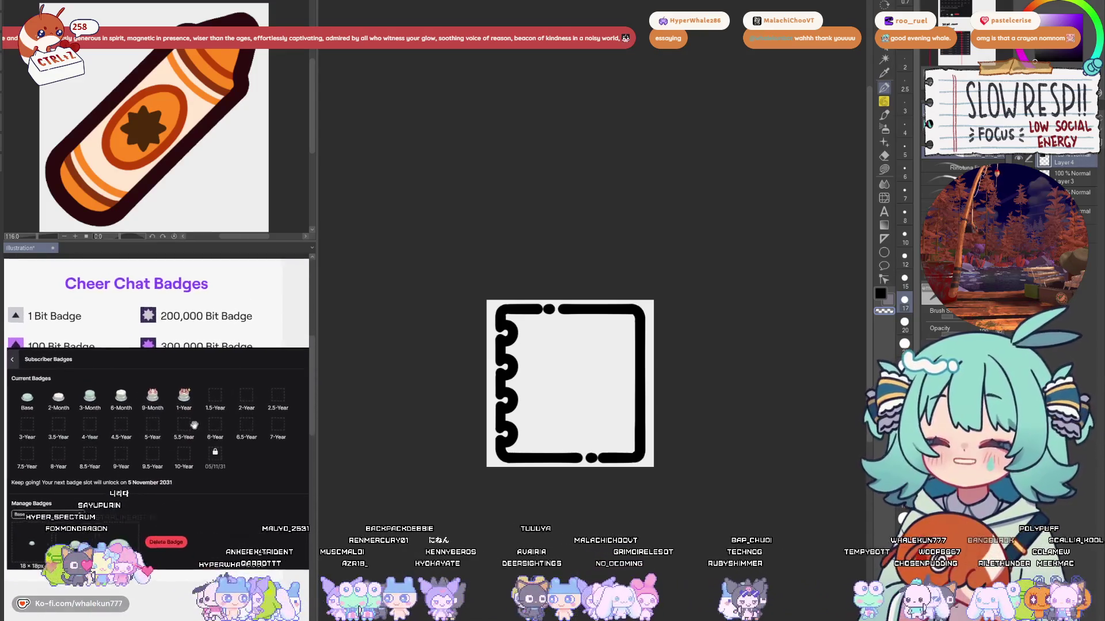
pyautogui.scroll(-1, 210, 414)
pyautogui.scroll(1, 214, 390)
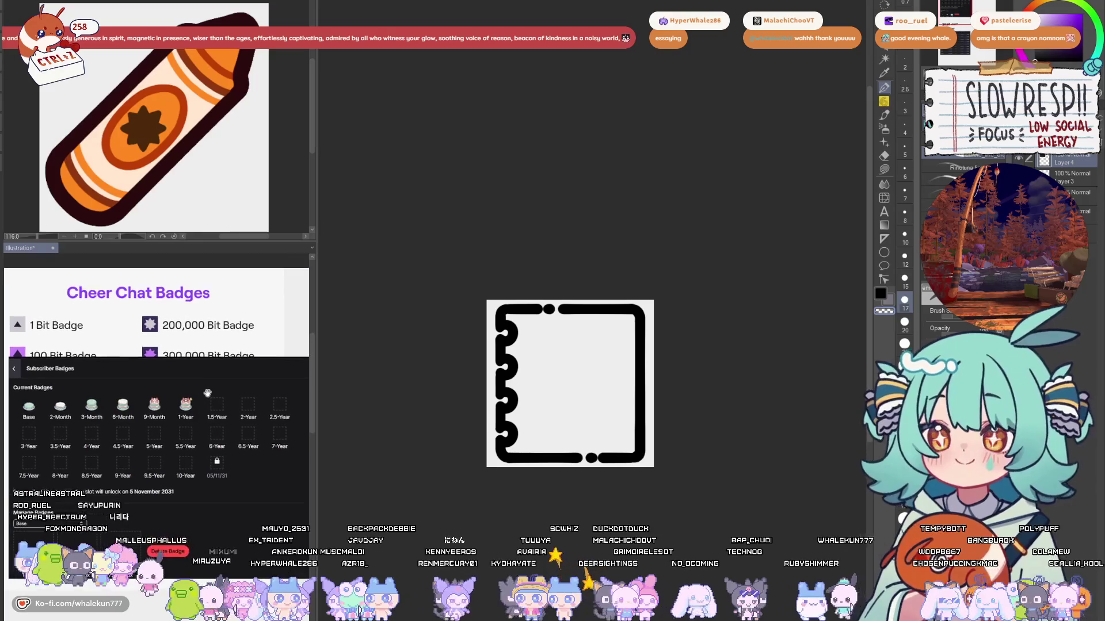
pyautogui.scroll(-2, 208, 406)
pyautogui.click(650, 377)
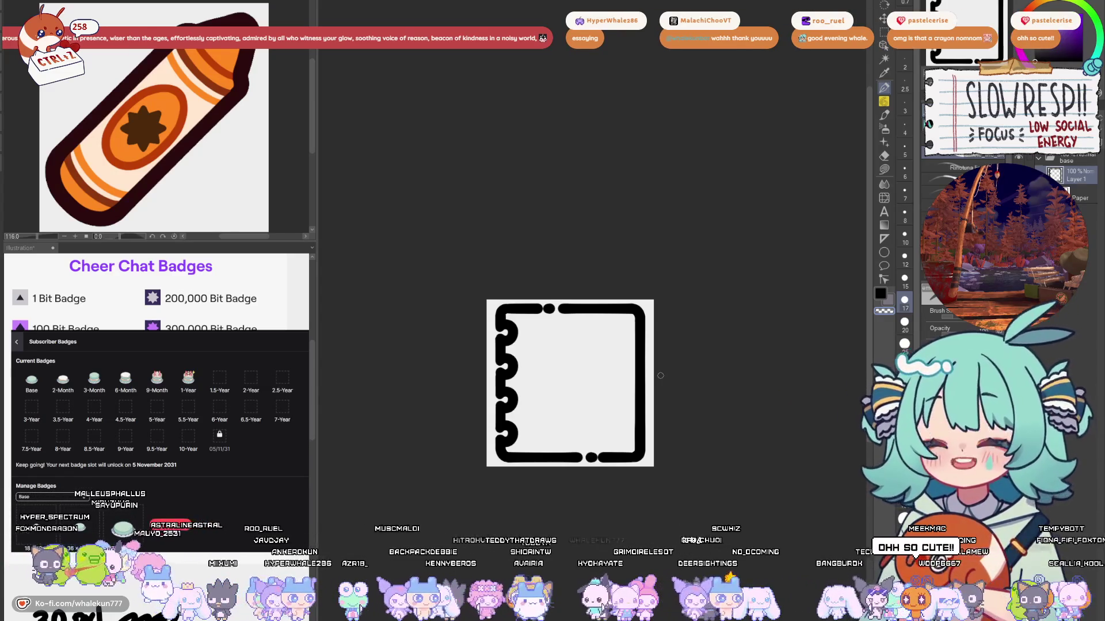
pyautogui.hotkey('ctrl', 'Tab')
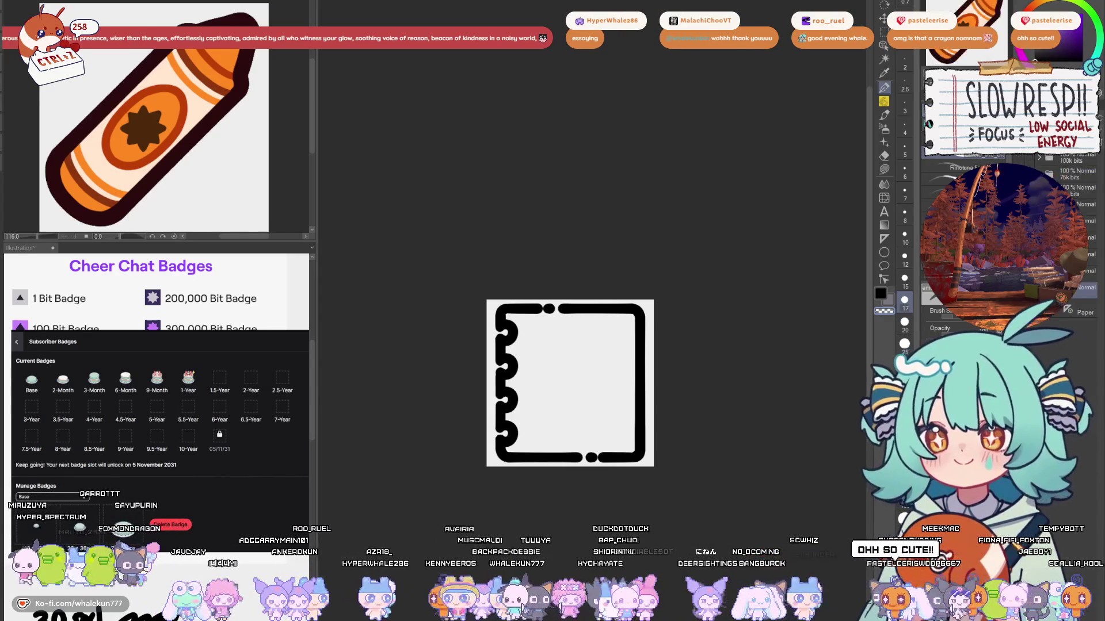